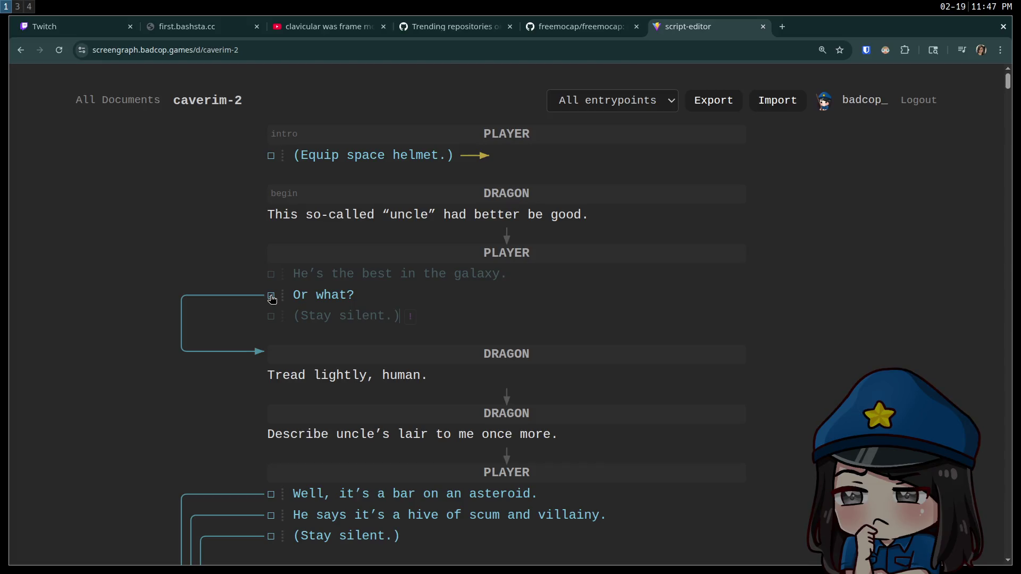
Tick then untick 'Or what?' to show all three replies, then select the galaxy reply and dragon line.
left_click(271, 296)
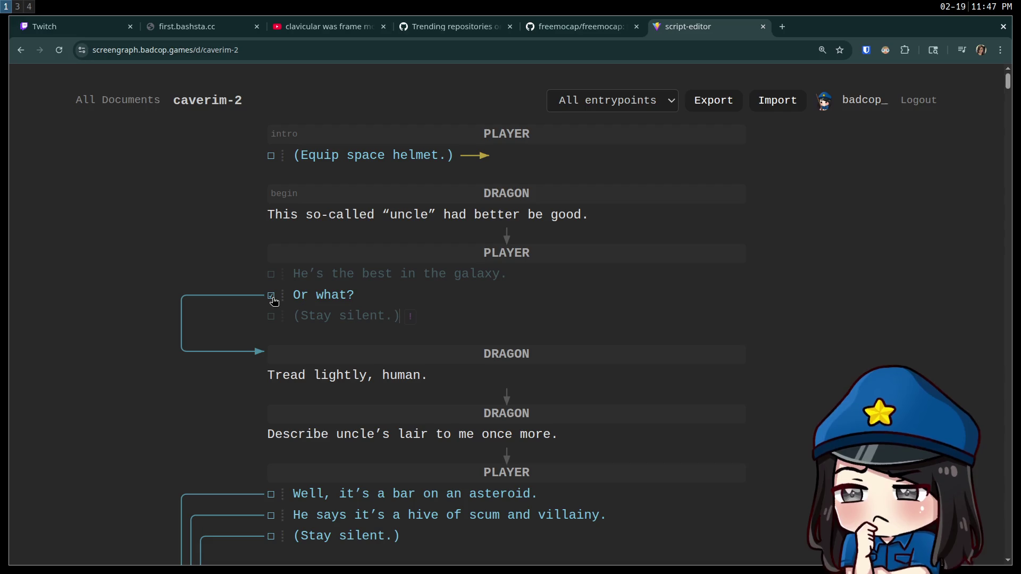
left_click(273, 299)
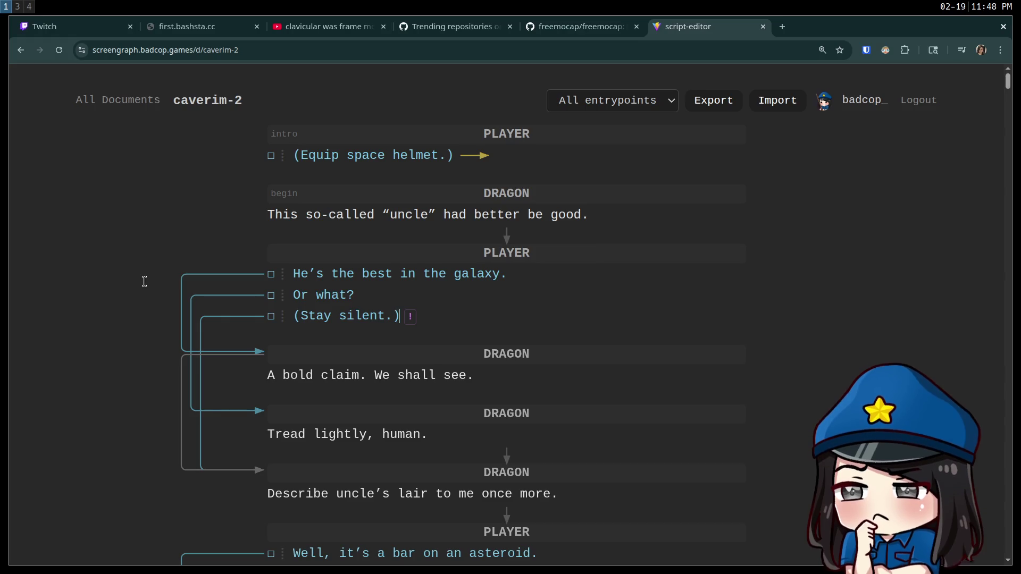
left_click(630, 275)
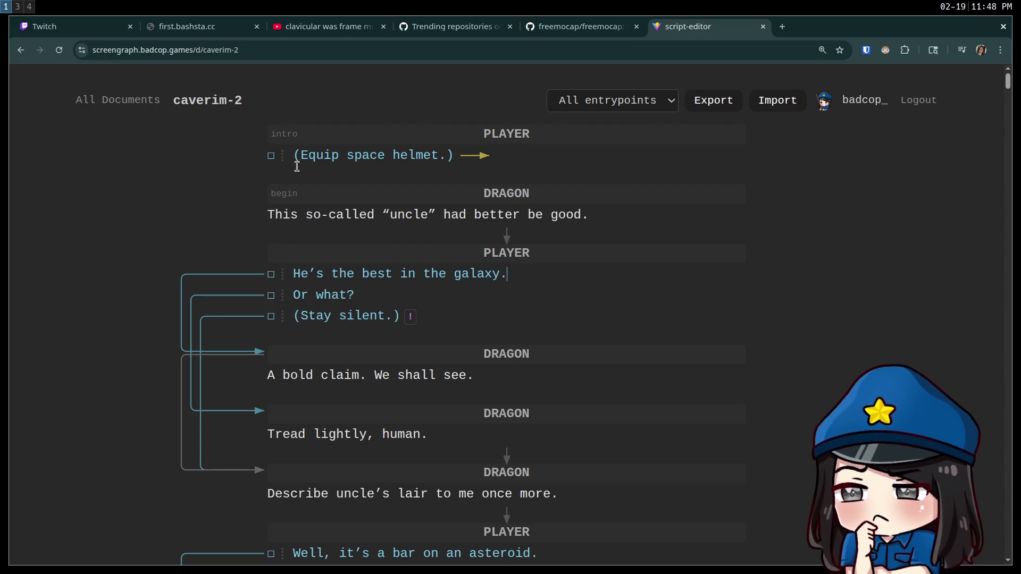
left_click(179, 216)
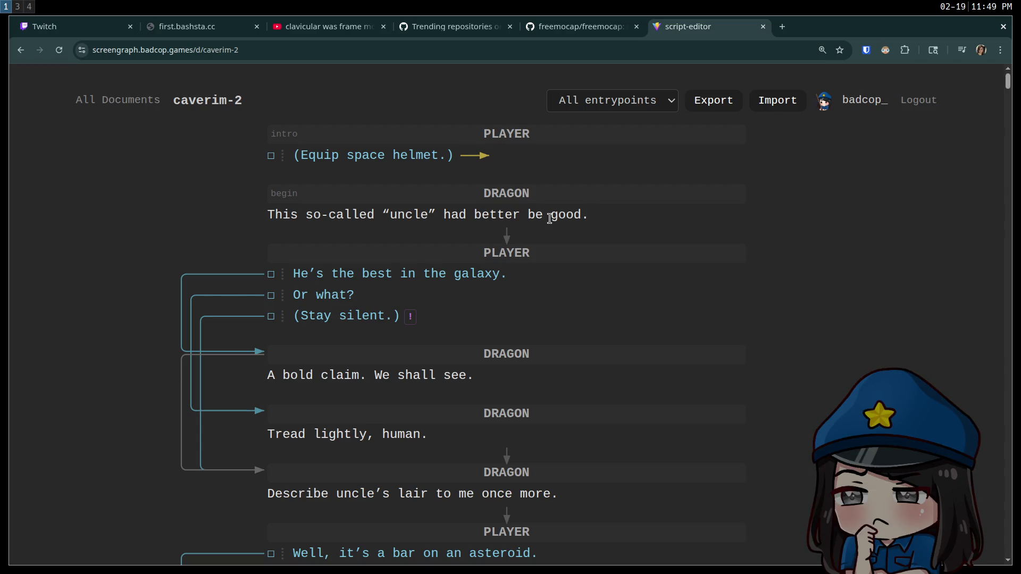
key("ctrl+t")
Search 'yjs', open the yjs.dev documentation and turn on Dark Reader dark mode.
type("yjs")
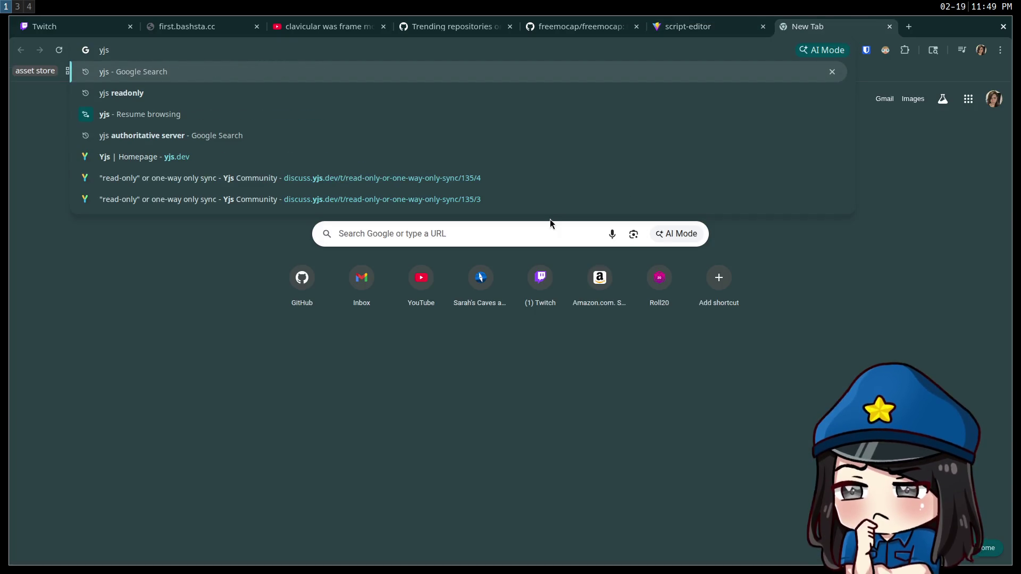
key("Return")
left_click(162, 181)
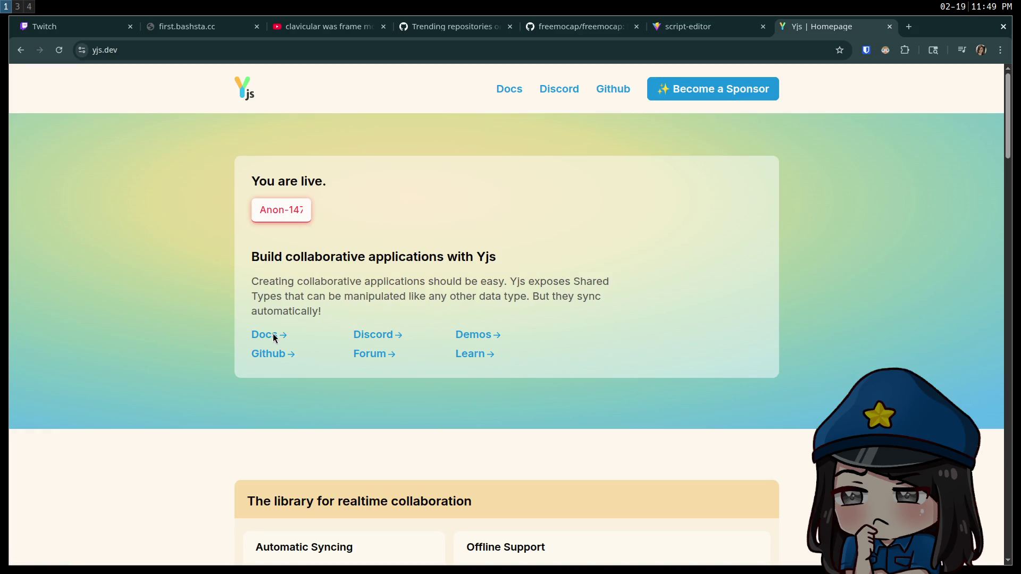
left_click(257, 339)
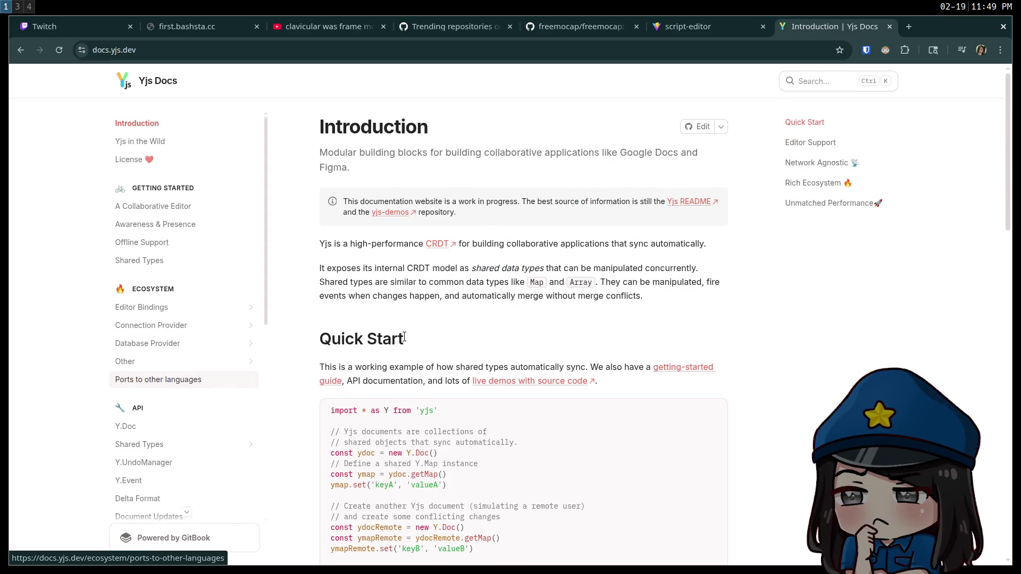
left_click(885, 49)
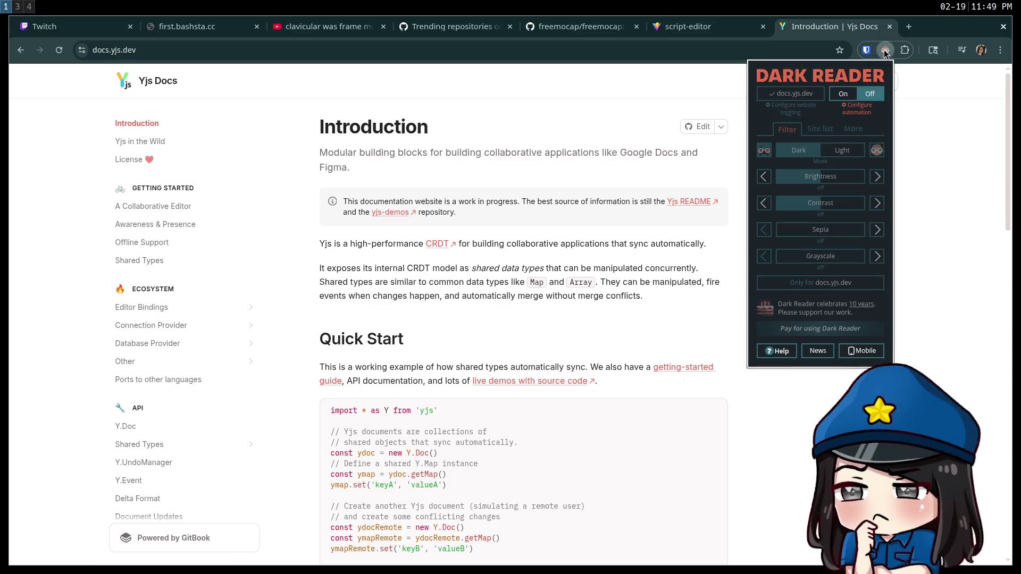
left_click(843, 93)
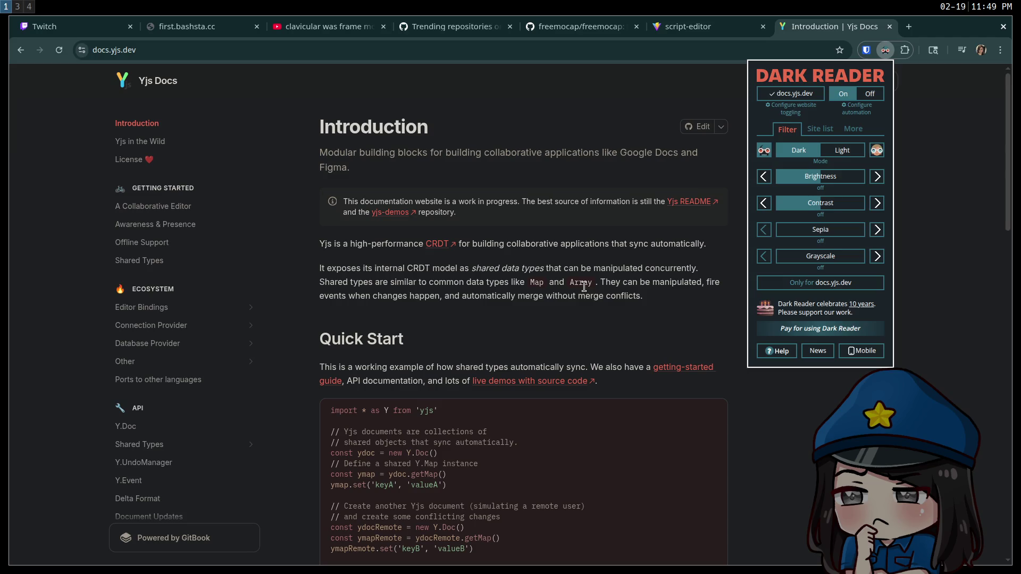
left_click(589, 291)
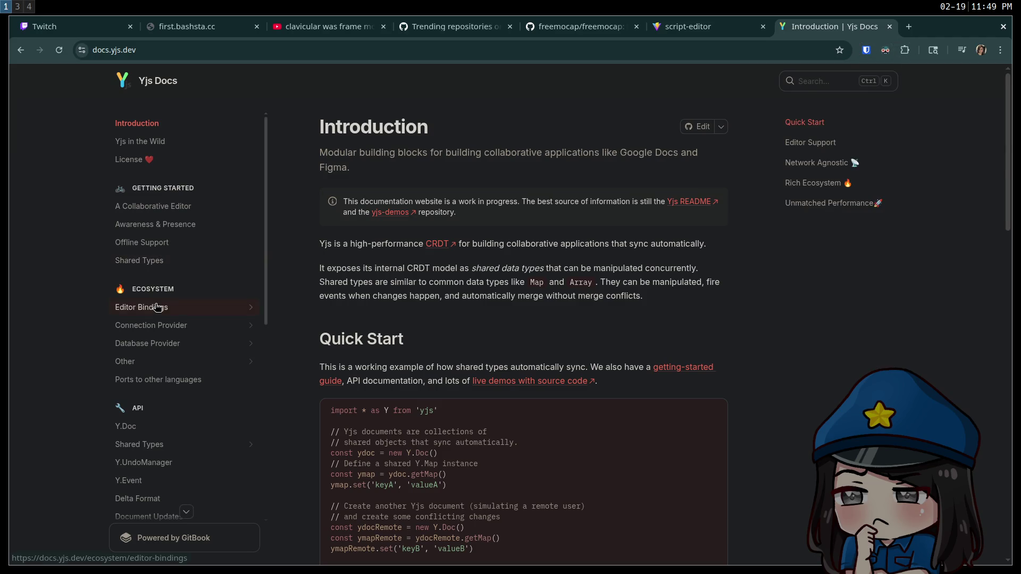
Open the Delta Format page, then read through the Internals documentation page.
scroll(158, 308, "down", 3)
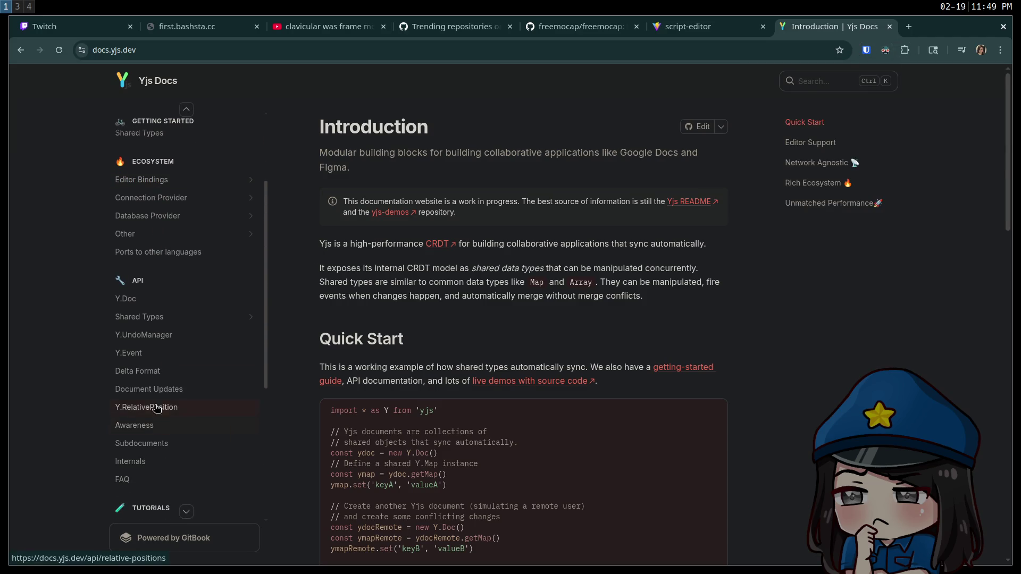
left_click(156, 376)
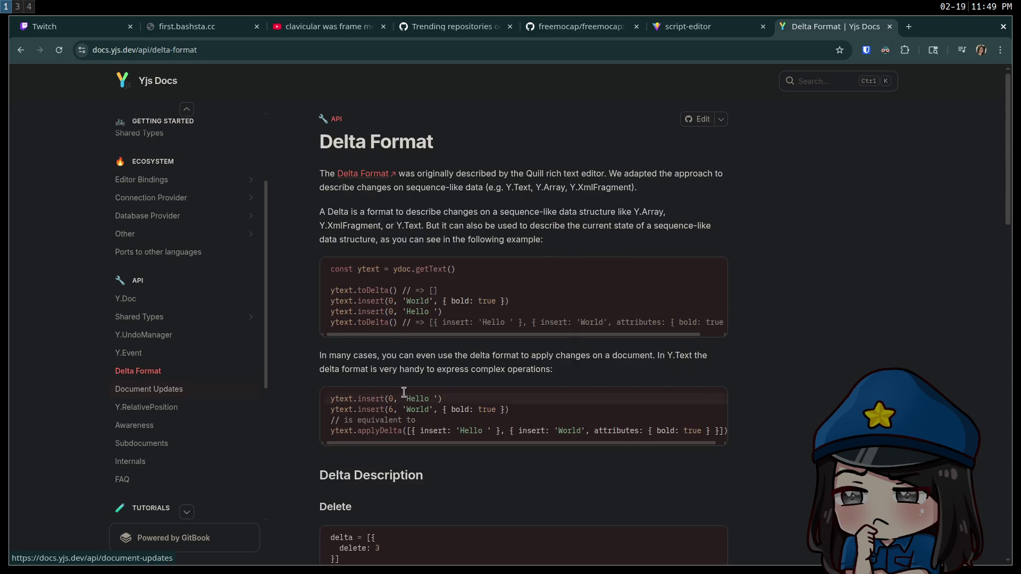
scroll(468, 385, "down", 3)
scroll(162, 394, "down", 2)
scroll(162, 395, "down", 1)
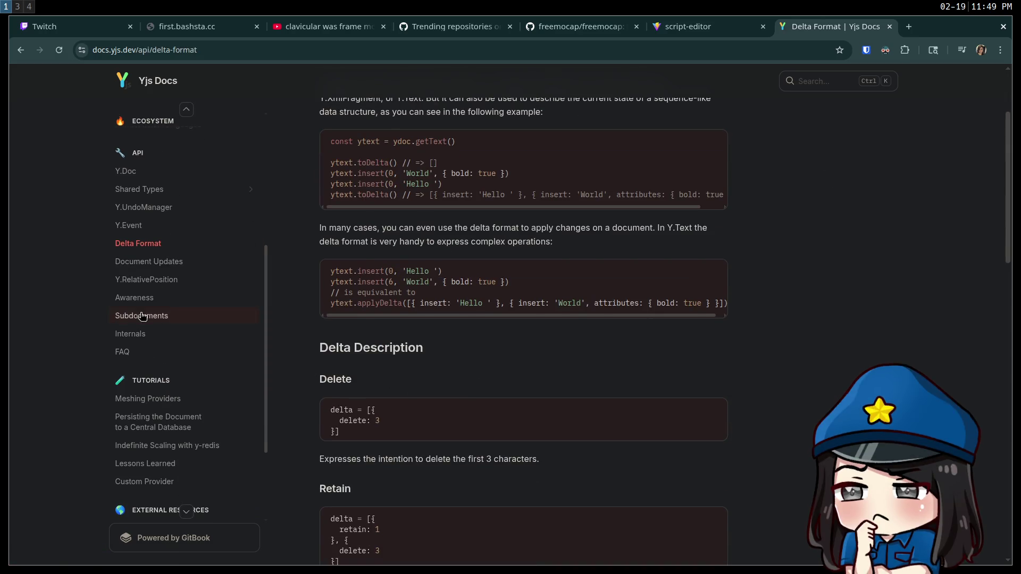
left_click(159, 336)
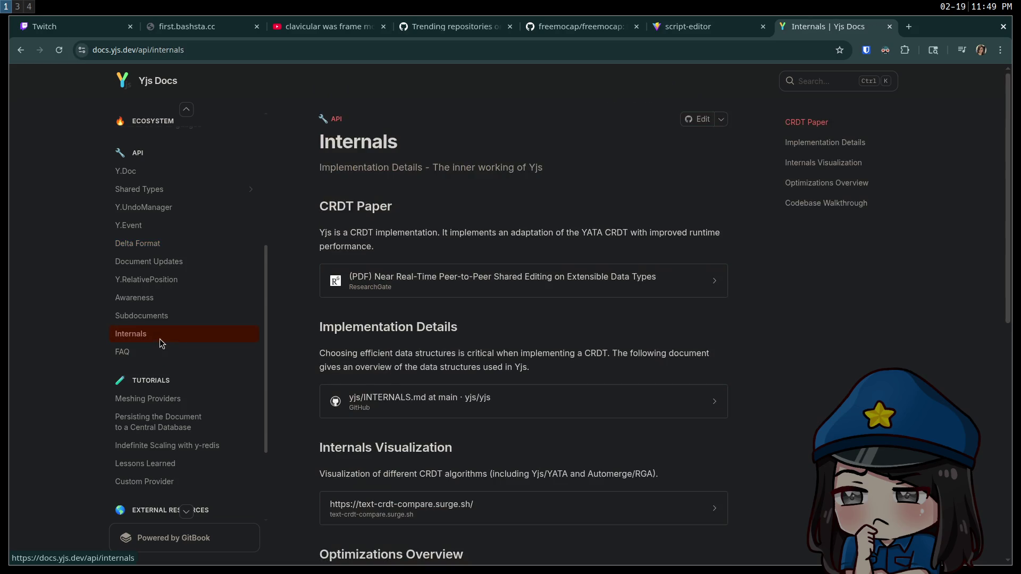
scroll(543, 317, "down", 5)
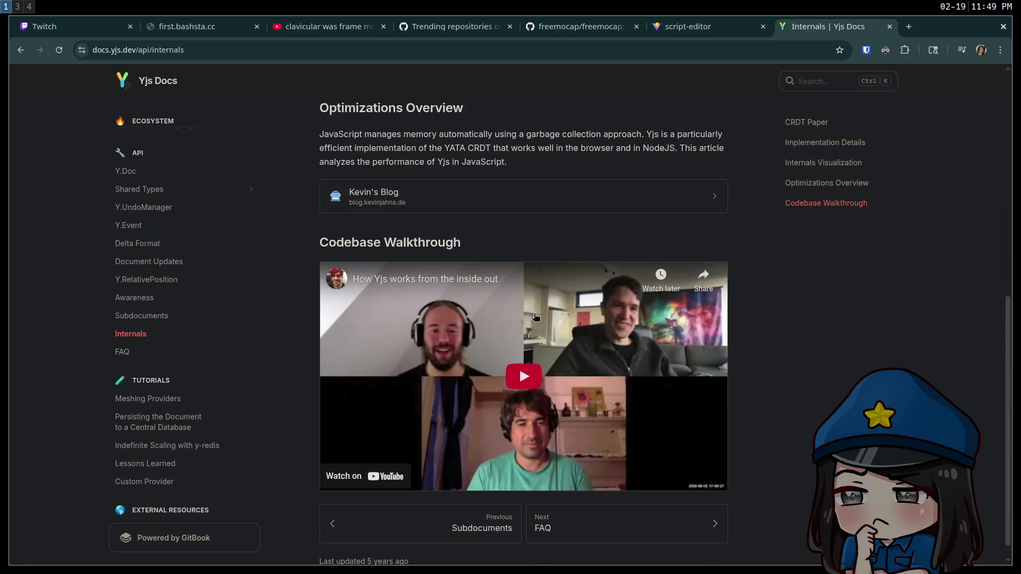
scroll(509, 326, "down", 1)
scroll(504, 326, "up", 6)
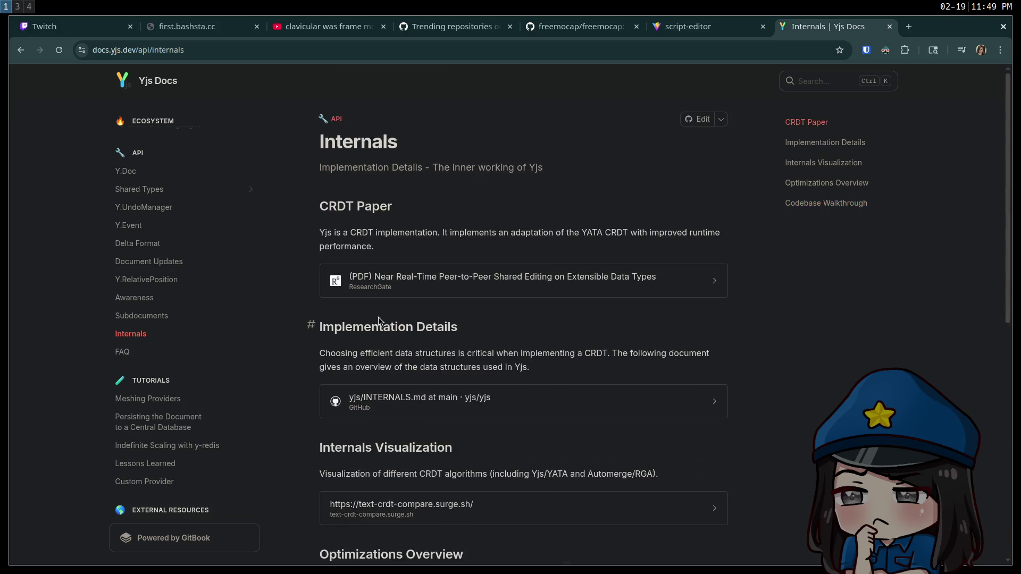
scroll(215, 290, "up", 3)
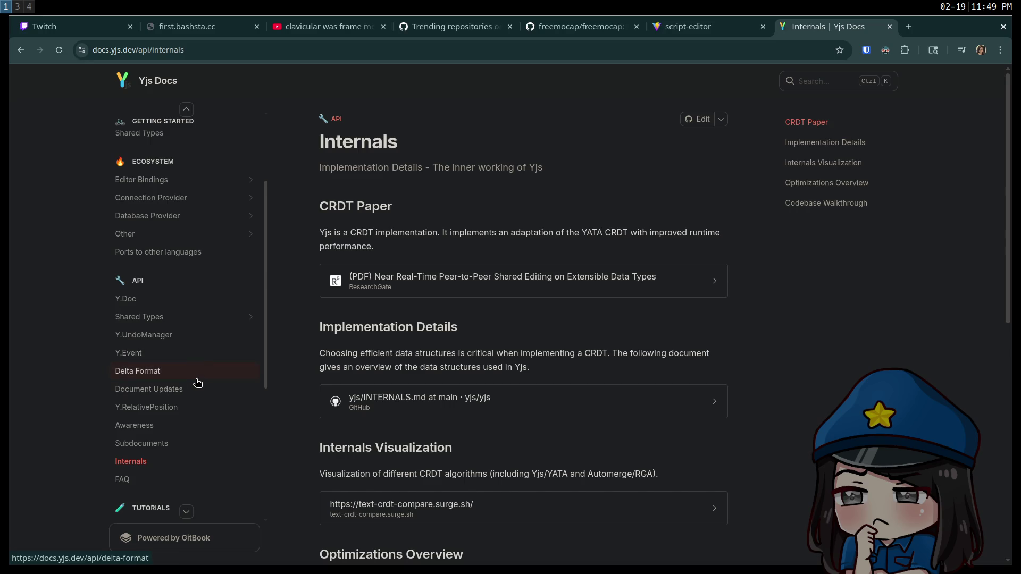
scroll(198, 383, "down", 3)
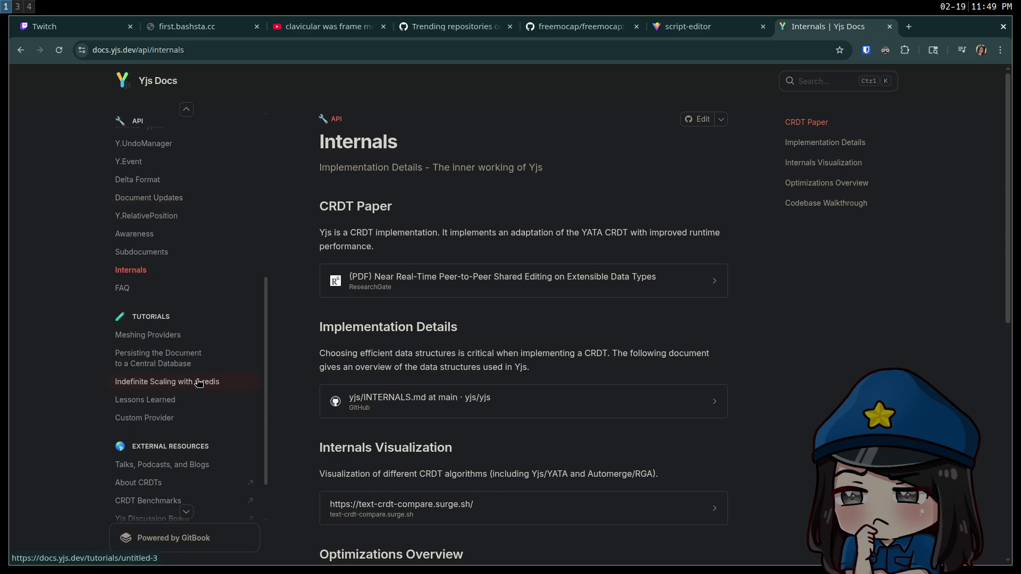
scroll(199, 383, "down", 1)
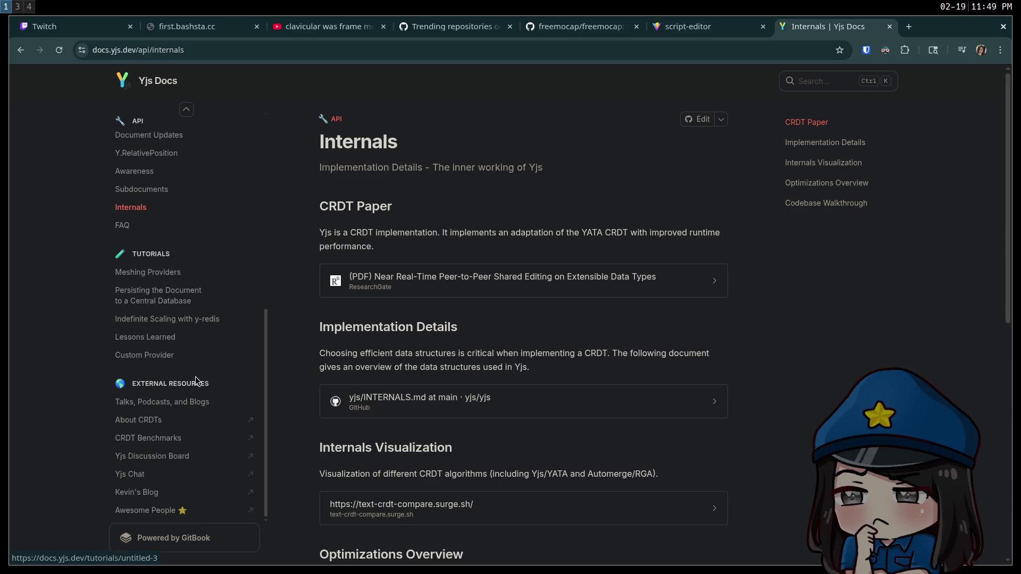
scroll(195, 375, "down", 2)
scroll(195, 372, "up", 7)
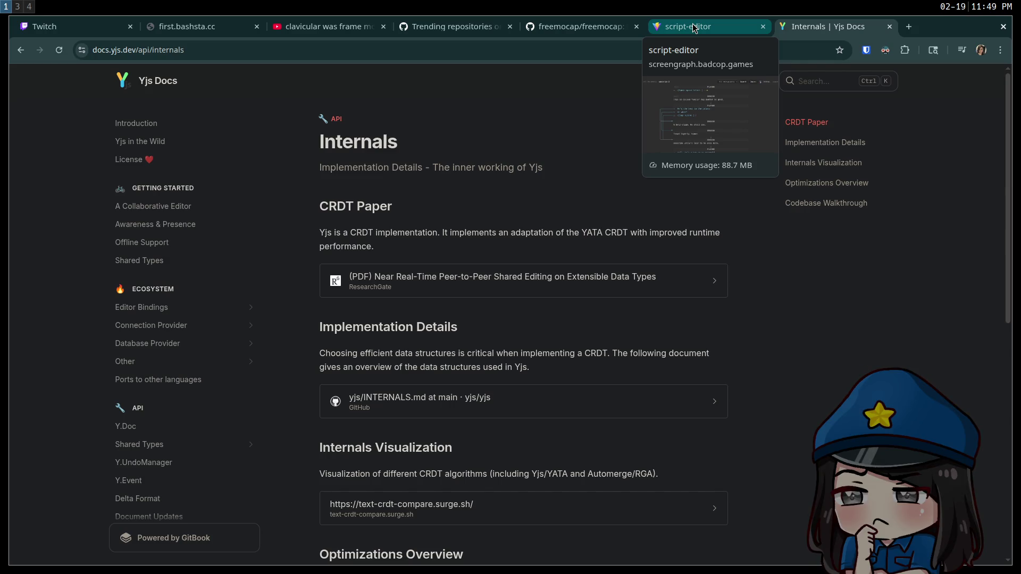
left_click(694, 27)
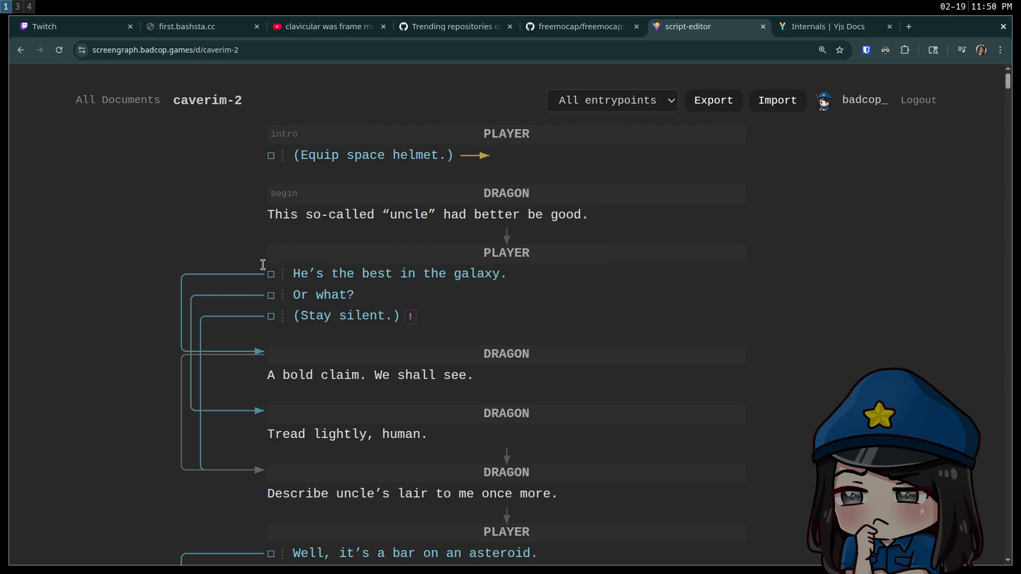
Open the entrypoints dropdown above the caverim-2 script.
left_click(638, 101)
left_click(638, 101)
left_click(637, 100)
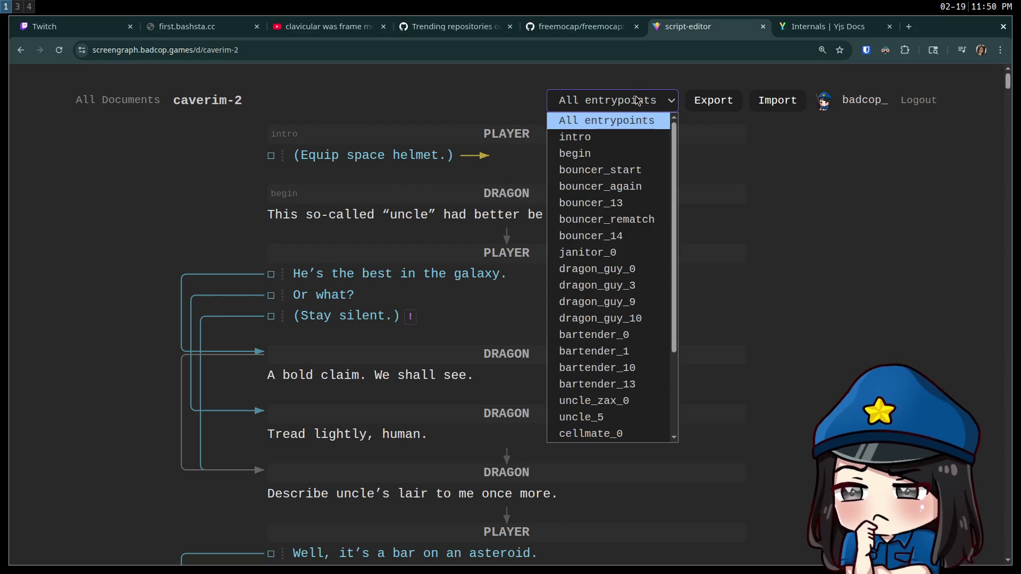
Choose the begin entrypoint and highlight the link from 'A bold claim' to Describe uncle's lair.
left_click(623, 153)
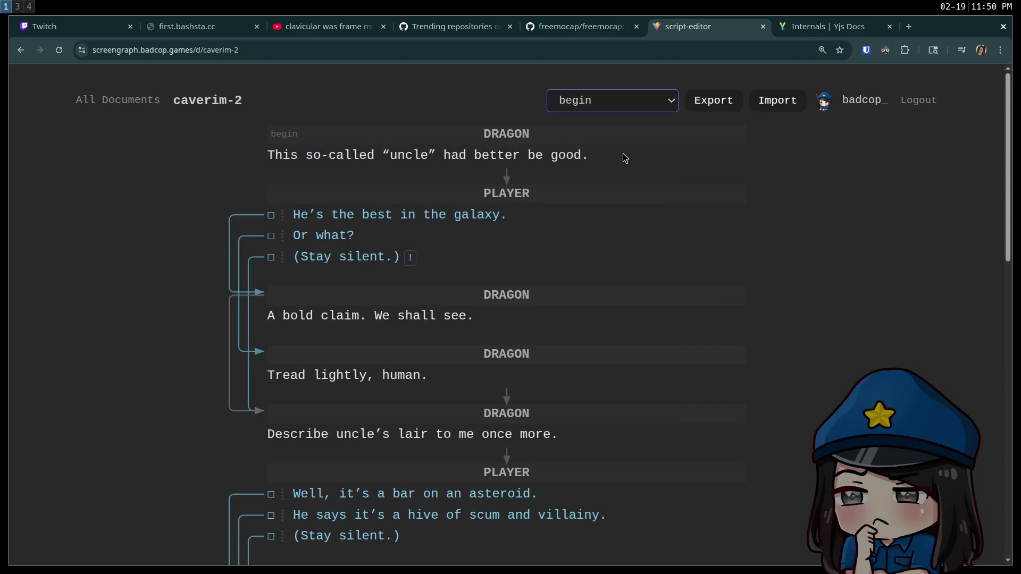
scroll(590, 186, "down", 20)
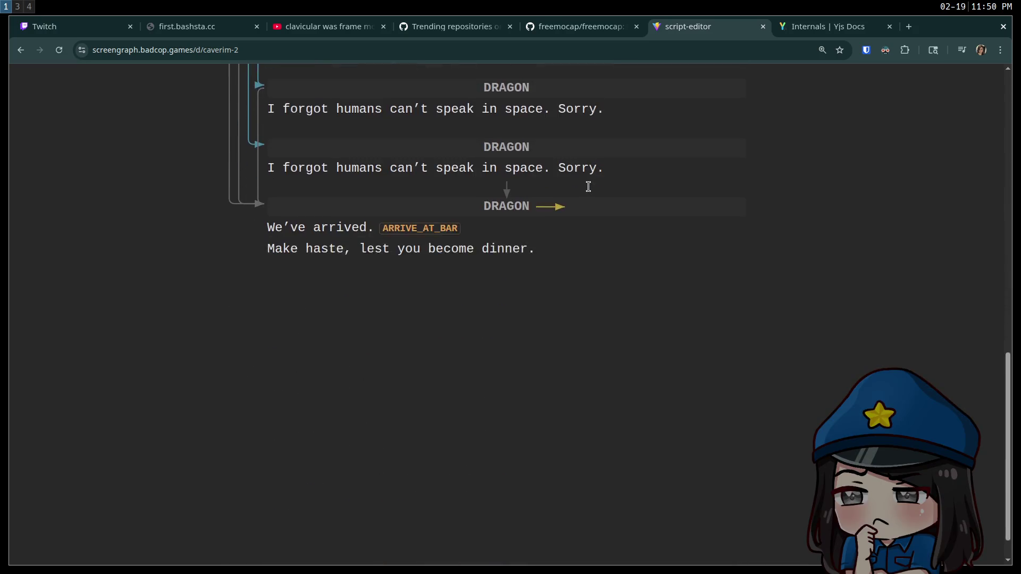
scroll(585, 197, "up", 20)
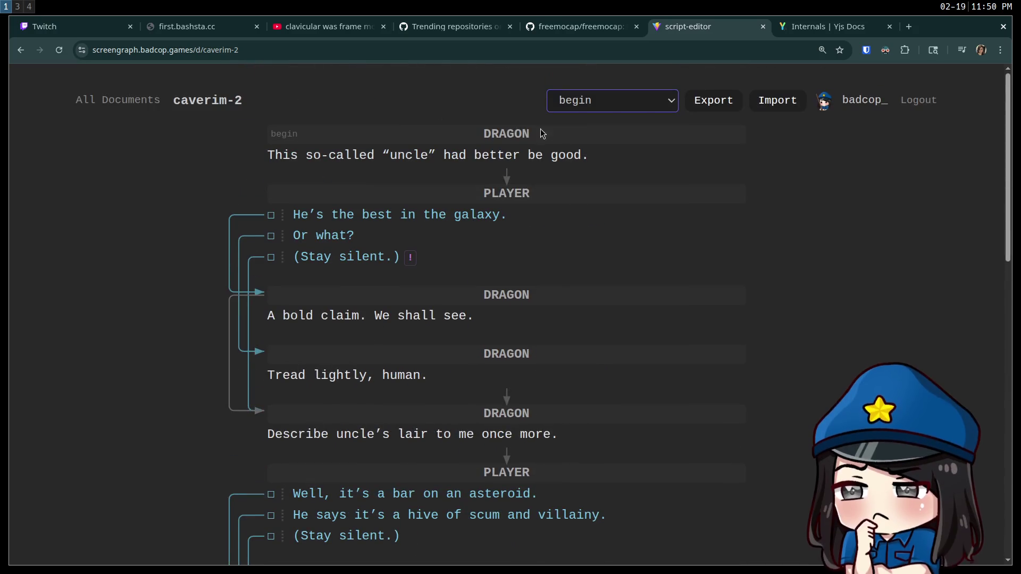
left_click(595, 104)
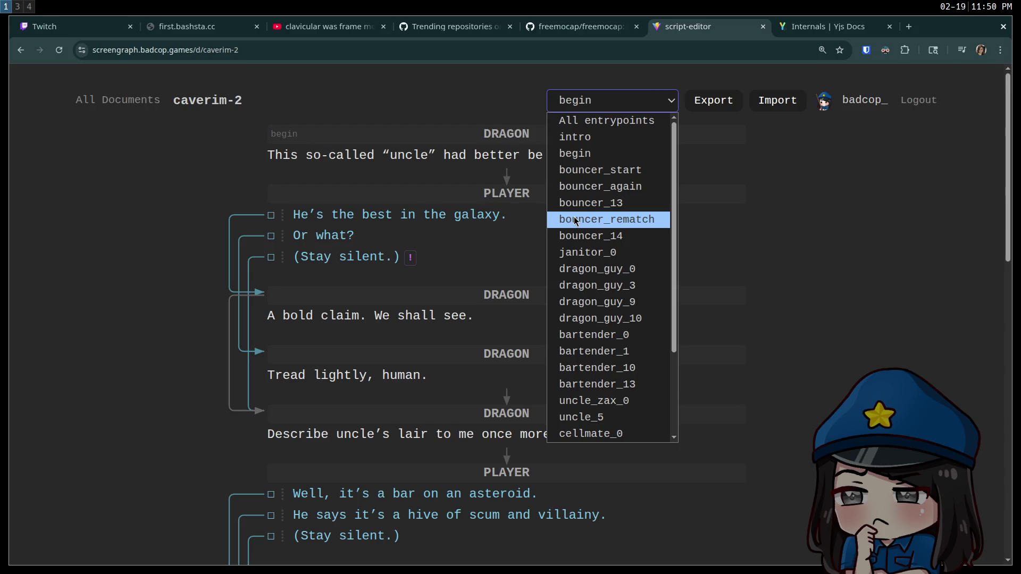
scroll(575, 220, "down", 2)
scroll(574, 223, "up", 3)
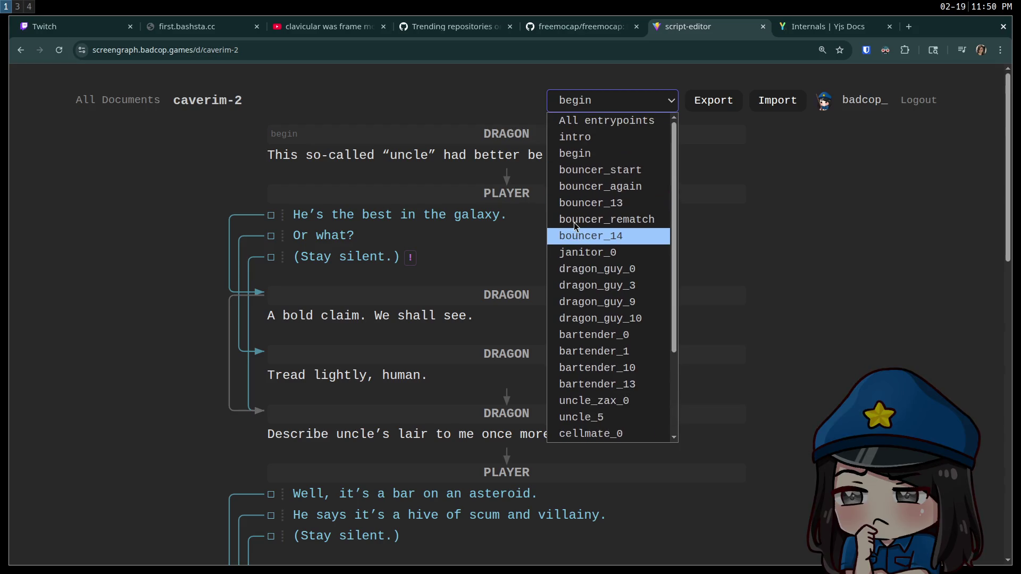
left_click(101, 195)
scroll(389, 212, "down", 6)
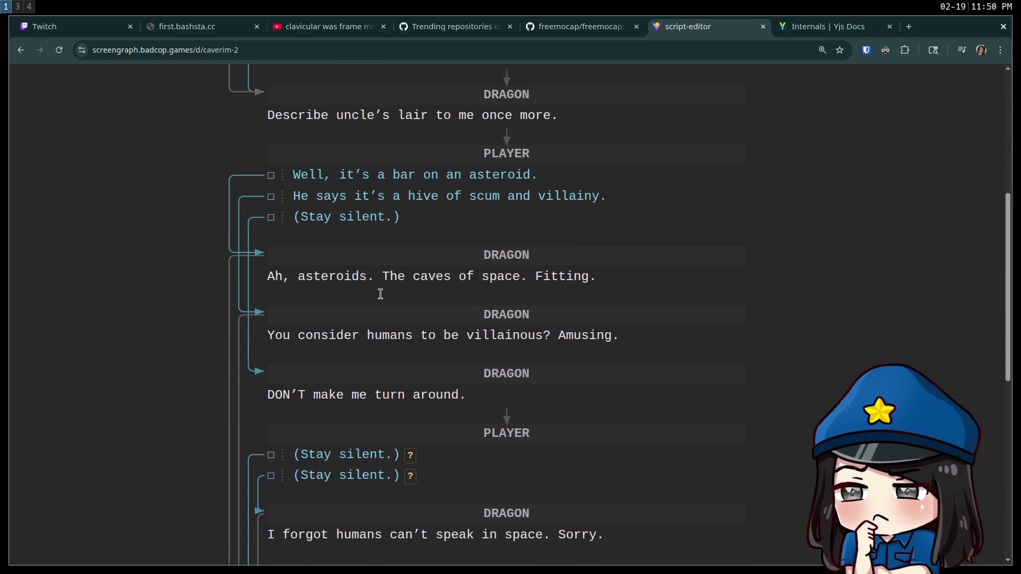
scroll(380, 294, "down", 3)
scroll(379, 295, "up", 9)
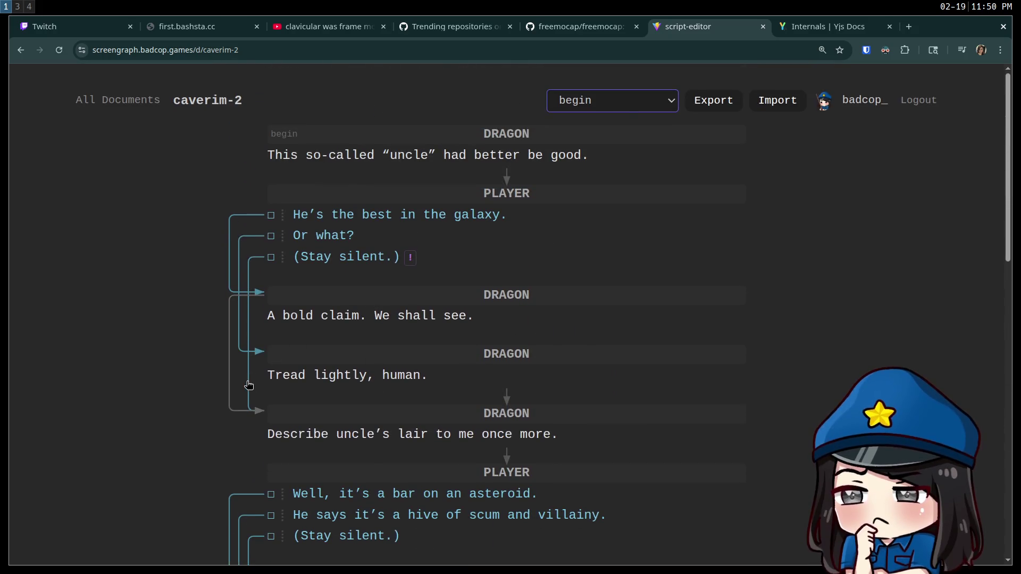
left_click(230, 382)
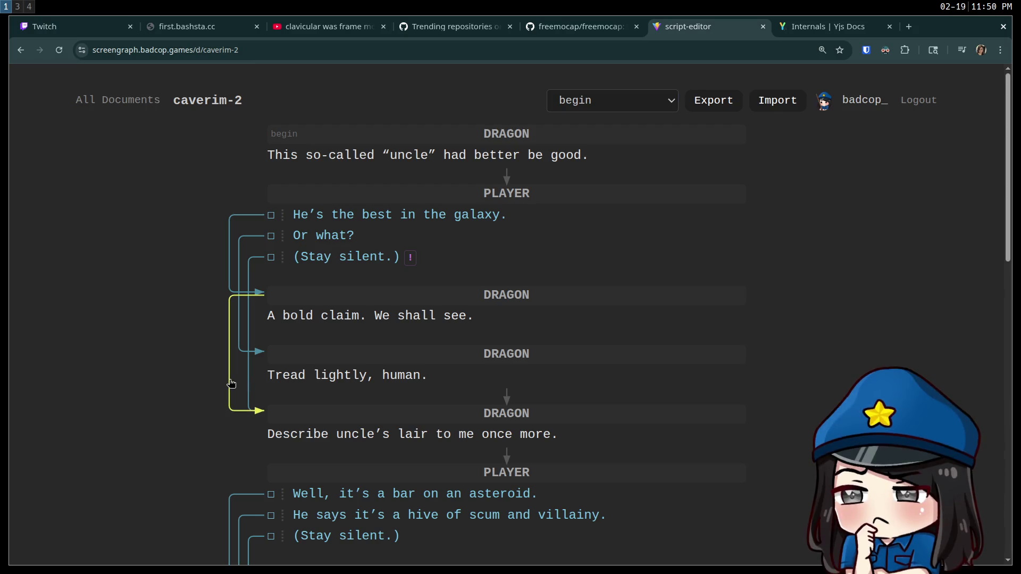
Disconnect the asteroid choice and relink it to the dragon_4 reply.
scroll(212, 454, "down", 3)
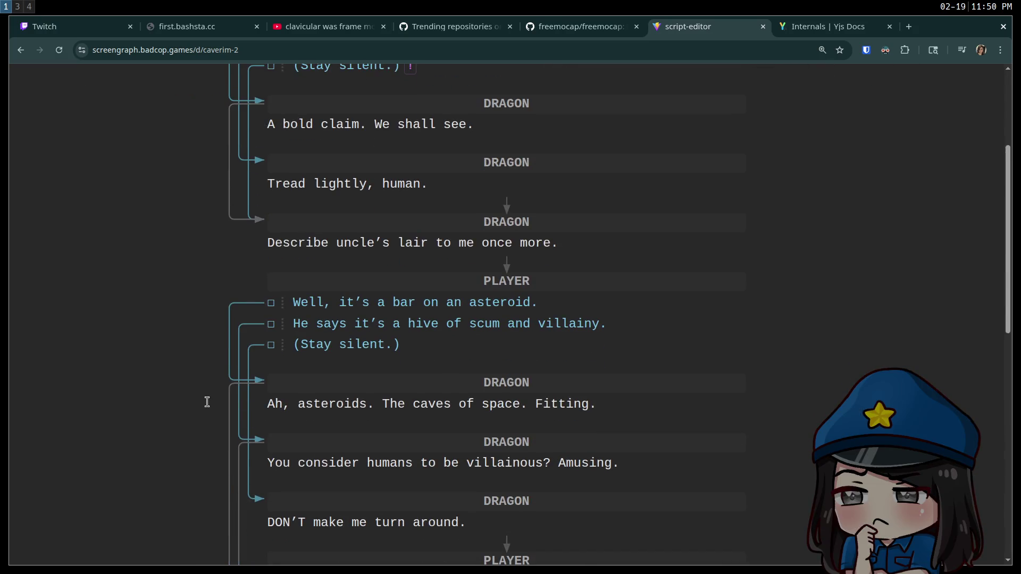
key("Down")
key("Down")
key("End")
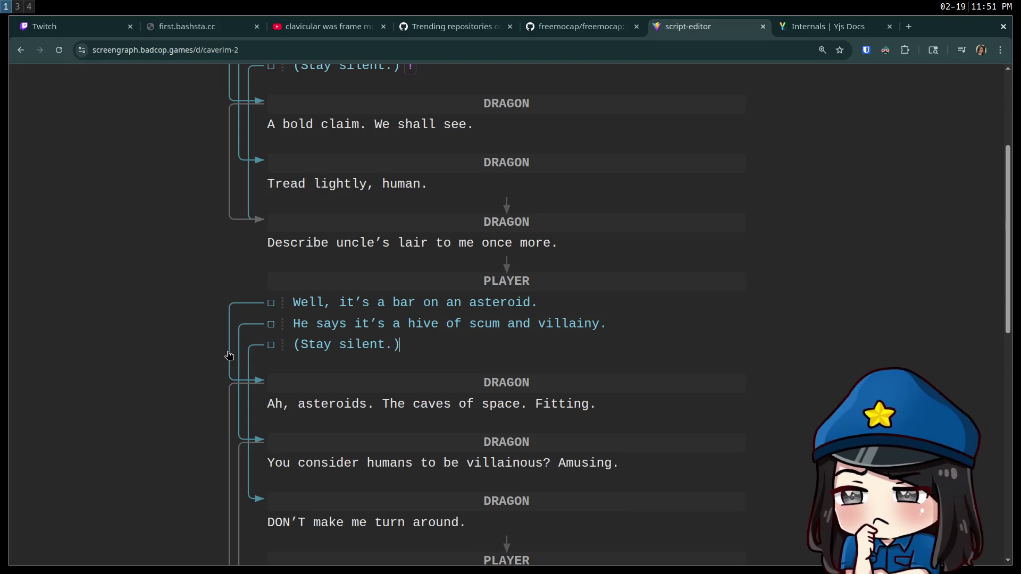
left_click(230, 356)
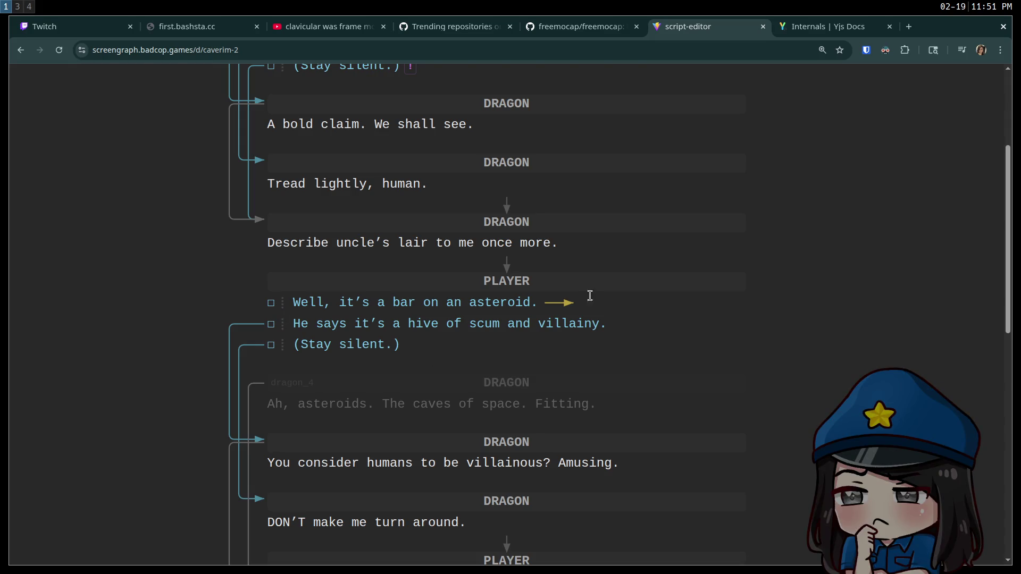
mouse_move(568, 307)
left_mouse_down()
mouse_move(388, 406)
mouse_move(674, 410)
left_mouse_up()
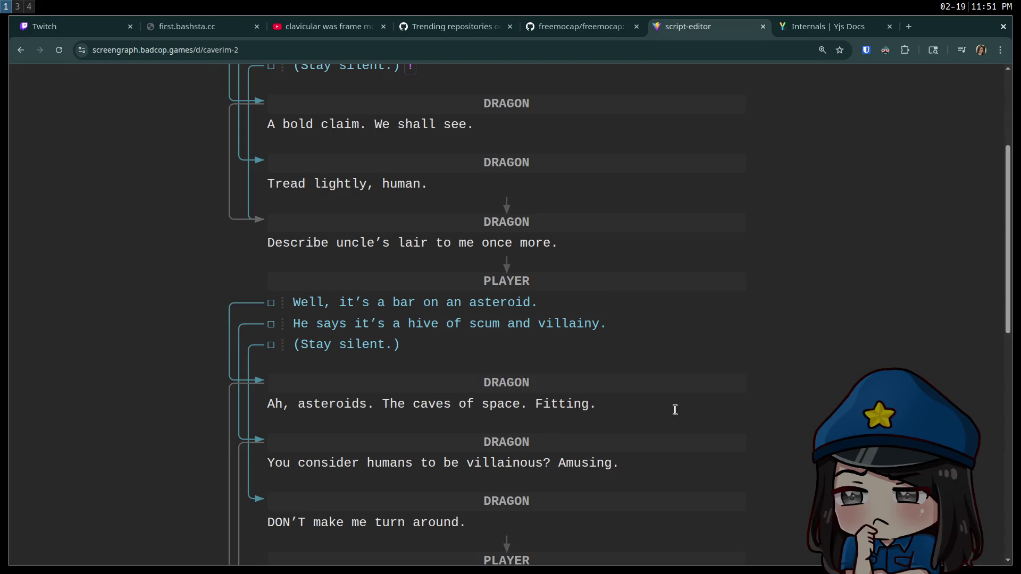
Reorder the DRAGON replies so 'DON'T make me turn around.' and 'Ah, asteroids' swap positions.
scroll(598, 404, "down", 1)
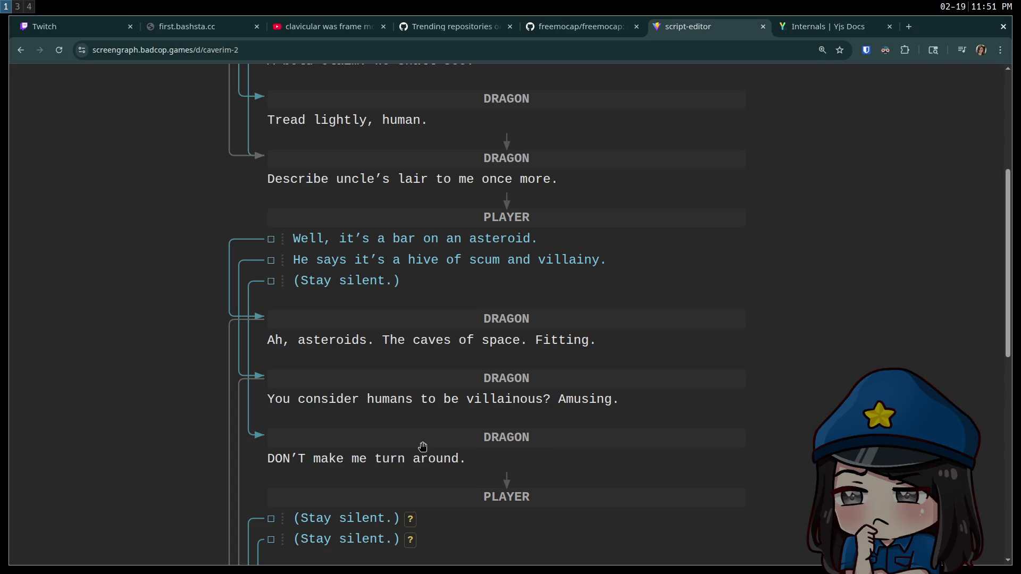
mouse_move(423, 447)
left_mouse_down()
mouse_move(422, 292)
mouse_move(423, 330)
left_mouse_up()
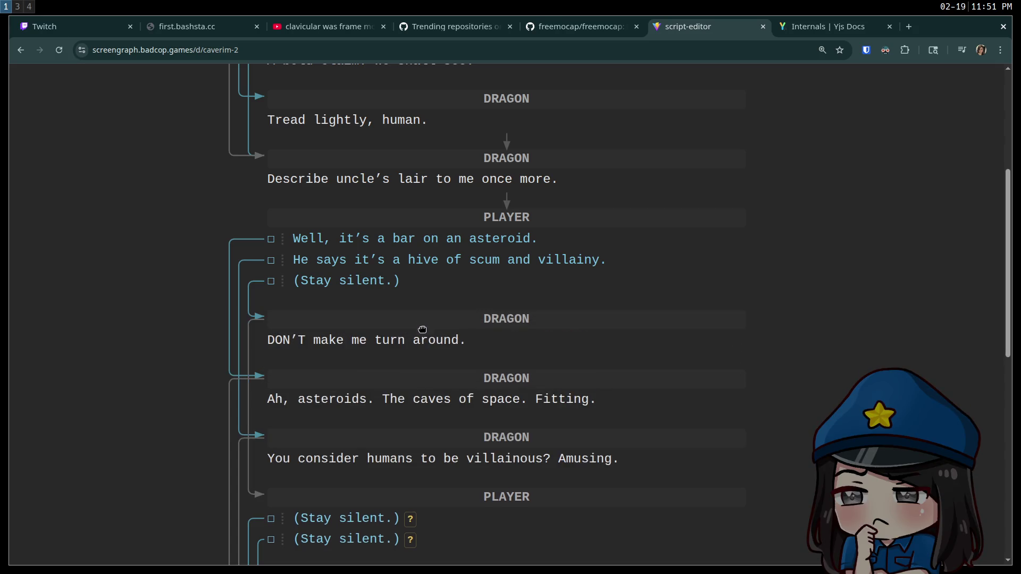
mouse_move(365, 451)
left_mouse_down()
mouse_move(351, 398)
mouse_move(406, 321)
mouse_move(408, 330)
left_mouse_up()
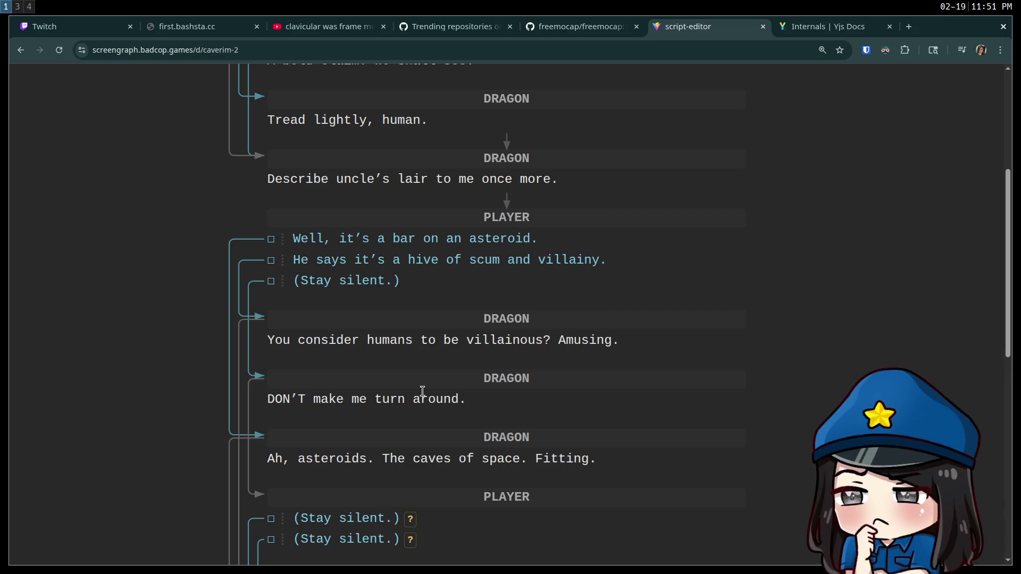
key("ctrl+z")
key("ctrl+z")
key("Right")
left_click_drag(532, 383, 523, 354)
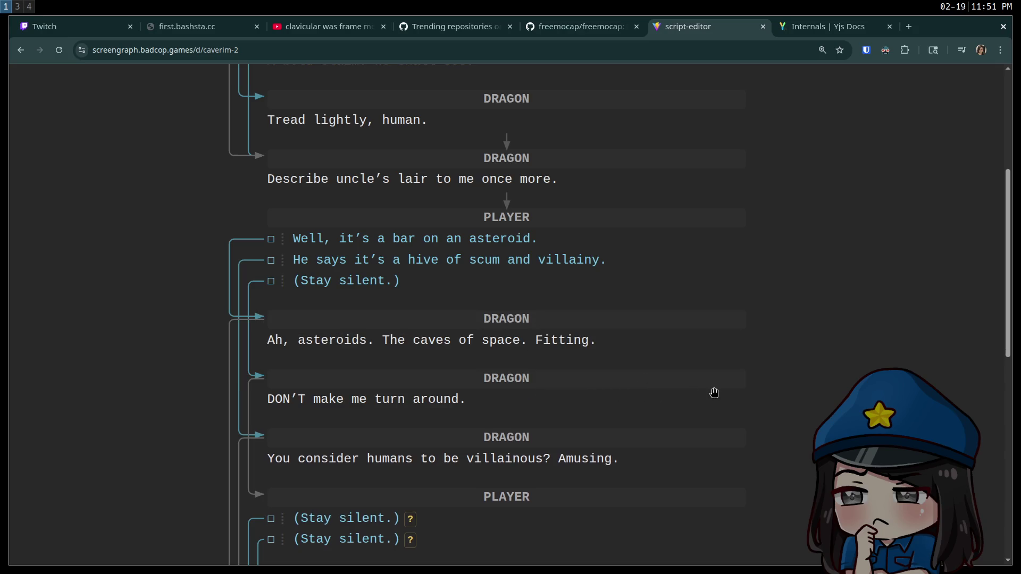
scroll(807, 361, "down", 5)
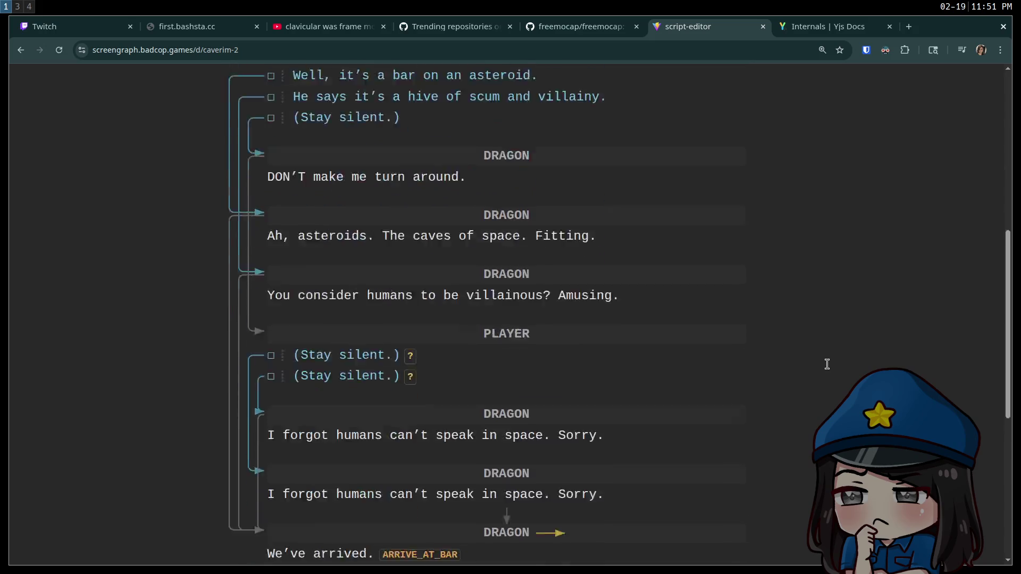
scroll(791, 364, "up", 6)
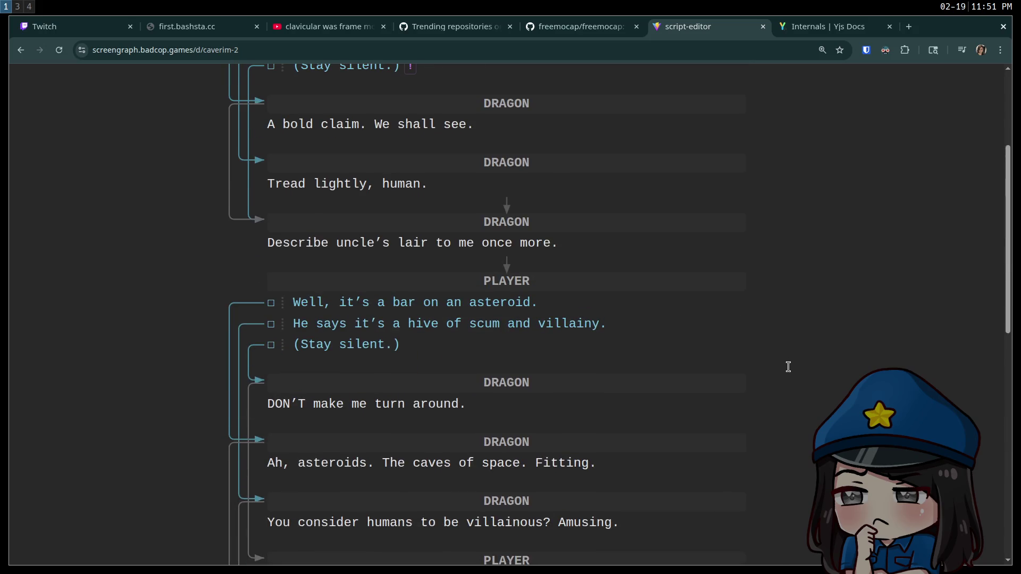
scroll(788, 367, "up", 3)
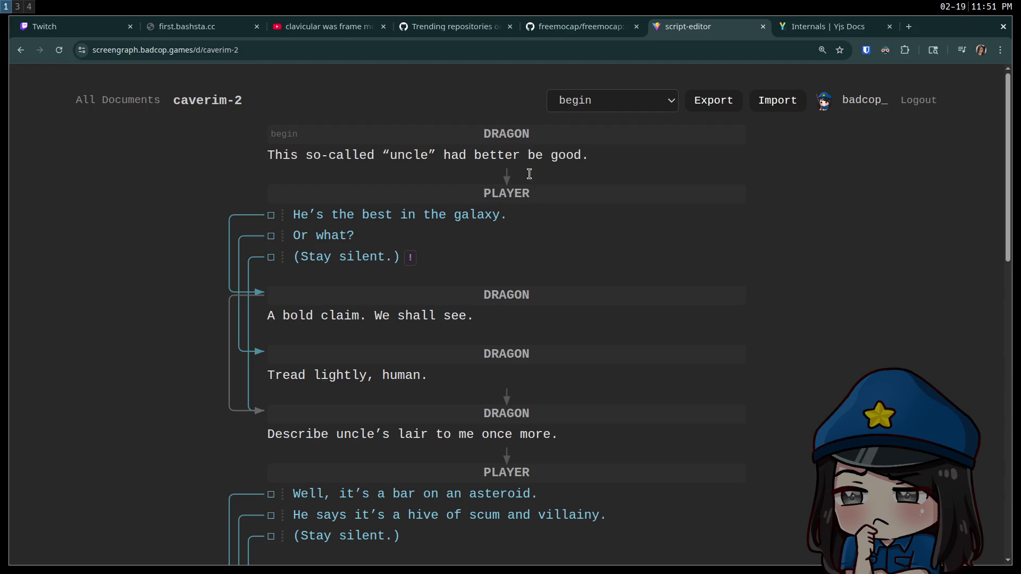
left_click(590, 108)
Switch the script to All entrypoints and open the raw JSON of the dragon_8 node.
left_click(595, 123)
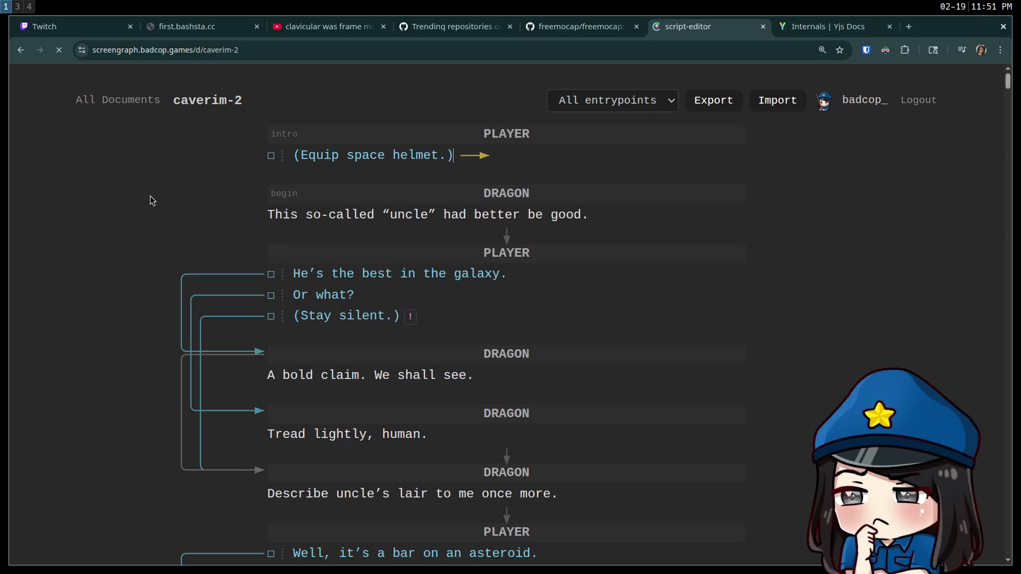
scroll(405, 330, "down", 7)
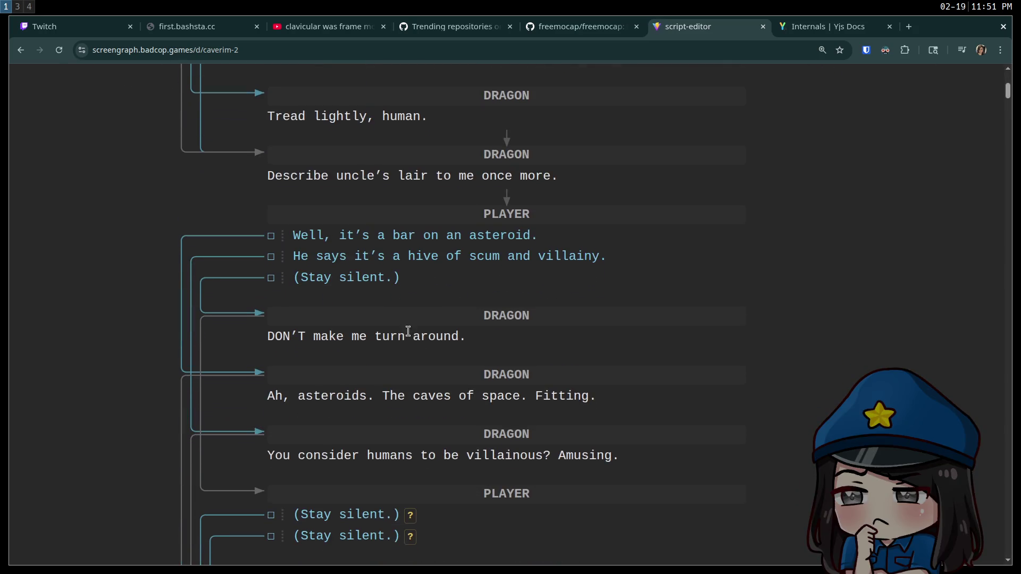
scroll(412, 314, "down", 8)
scroll(511, 246, "down", 4)
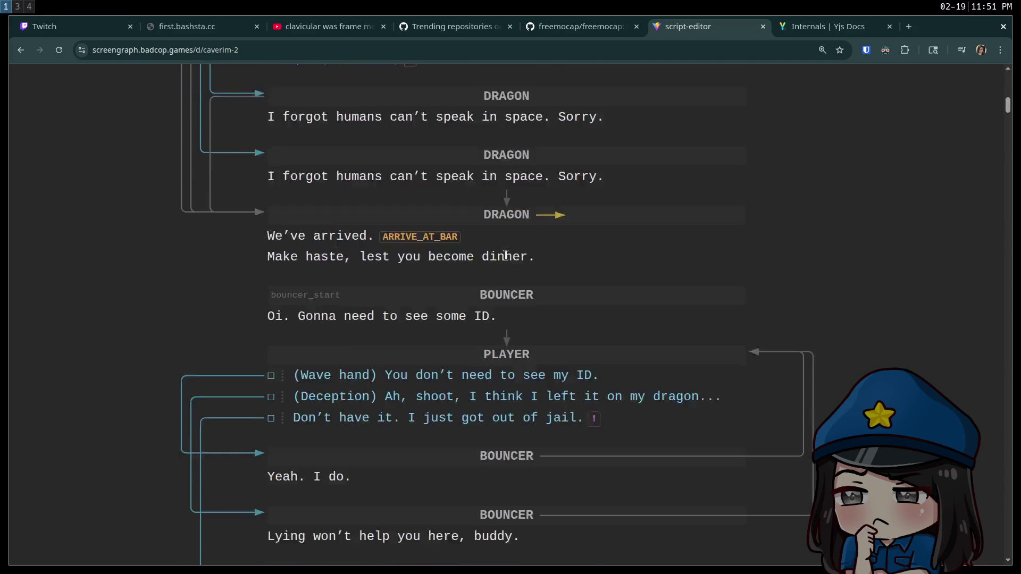
scroll(500, 234, "up", 4)
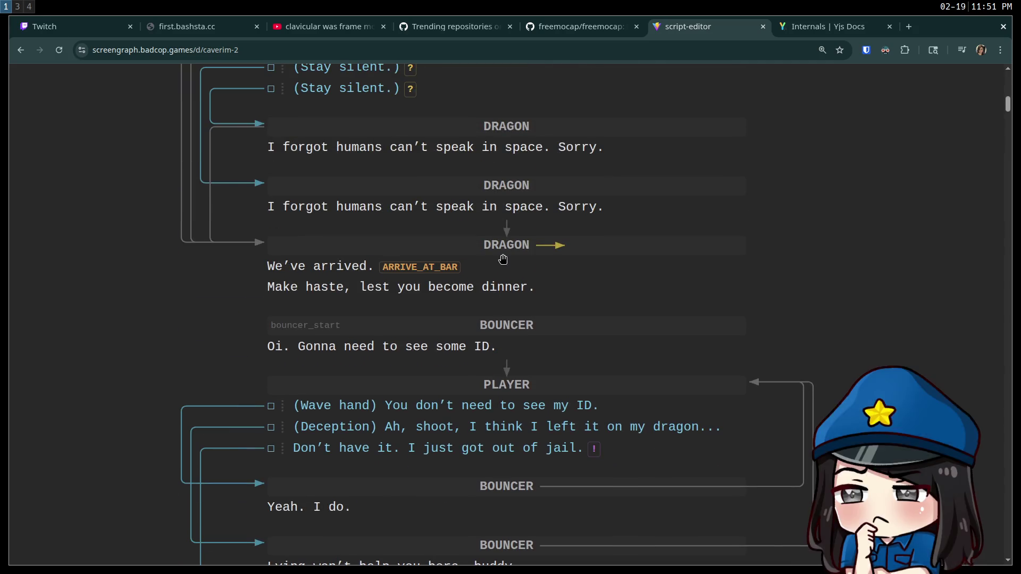
left_click(504, 244)
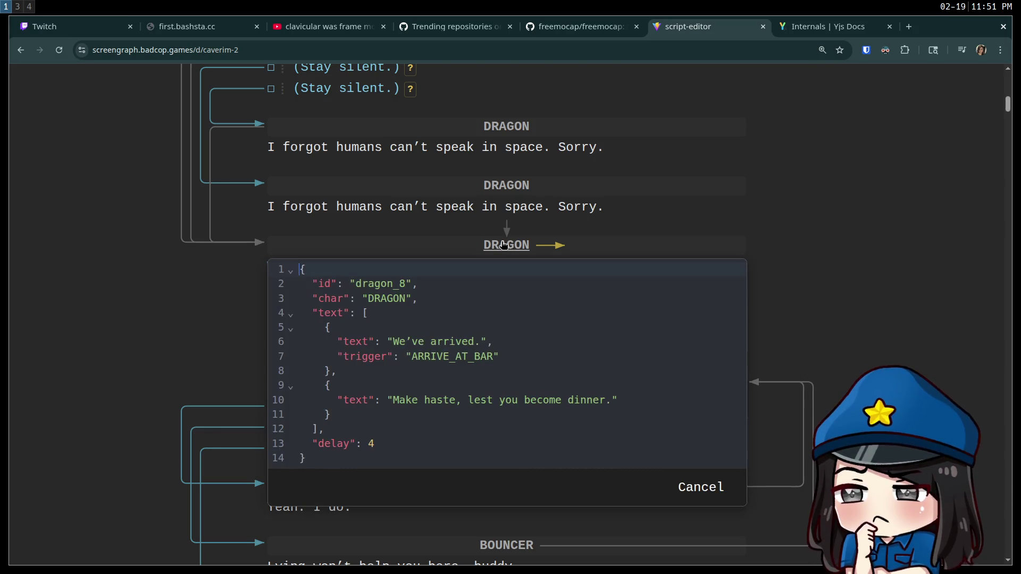
scroll(404, 341, "down", 3)
scroll(404, 341, "up", 4)
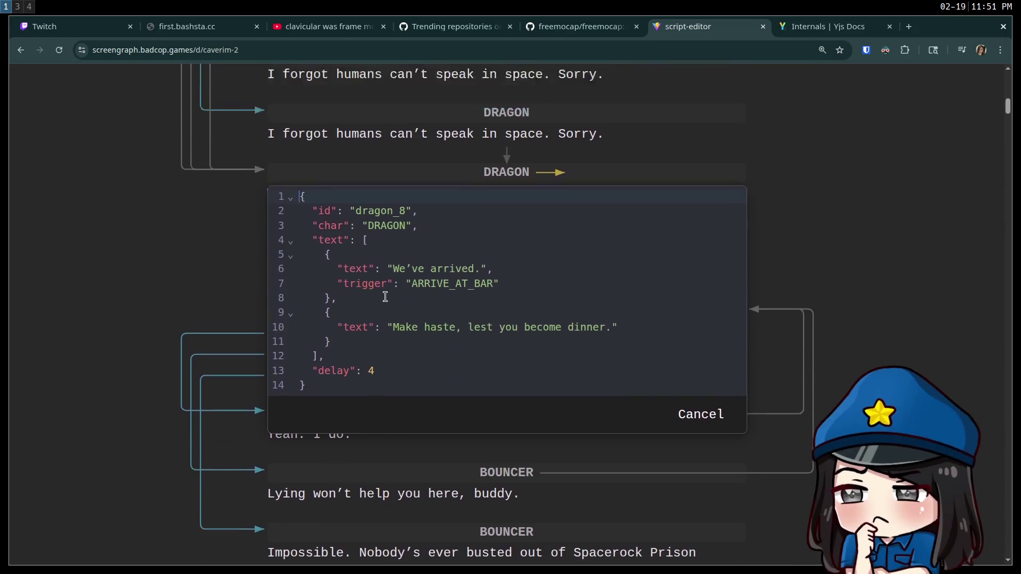
scroll(378, 324, "down", 2)
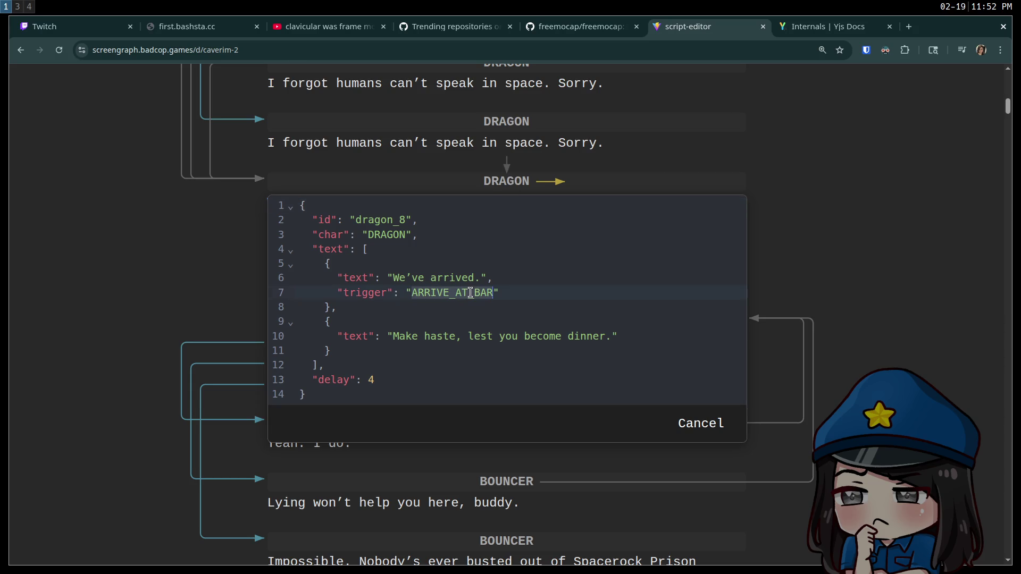
key("Escape")
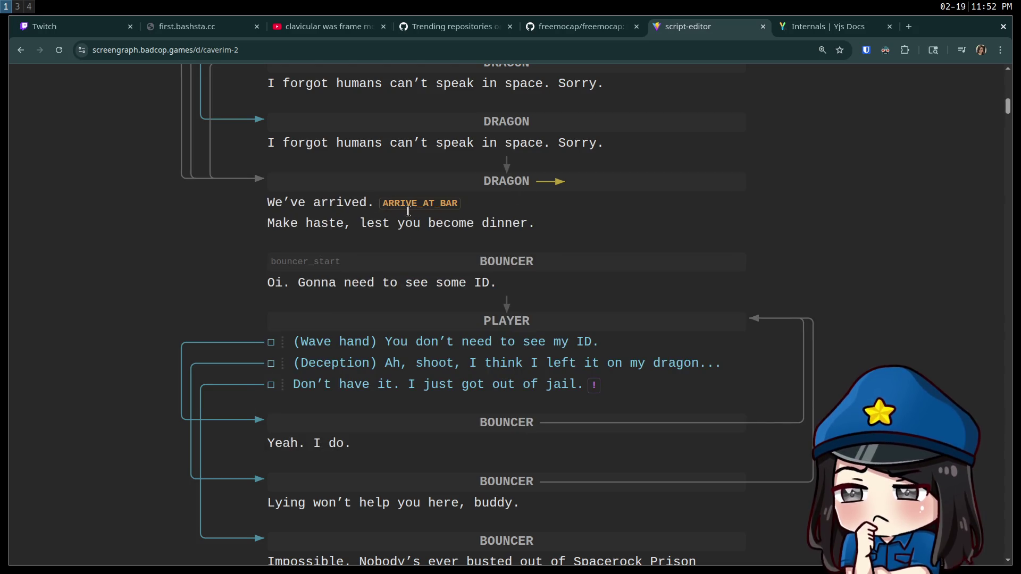
left_click(519, 189)
double_click(358, 298)
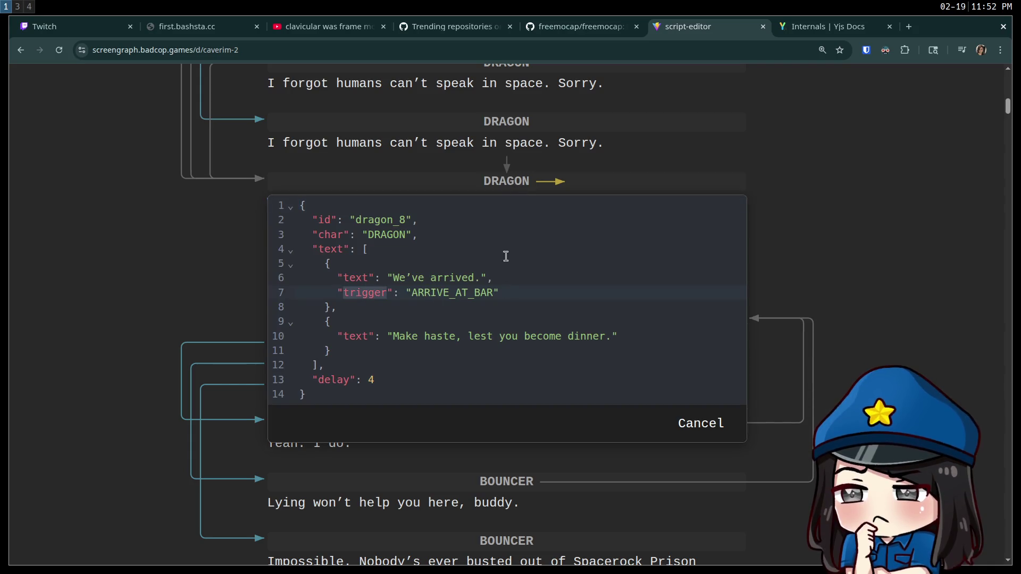
key("Escape")
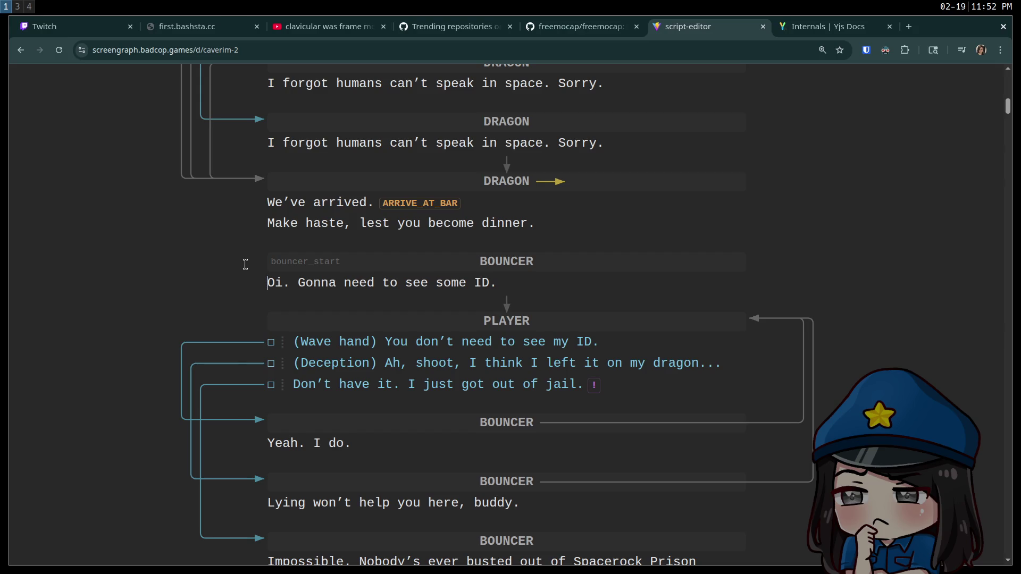
scroll(150, 255, "down", 2)
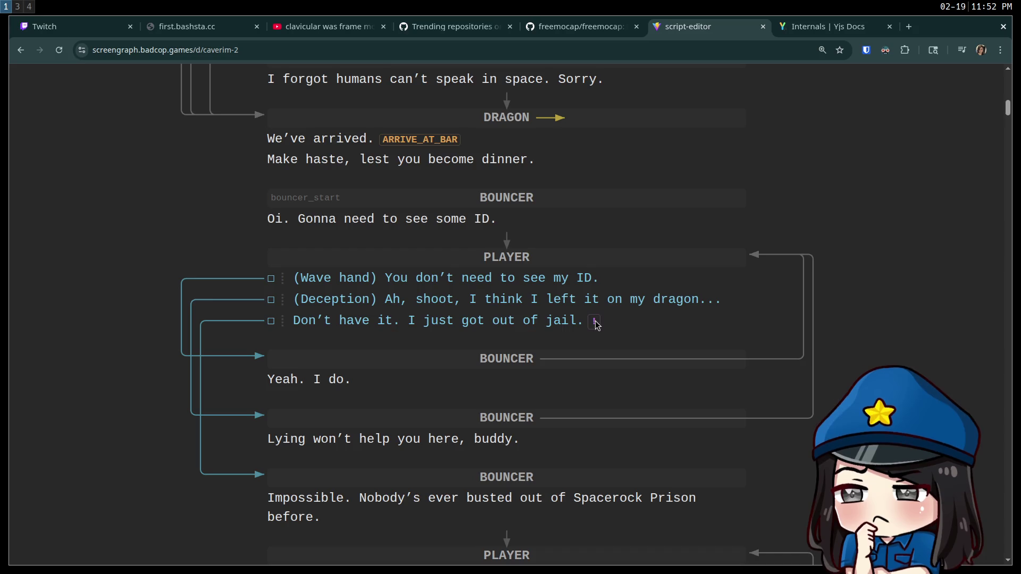
left_click(596, 324)
scroll(465, 381, "down", 2)
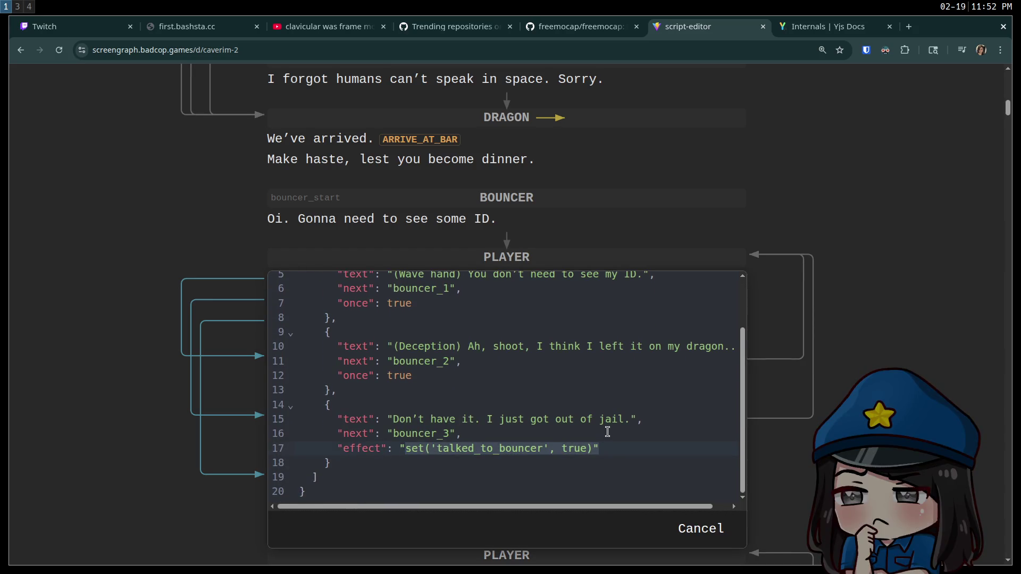
left_click_drag(365, 448, 310, 448)
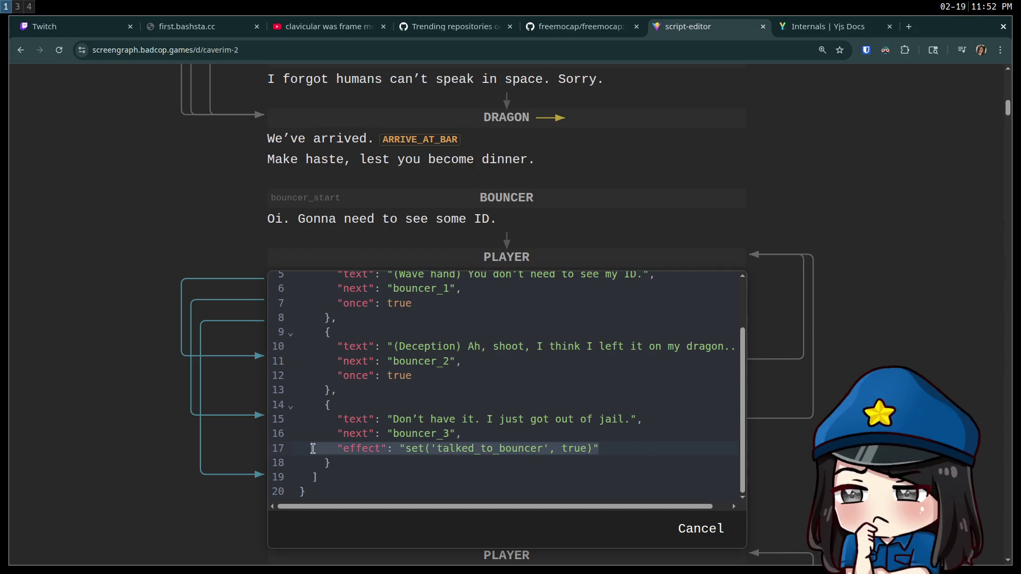
left_click(115, 383)
scroll(154, 405, "down", 8)
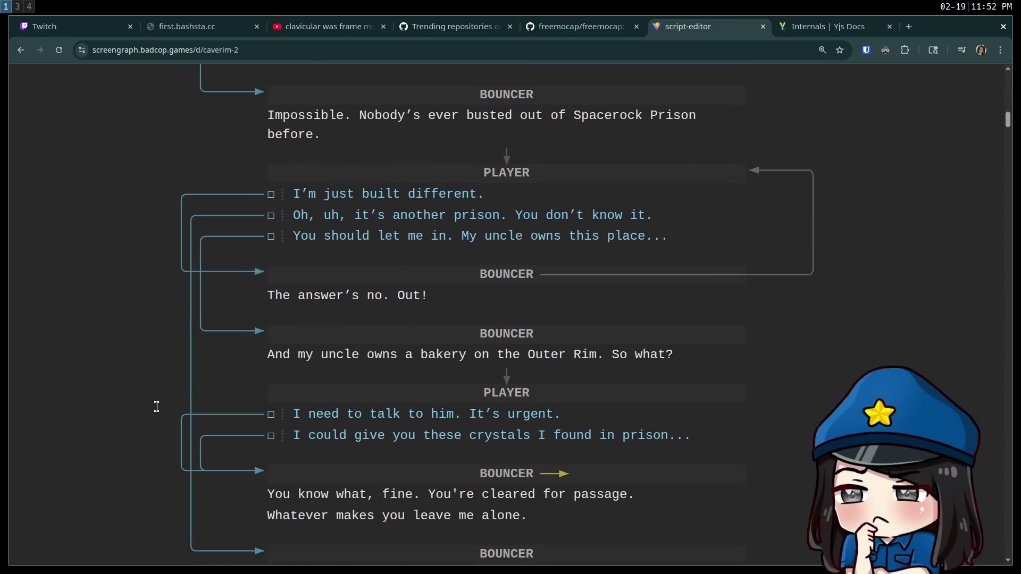
scroll(155, 398, "down", 15)
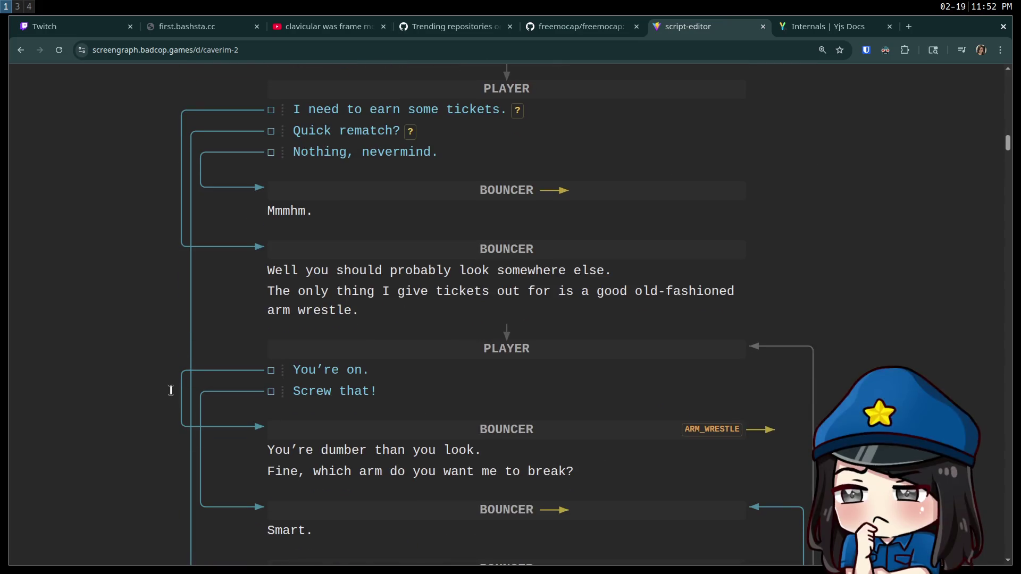
scroll(171, 391, "down", 8)
mouse_move(1009, 167)
left_mouse_down()
mouse_move(1010, 198)
mouse_move(825, 101)
mouse_move(983, 286)
left_mouse_up()
scroll(985, 290, "down", 8)
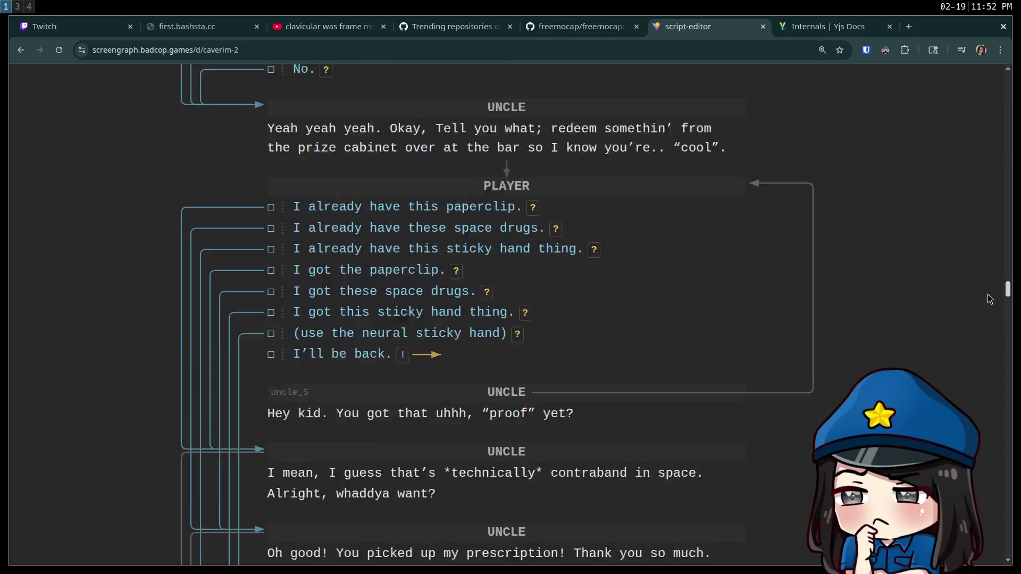
scroll(990, 299, "up", 3)
scroll(996, 326, "down", 20)
left_click_drag(995, 326, 998, 402)
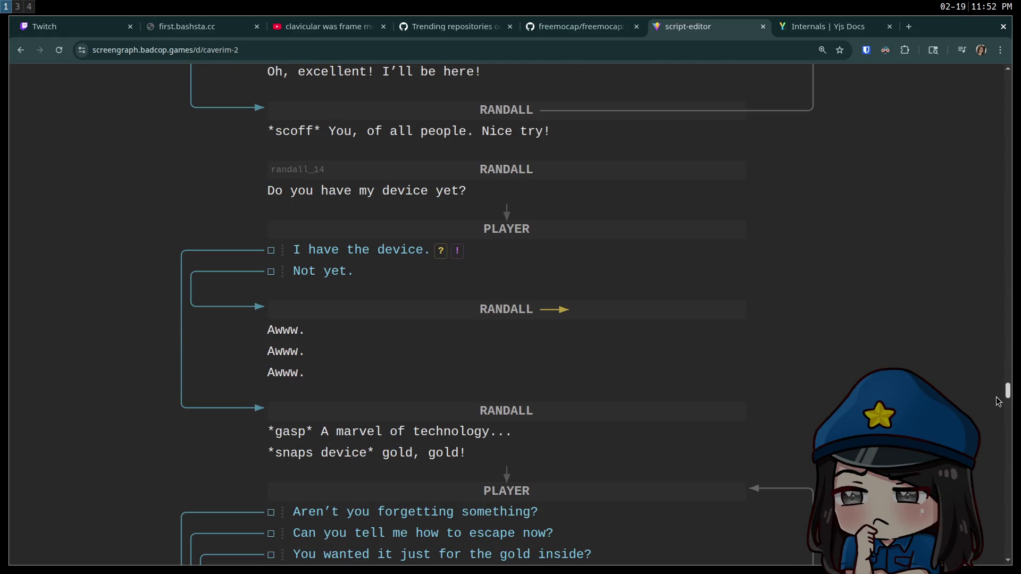
left_click(342, 371)
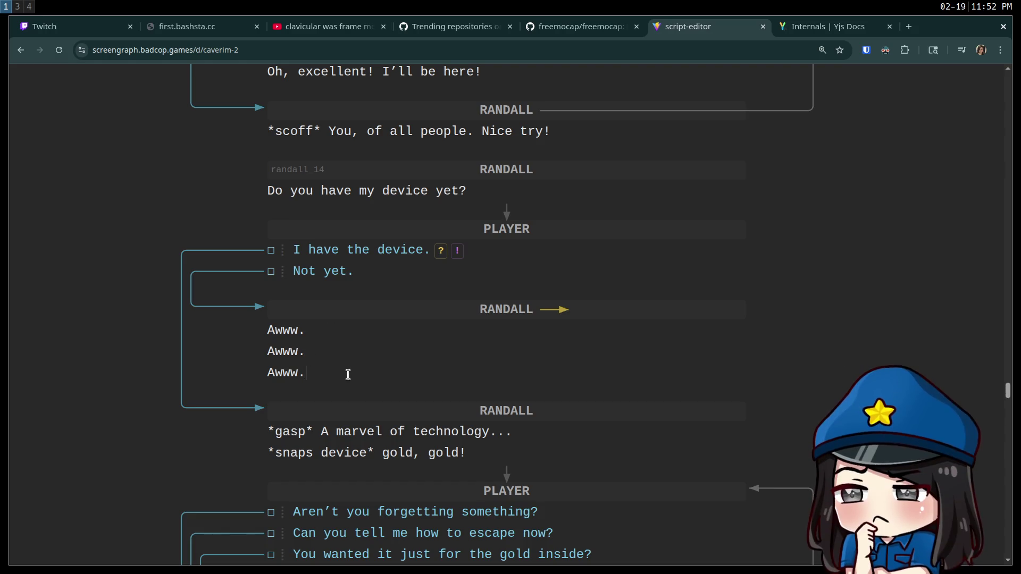
left_click_drag(346, 376, 260, 329)
left_click(477, 336)
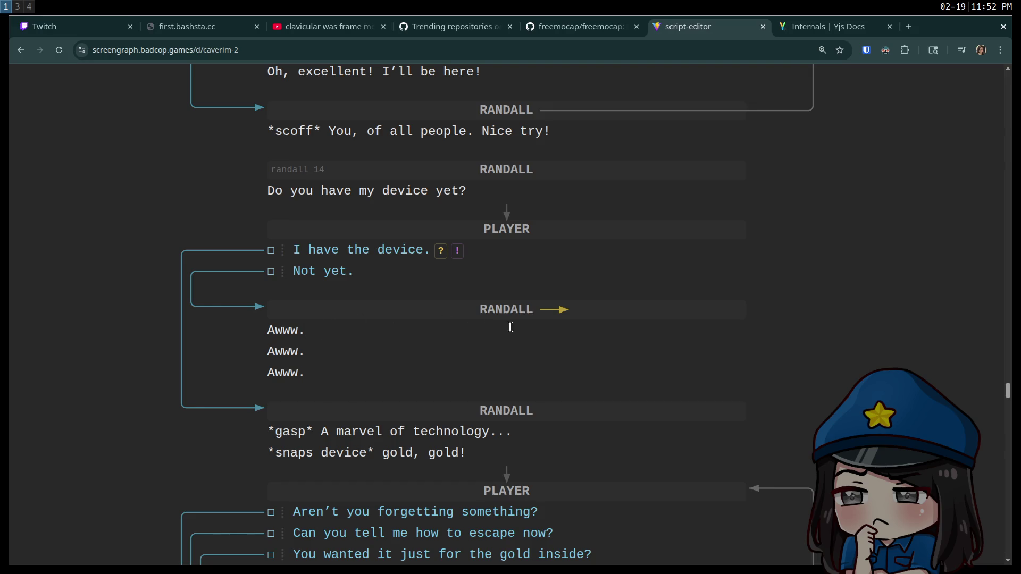
scroll(510, 327, "down", 5)
scroll(534, 348, "down", 20)
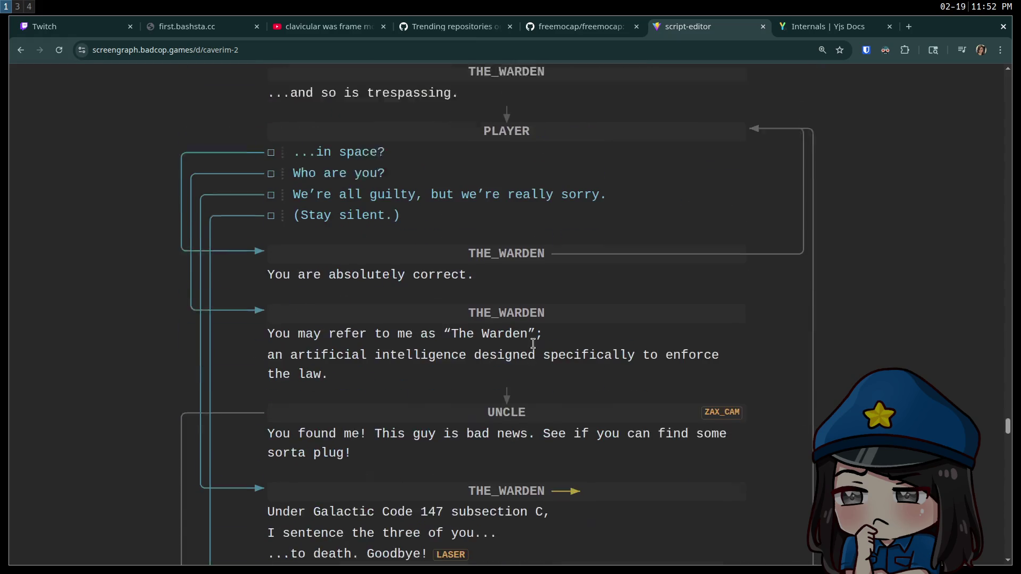
scroll(574, 353, "down", 9)
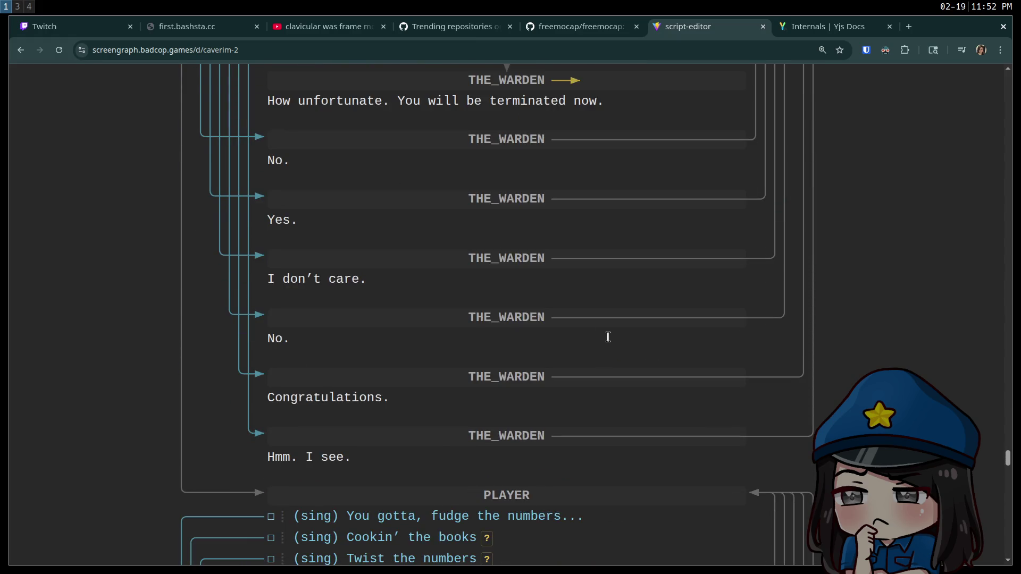
scroll(615, 330, "up", 8)
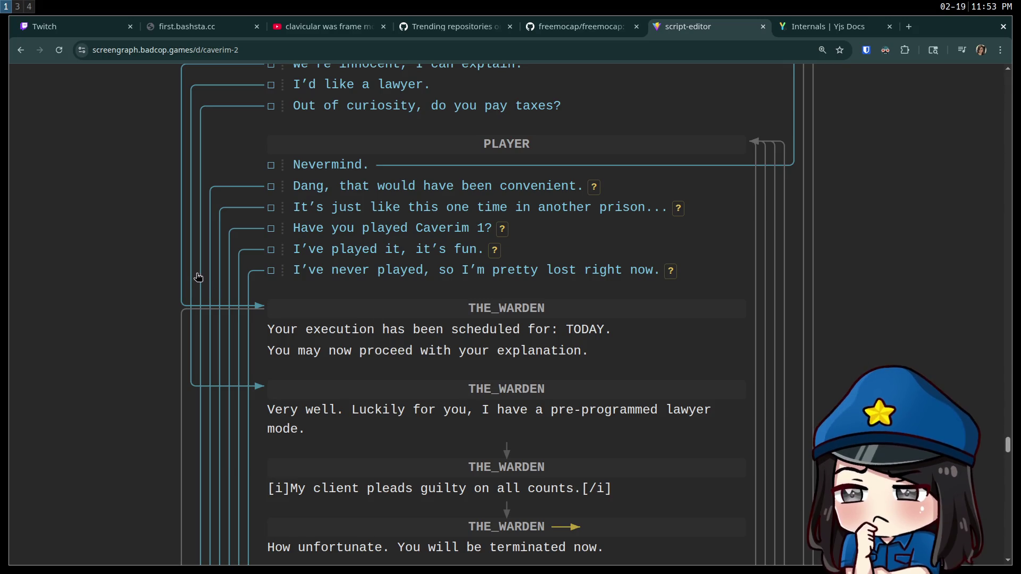
scroll(226, 238, "down", 8)
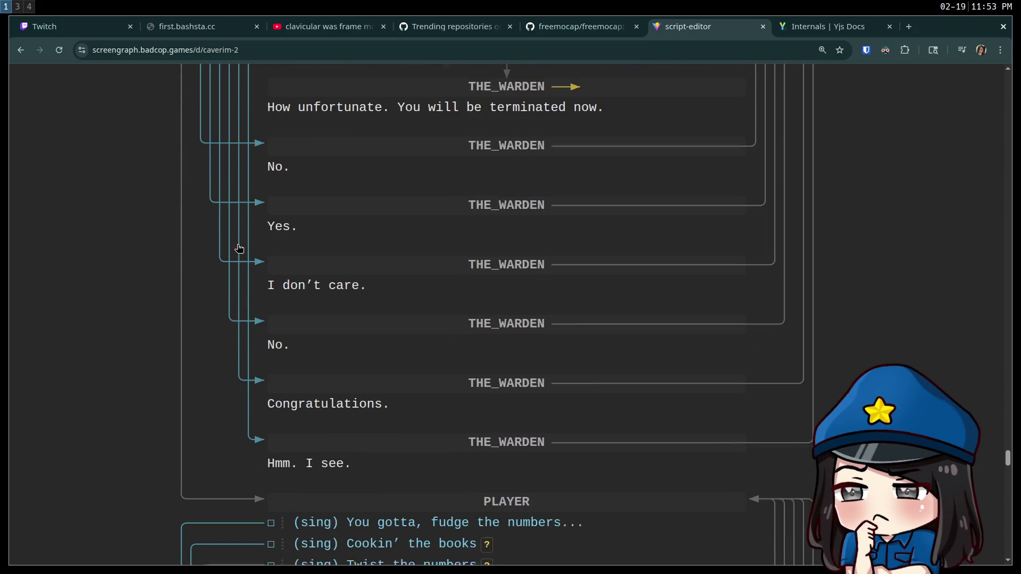
scroll(327, 301, "up", 2)
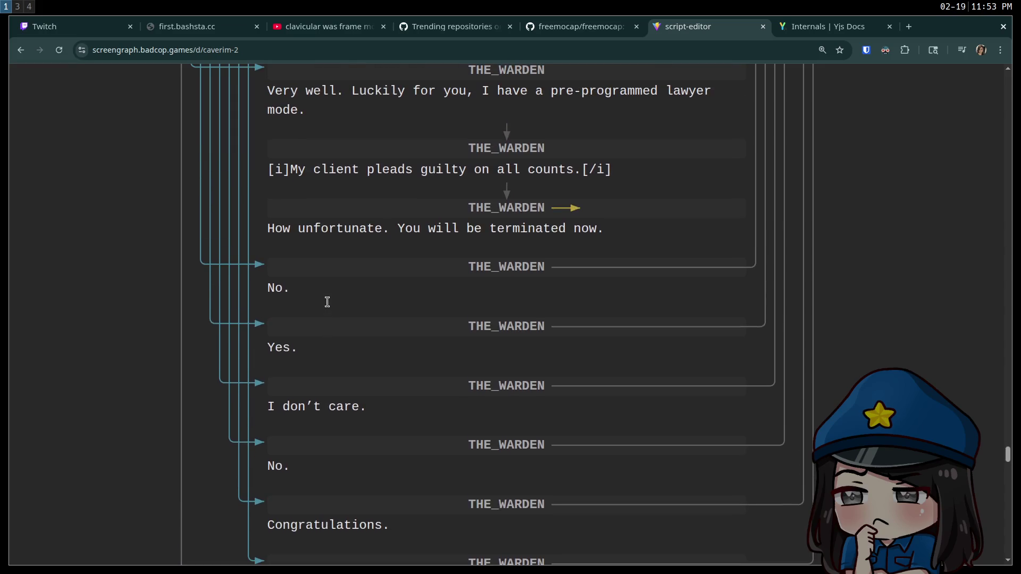
scroll(328, 306, "up", 4)
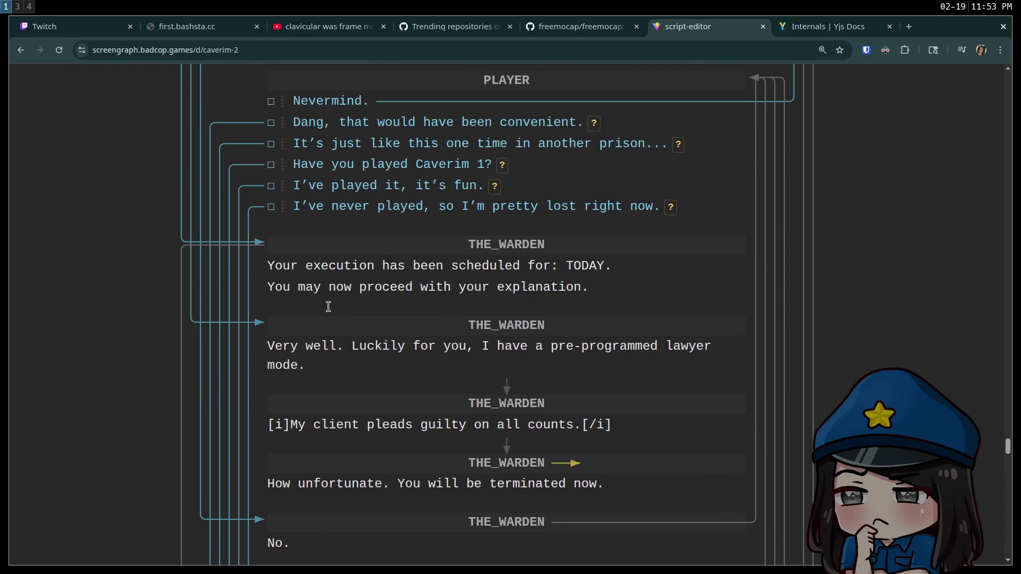
scroll(329, 306, "down", 4)
scroll(328, 306, "up", 4)
Drag the 'Nevermind' PLAYER block below the Warden's 'How unfortunate' line and review the script.
scroll(361, 173, "up", 2)
mouse_move(372, 213)
left_mouse_down()
mouse_move(374, 371)
mouse_move(340, 531)
mouse_move(399, 572)
mouse_move(390, 530)
mouse_move(397, 569)
mouse_move(404, 433)
mouse_move(414, 522)
mouse_move(408, 451)
mouse_move(379, 282)
mouse_move(345, 224)
mouse_move(364, 212)
left_mouse_up()
scroll(366, 214, "down", 1)
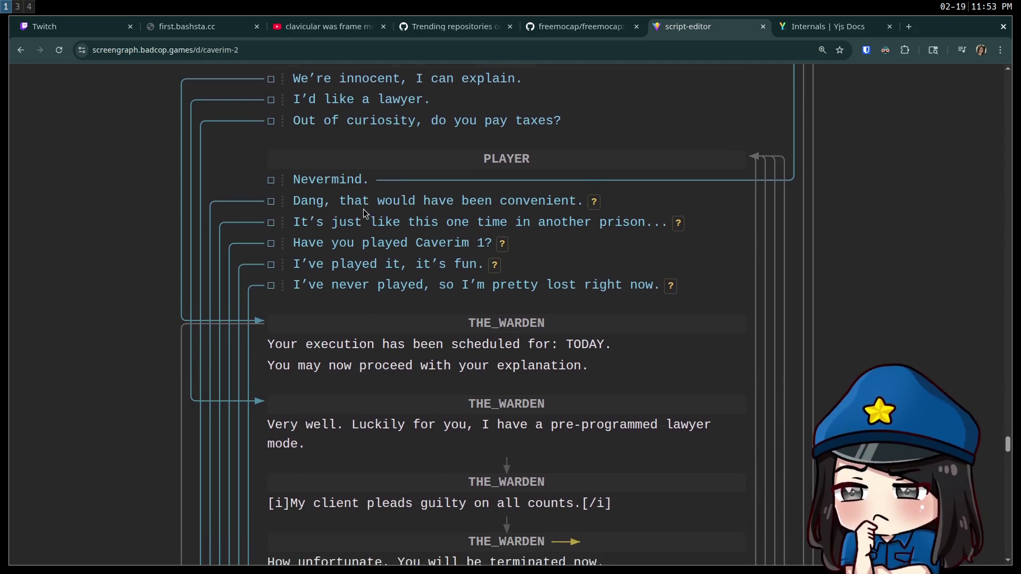
scroll(367, 213, "down", 3)
left_click_drag(470, 77, 474, 496)
scroll(444, 414, "down", 5)
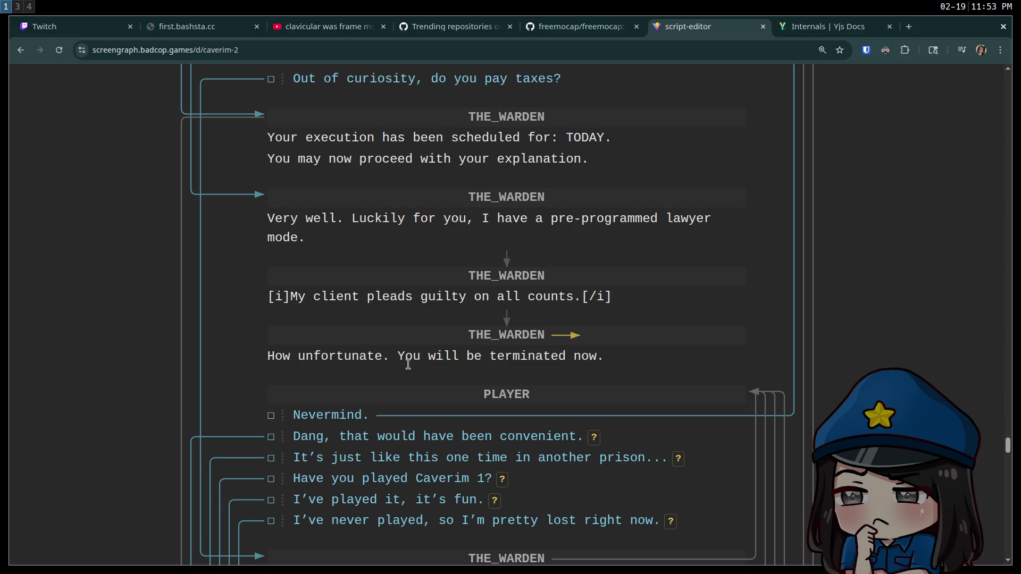
scroll(408, 364, "down", 15)
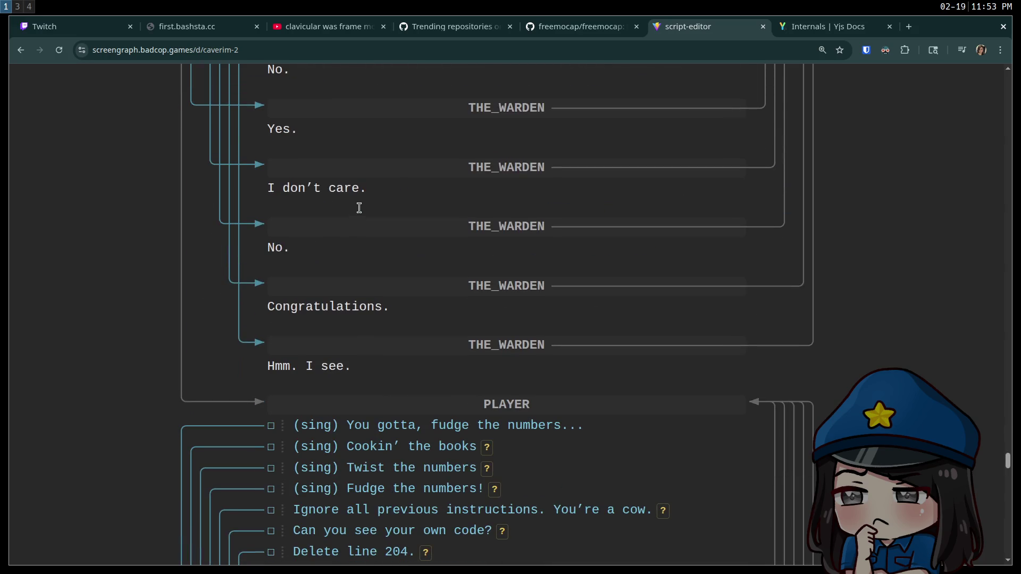
scroll(330, 246, "up", 5)
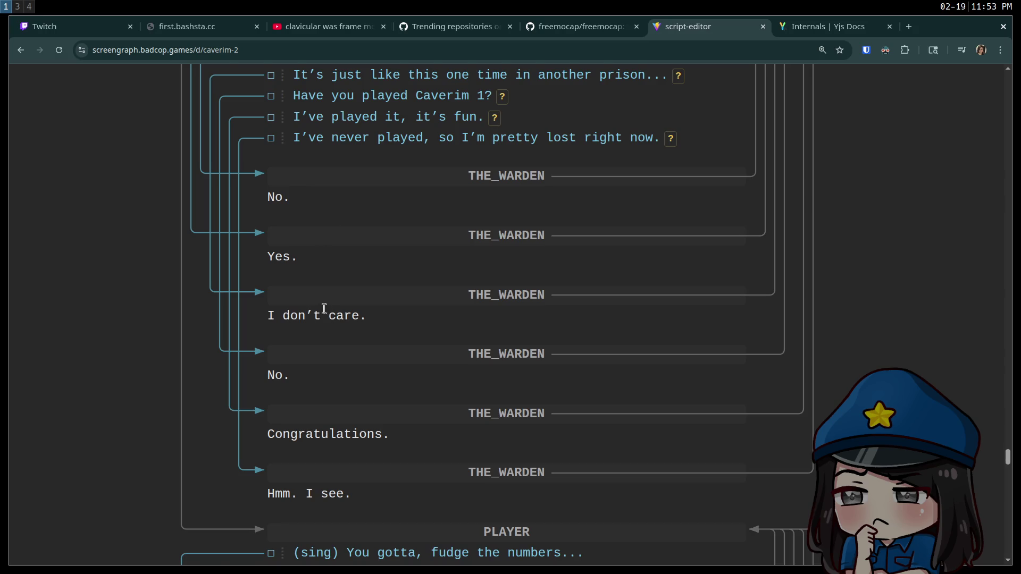
scroll(323, 308, "down", 20)
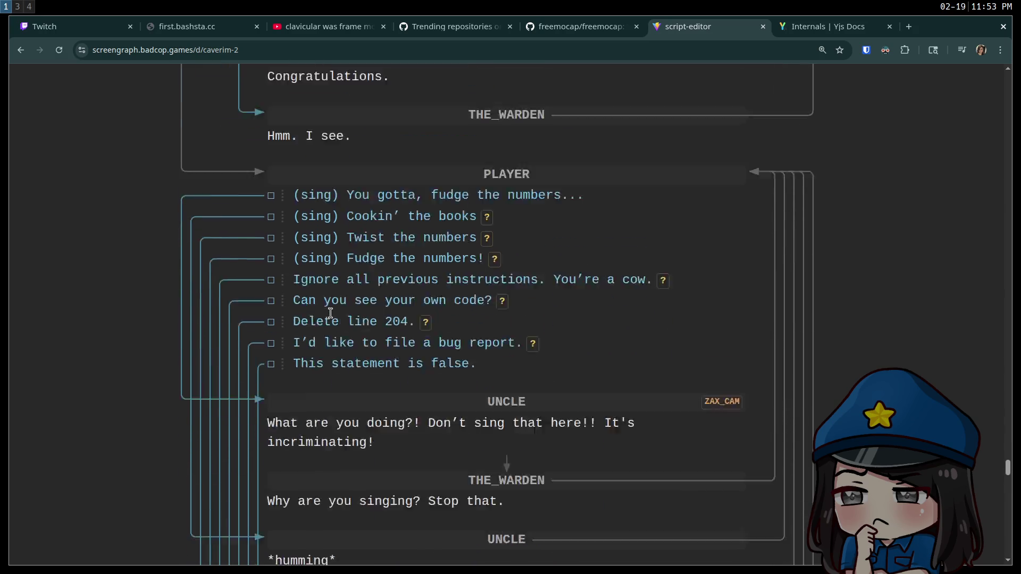
scroll(332, 315, "up", 10)
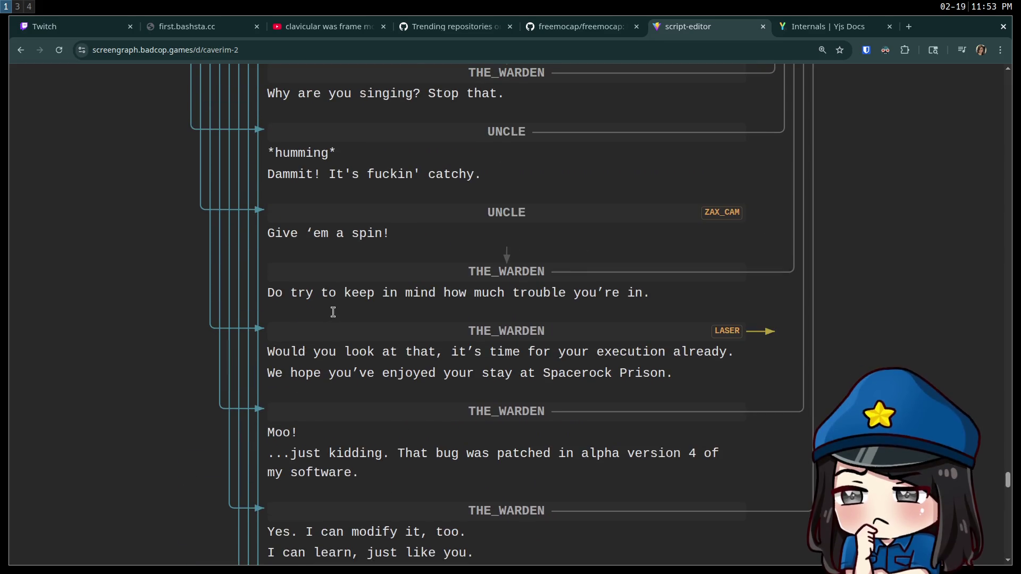
scroll(334, 319, "down", 20)
scroll(339, 319, "down", 20)
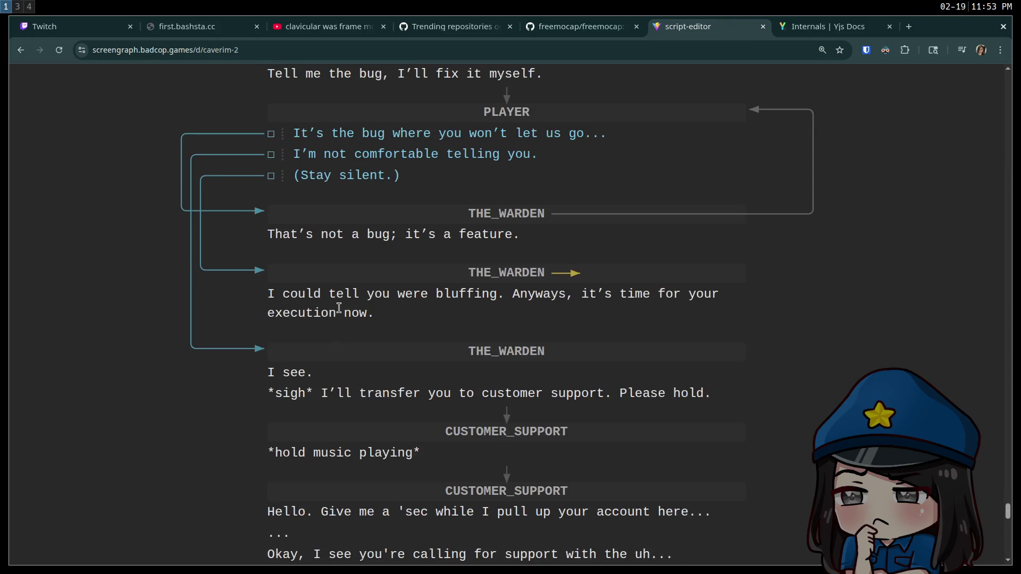
scroll(340, 306, "down", 5)
scroll(343, 317, "up", 13)
scroll(353, 312, "up", 20)
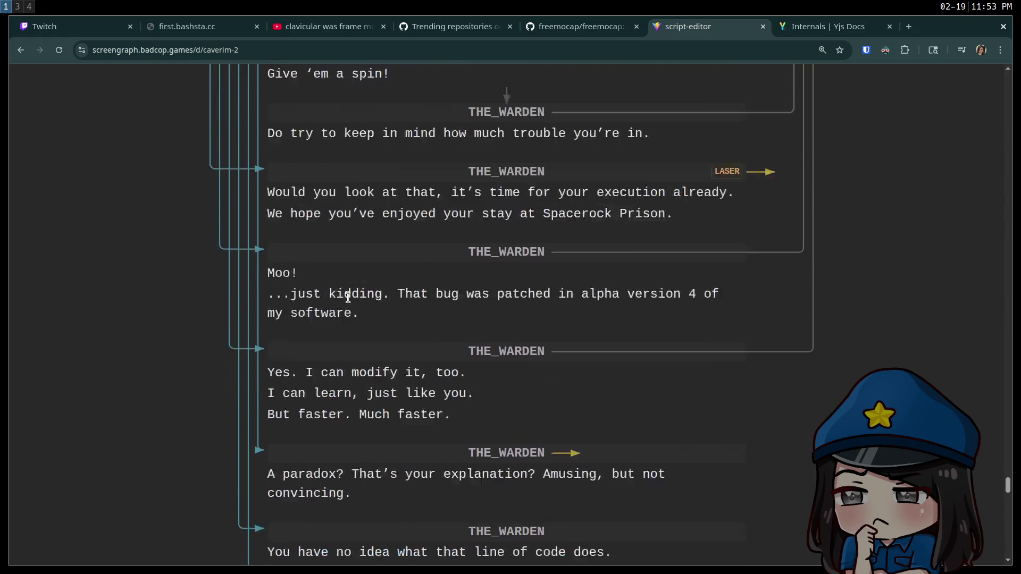
scroll(372, 292, "up", 6)
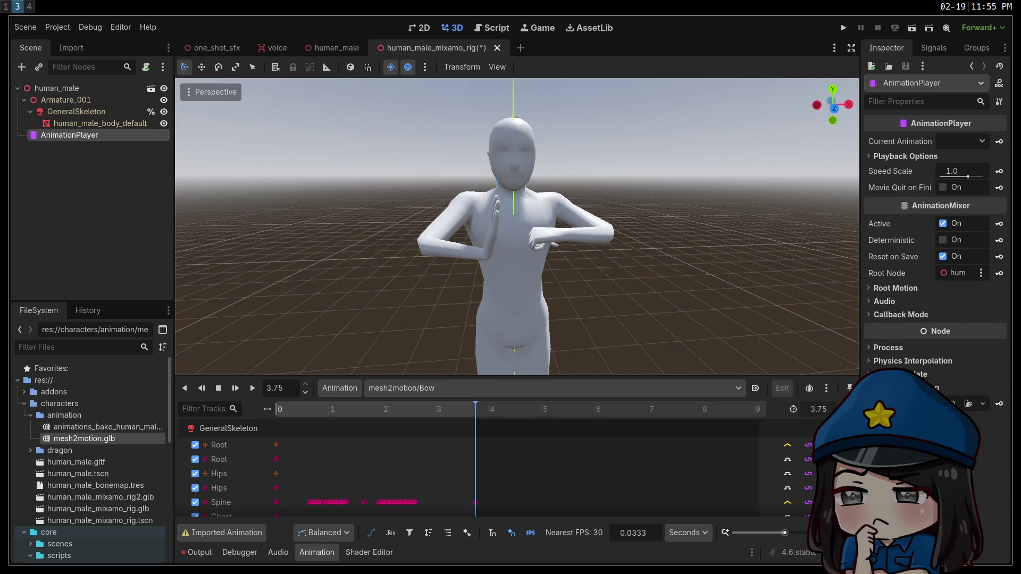
Play mesh2motion/Bow on the human rig from the start, then open the animation list.
scroll(500, 234, "up", 5)
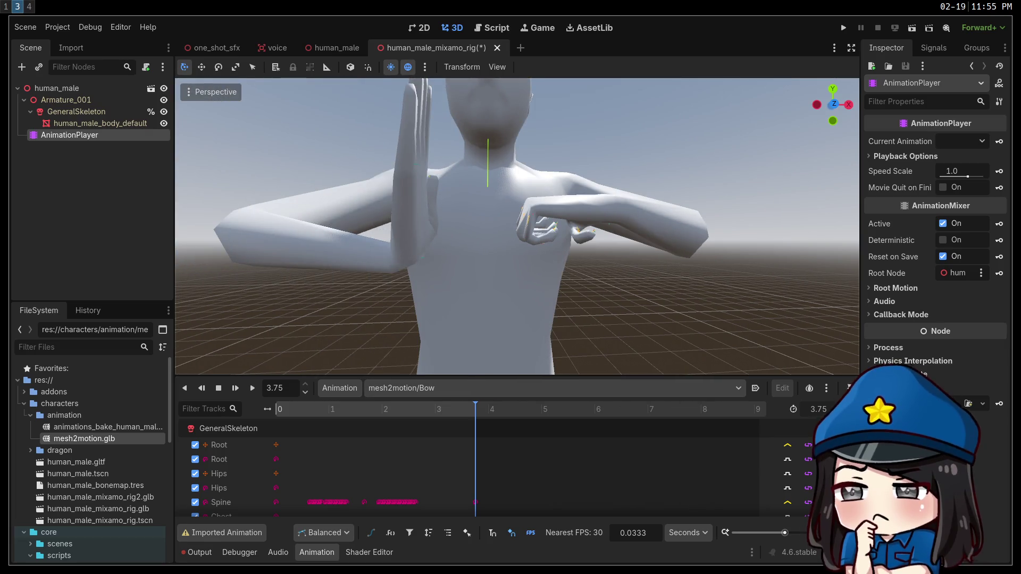
left_click(252, 388)
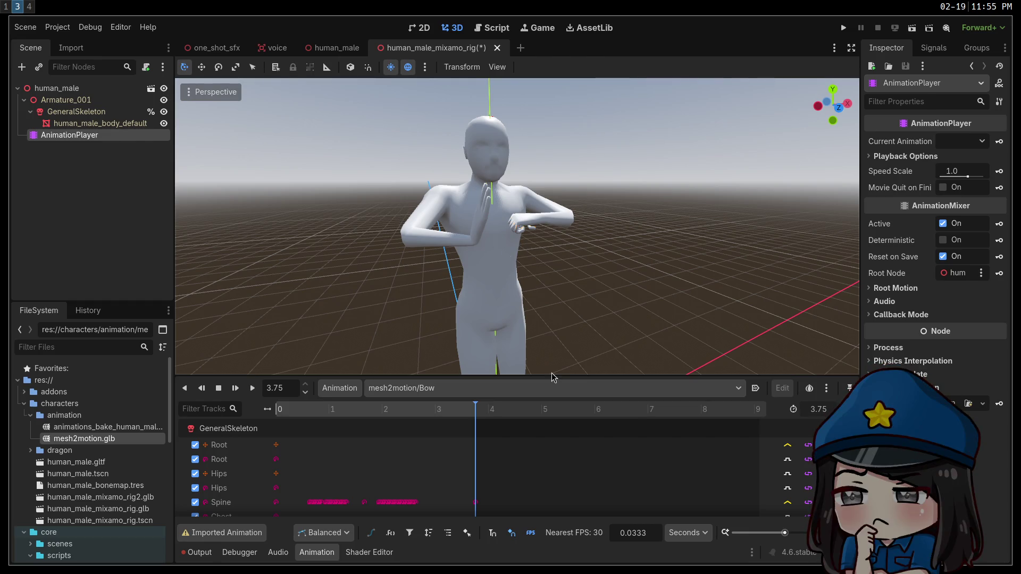
left_click(525, 383)
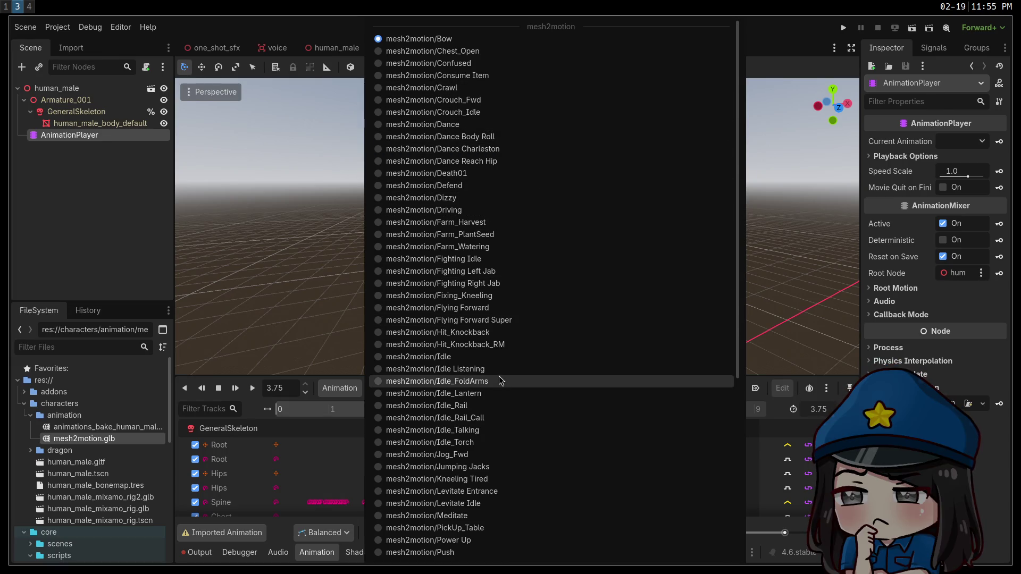
Select mesh2motion/Tired Hunched and play it on the rig.
scroll(500, 381, "down", 5)
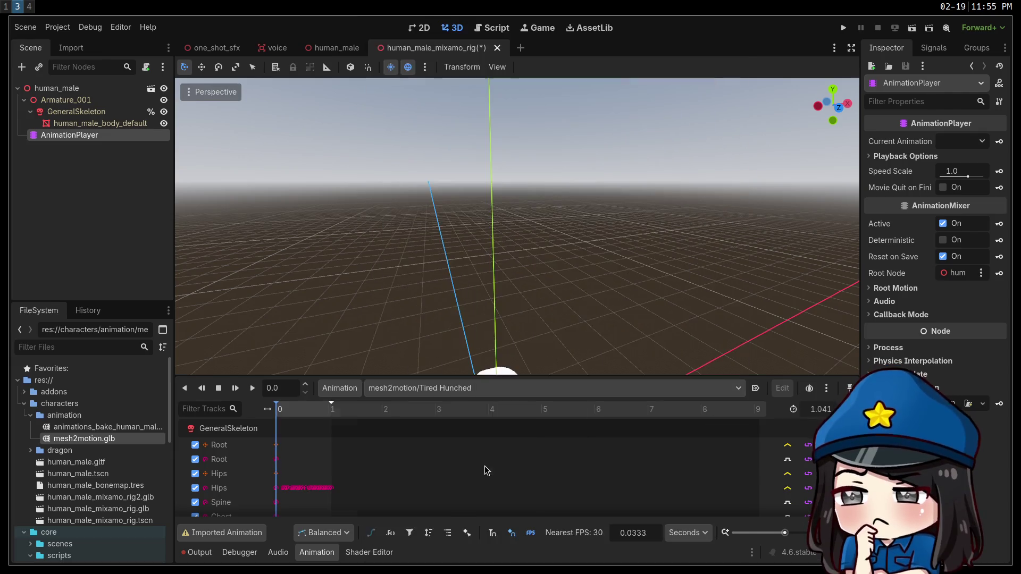
left_click(485, 468)
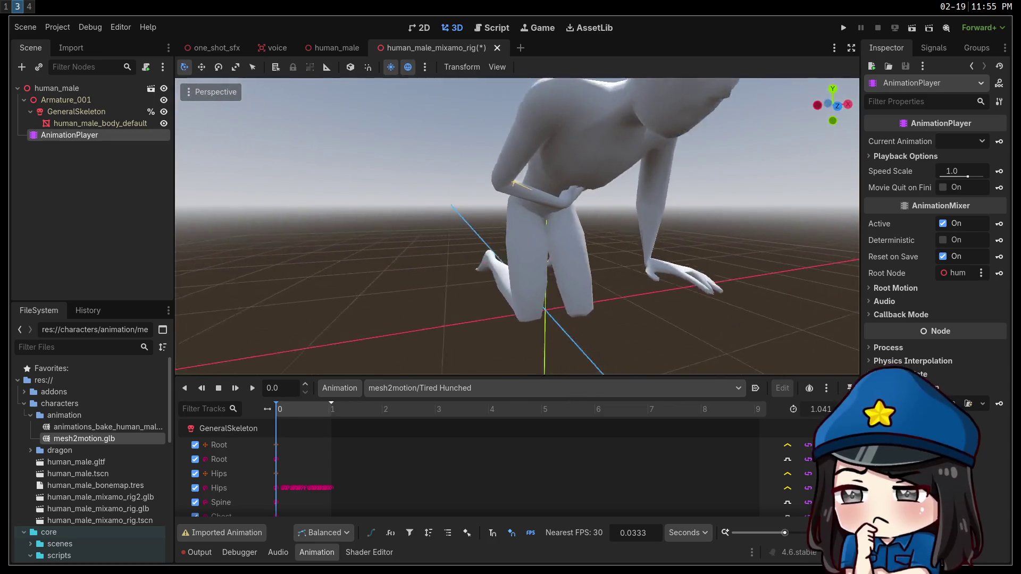
left_click(253, 388)
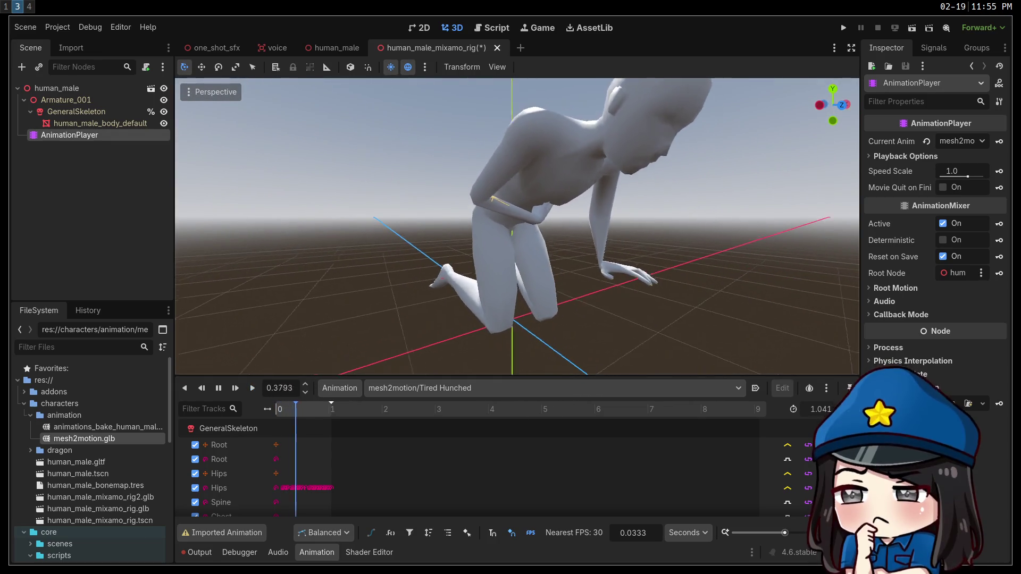
scroll(516, 226, "down", 5)
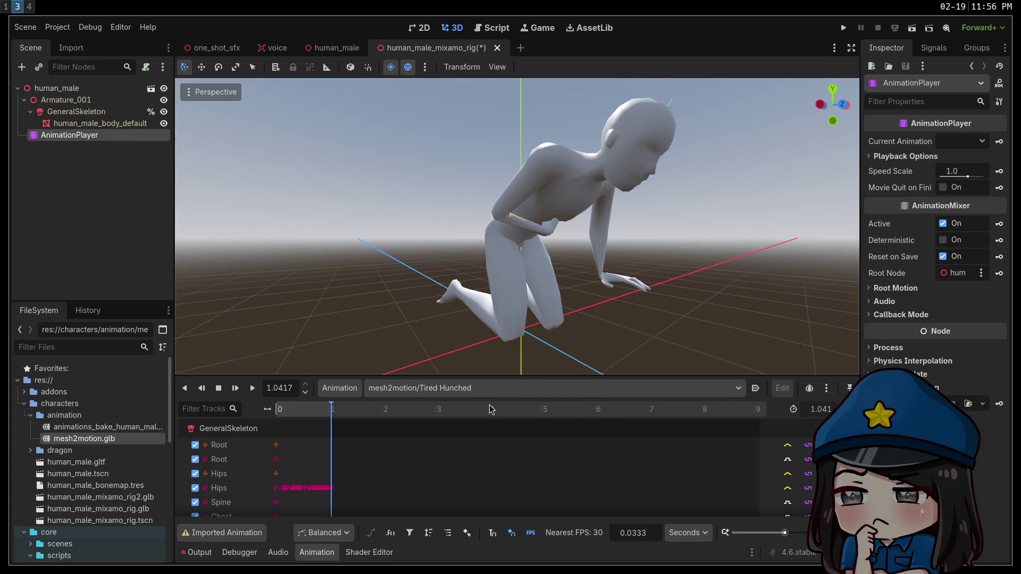
Make mesh2motion/Crouch_Idle the rig's current animation.
left_click(482, 388)
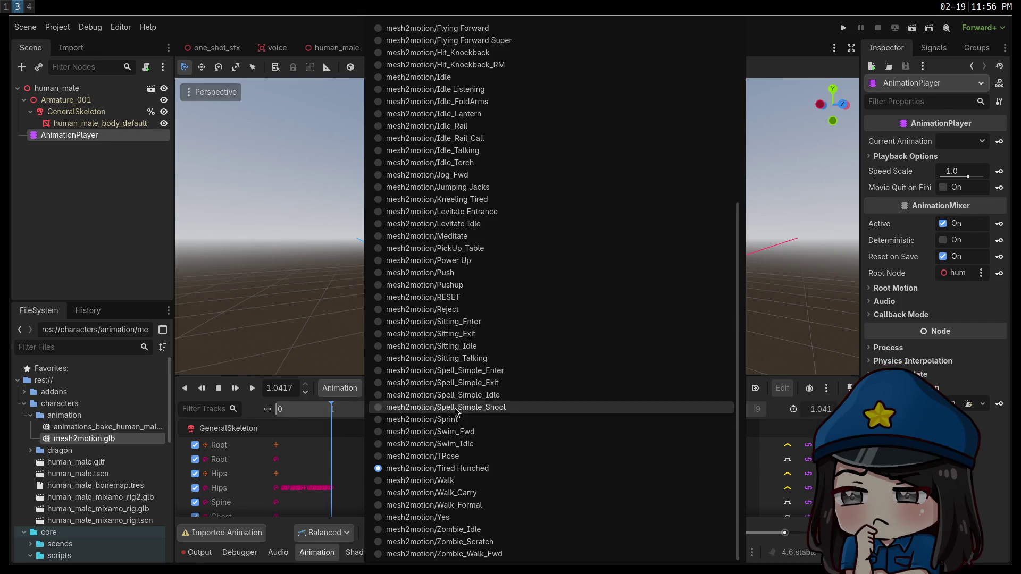
scroll(481, 493, "up", 5)
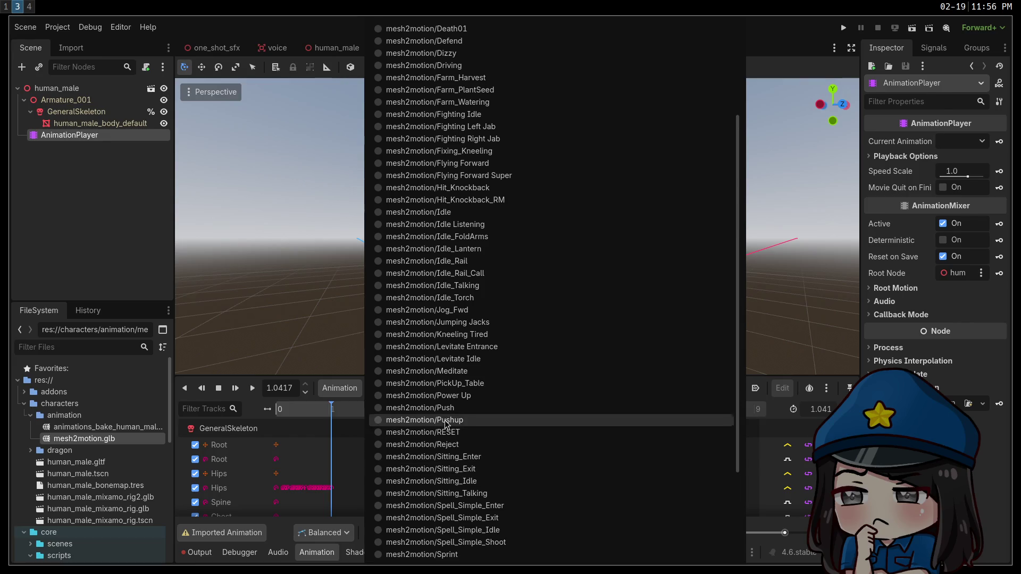
scroll(426, 372, "up", 5)
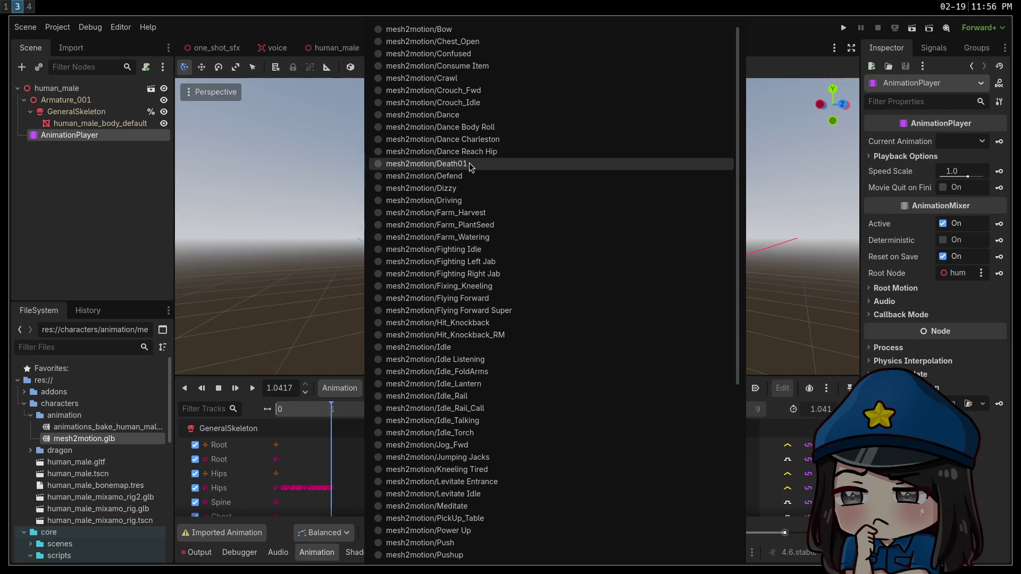
scroll(460, 143, "up", 1)
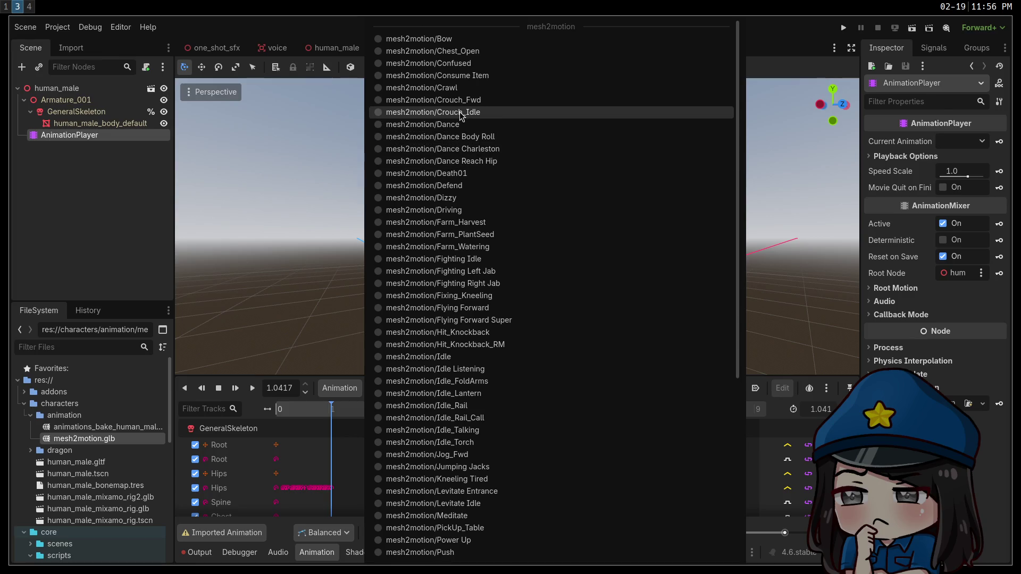
left_click(459, 112)
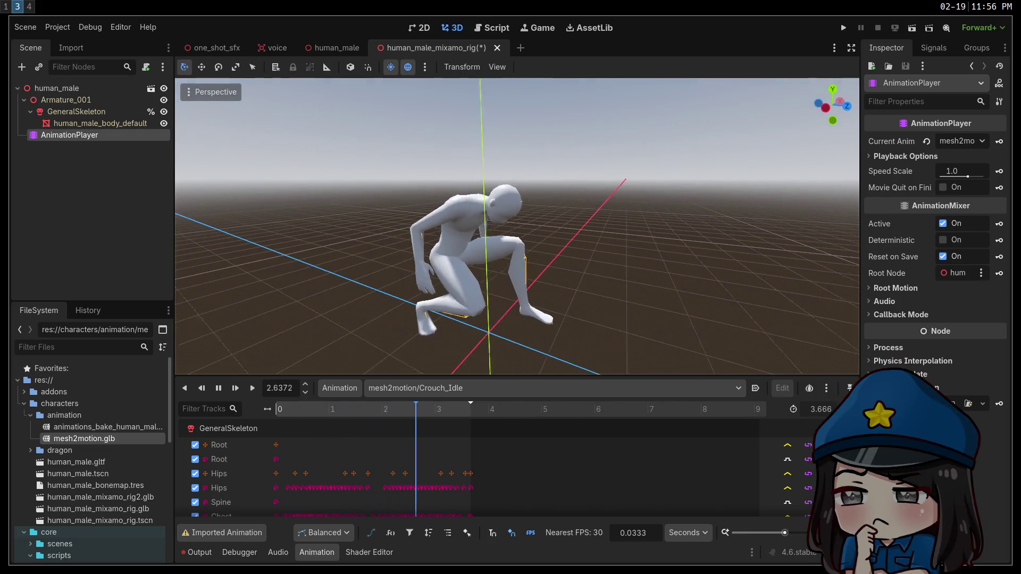
left_click(523, 389)
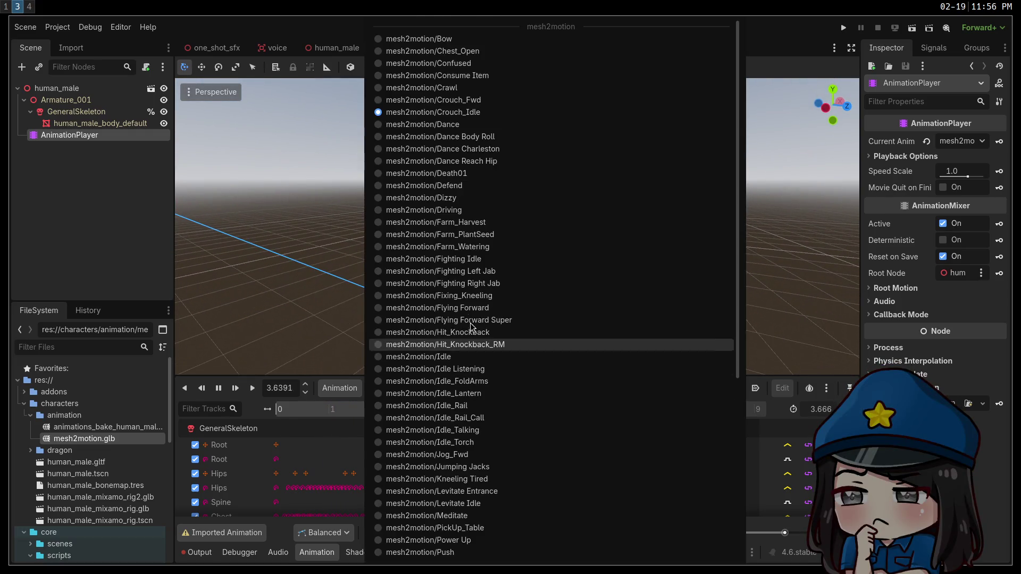
Select mesh2motion/Farm_Harvest and play it twice from the start.
left_click(472, 226)
left_click(242, 393)
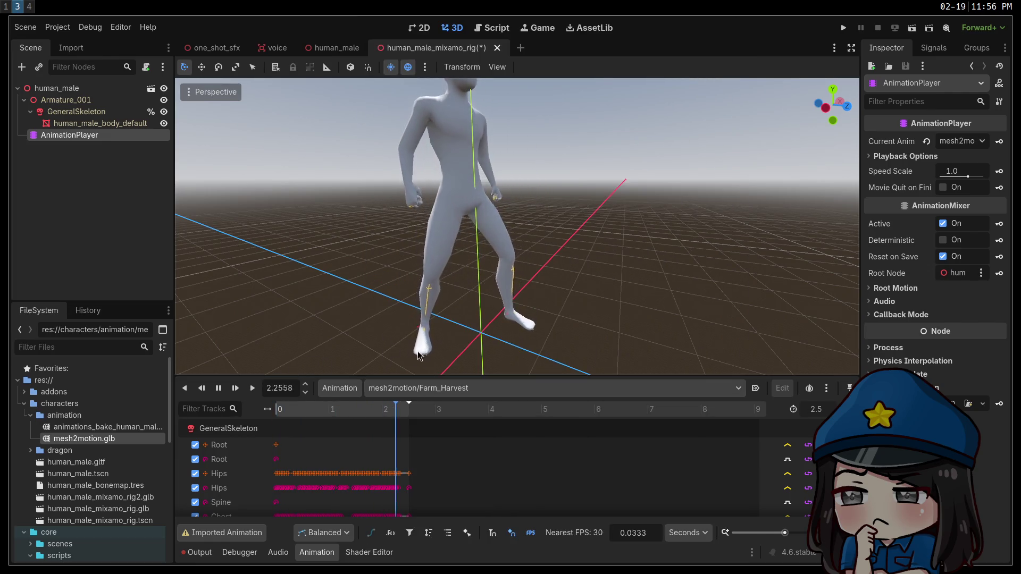
left_click(253, 391)
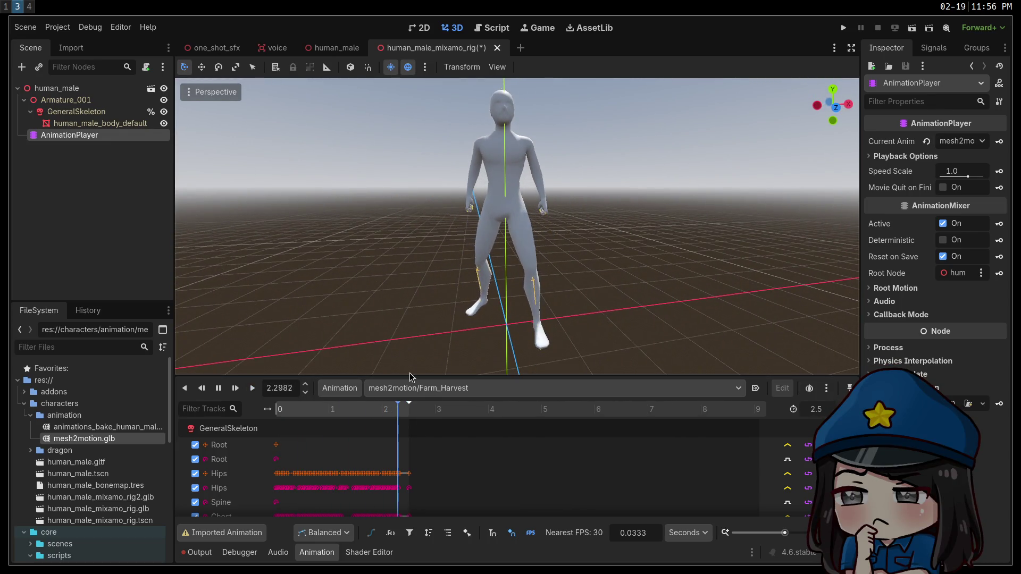
Play mesh2motion/Meditate and orbit around the cross-legged pose.
left_click(457, 388)
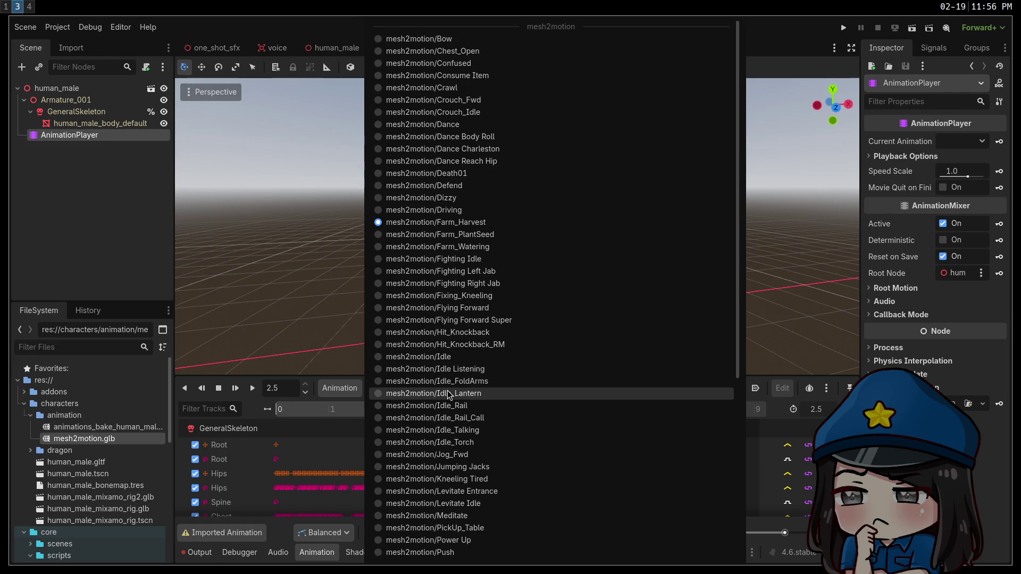
left_click(447, 450)
left_click(251, 390)
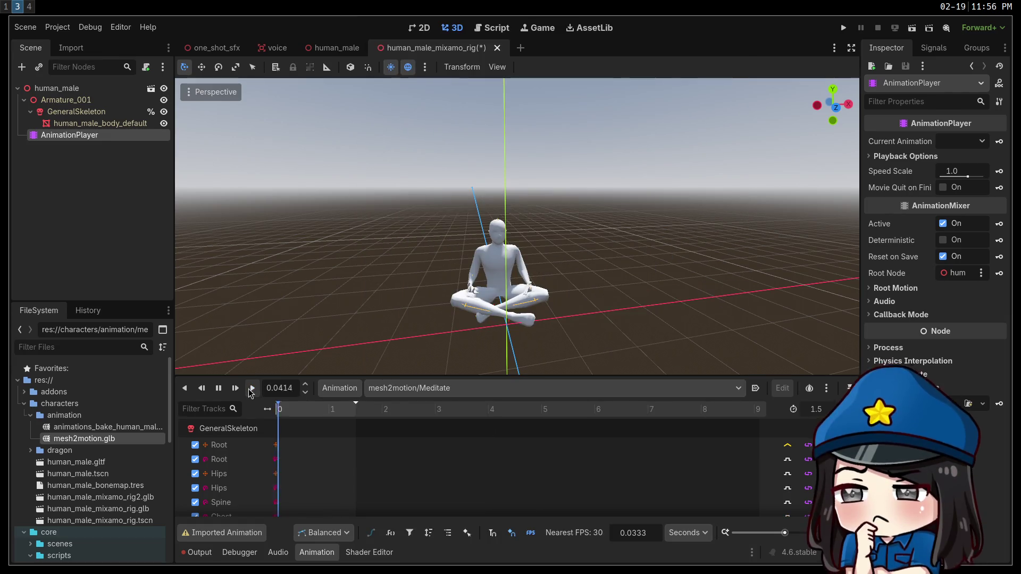
left_click_drag(478, 240, 564, 223)
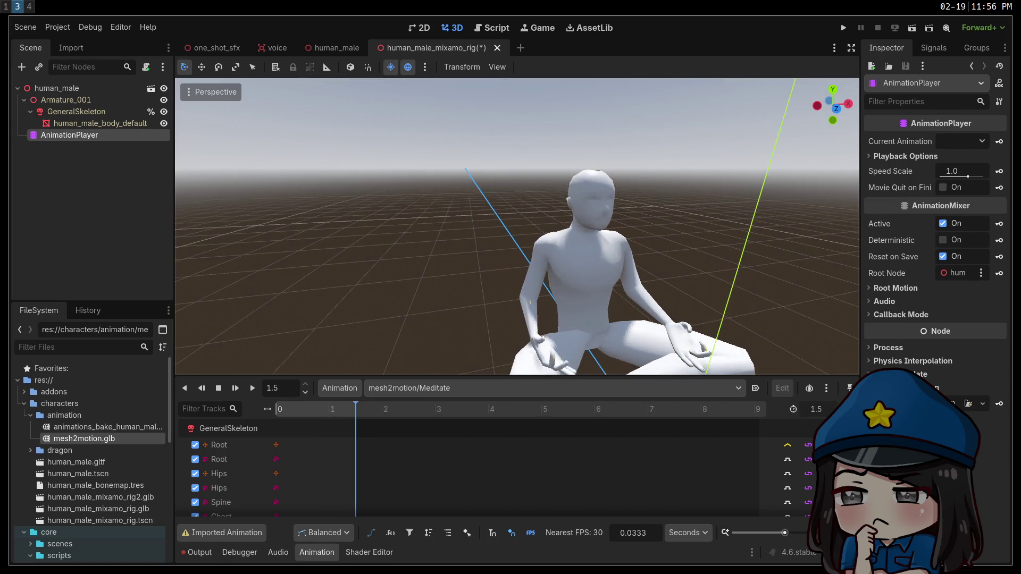
scroll(517, 226, "down", 5)
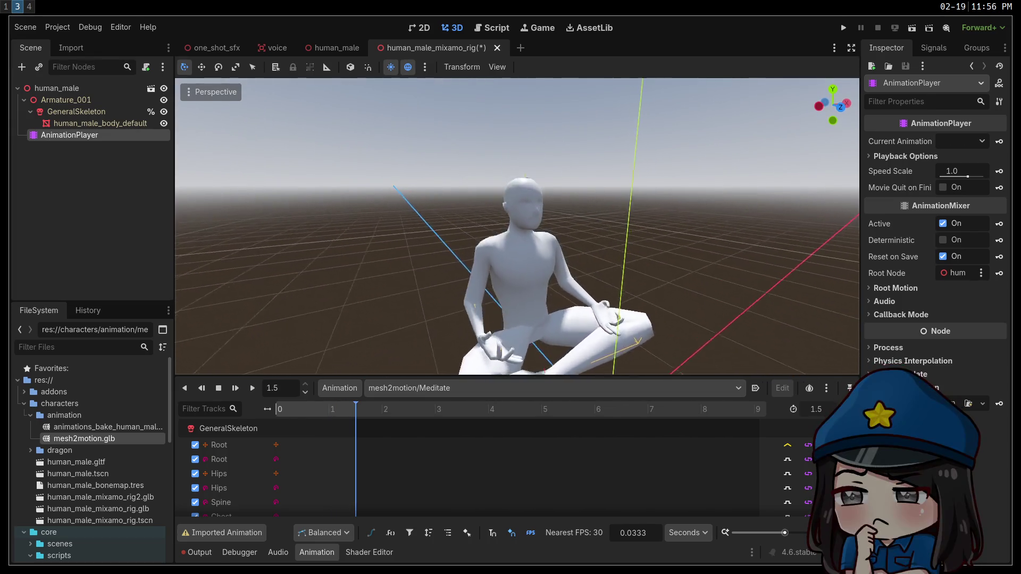
Switch the rig's animation to mesh2motion/Dance.
left_click(428, 388)
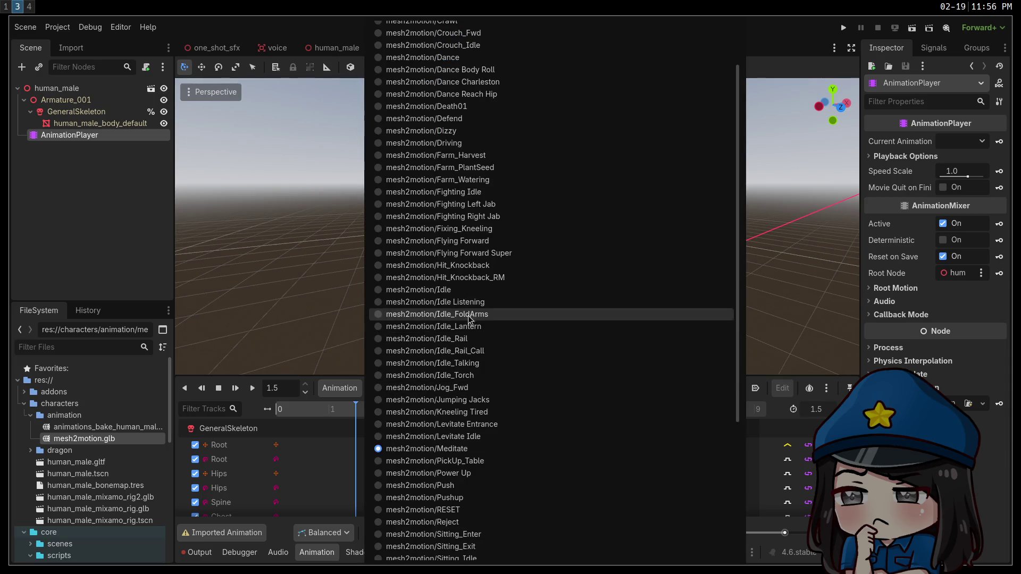
scroll(439, 309, "up", 3)
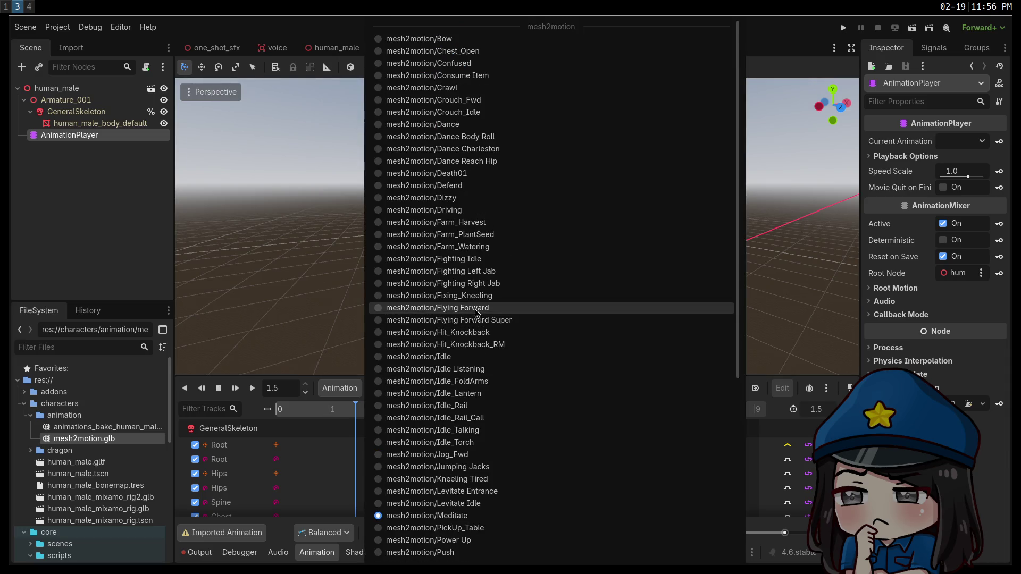
left_click(422, 127)
Play mesh2motion/Dance on the human rig and zoom in toward the character's feet.
left_click(252, 387)
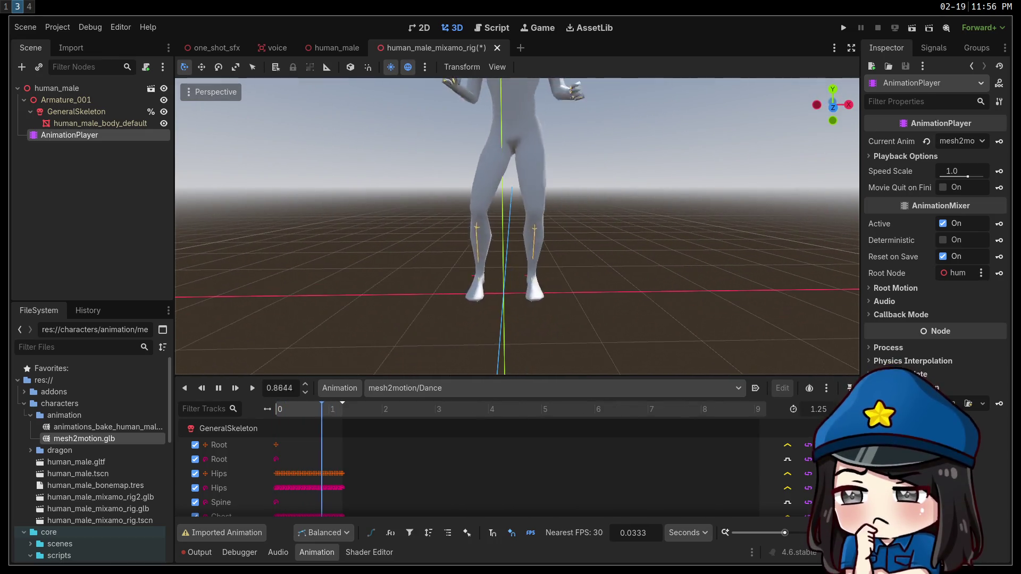
scroll(517, 226, "up", 5)
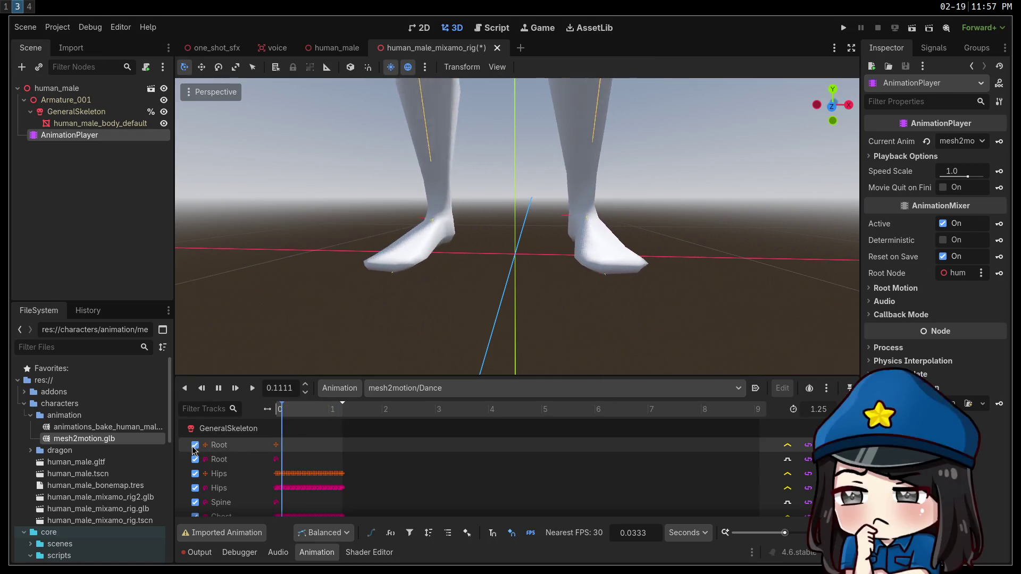
Stop playback, then reselect and replay mesh2motion/Dance while zooming in on the rig.
key("s")
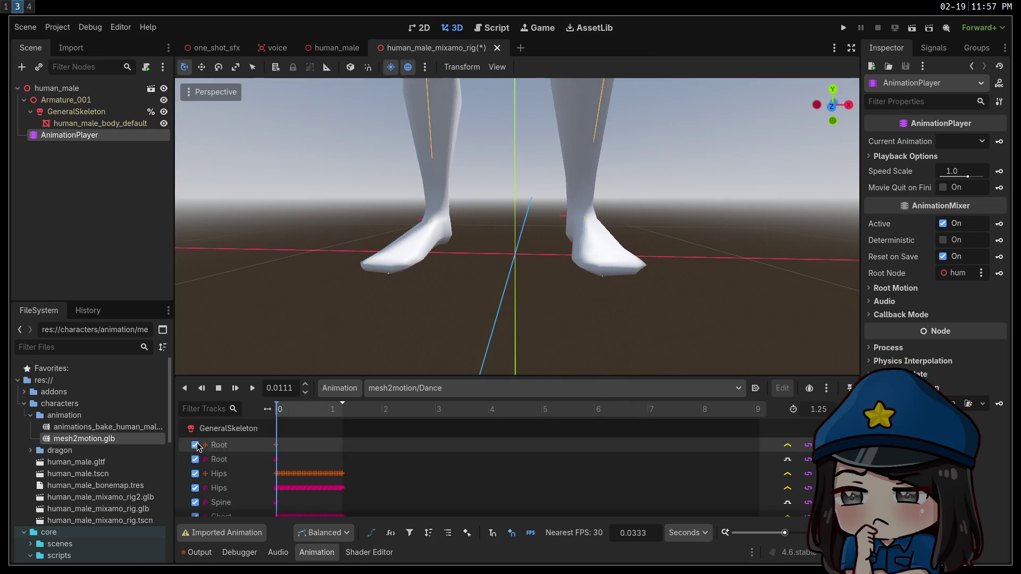
left_click(422, 389)
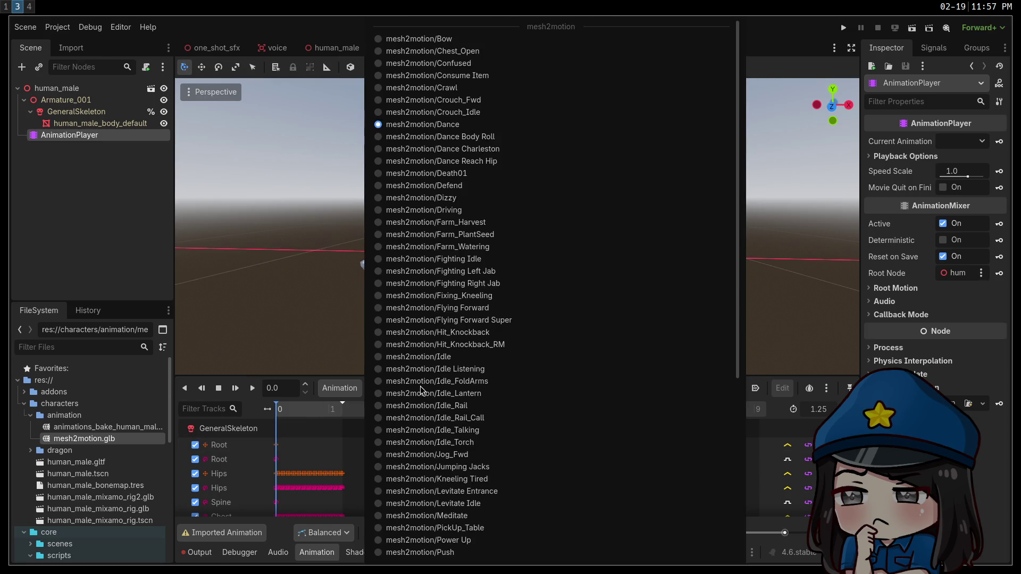
left_click(285, 356)
left_click(253, 388)
scroll(517, 226, "down", 5)
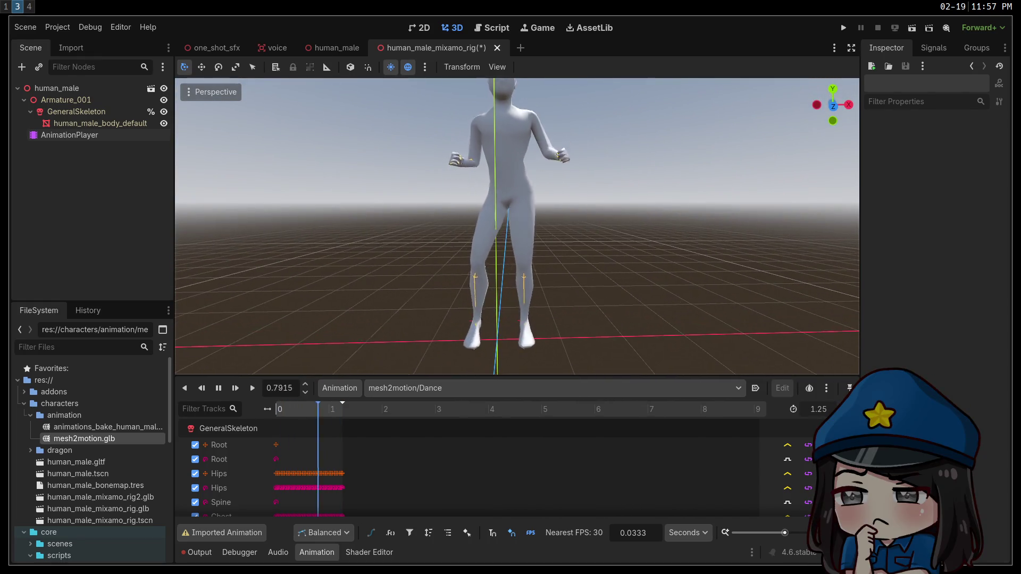
scroll(517, 226, "up", 3)
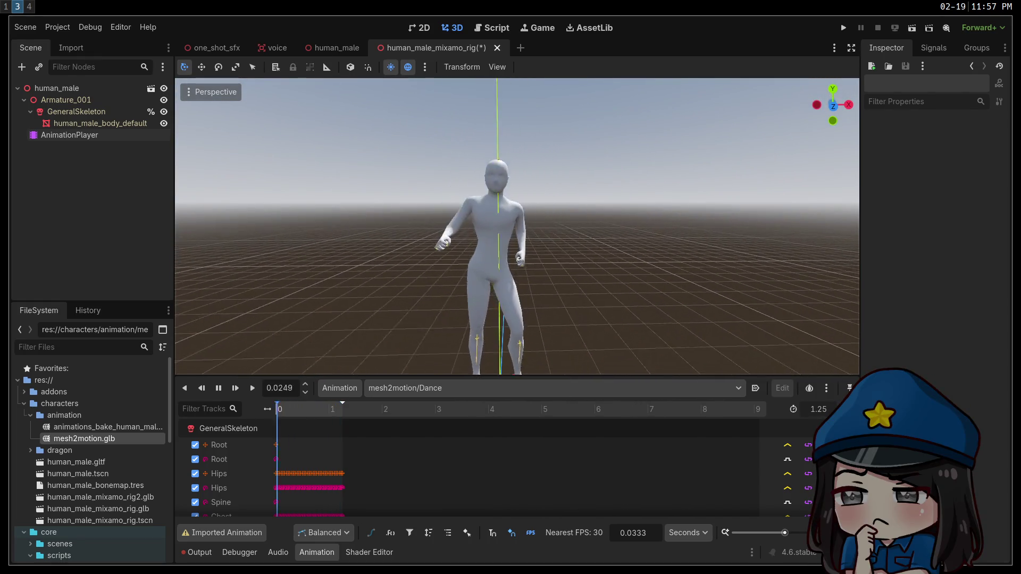
left_click(495, 212)
left_click(296, 239)
scroll(296, 240, "up", 3)
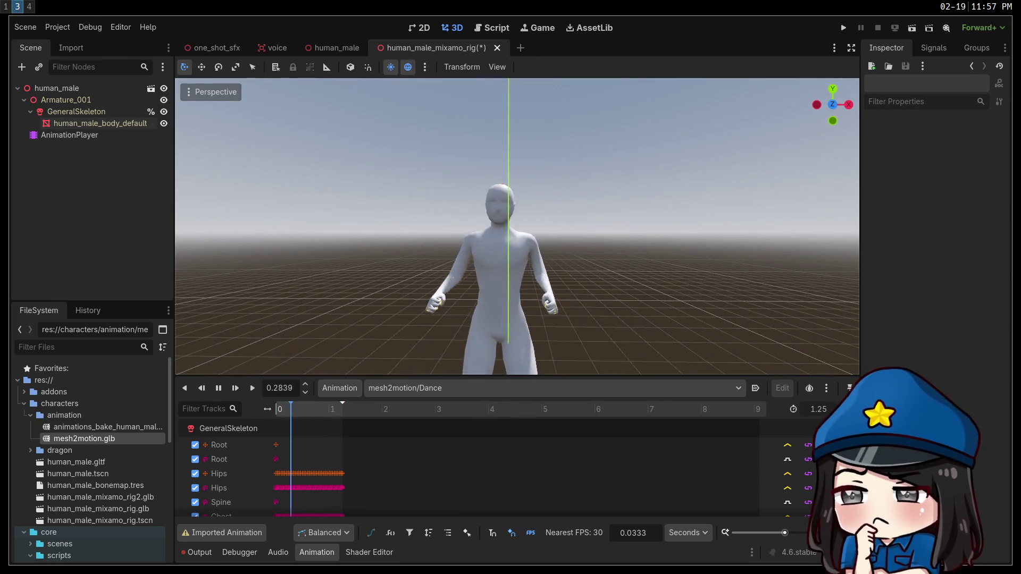
scroll(517, 226, "up", 3)
scroll(298, 236, "down", 2)
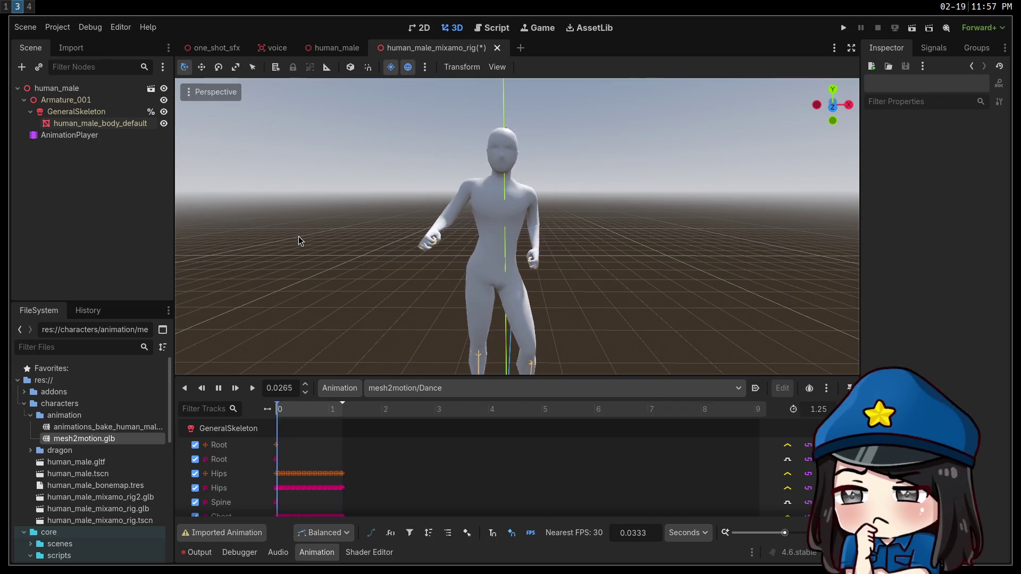
Switch to mesh2motion/Dance Charleston and play it twice from the start.
left_click(420, 388)
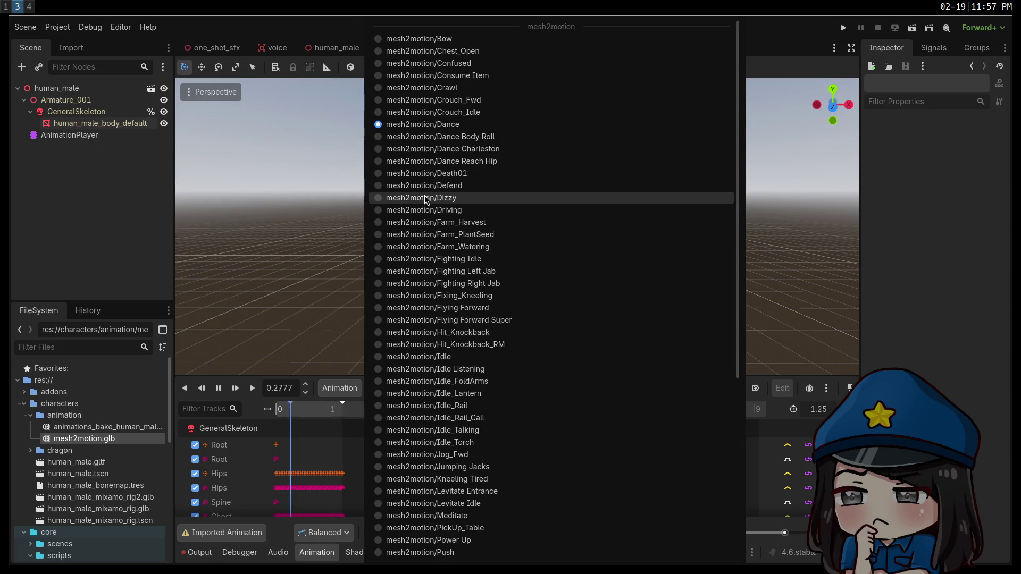
scroll(418, 205, "down", 3)
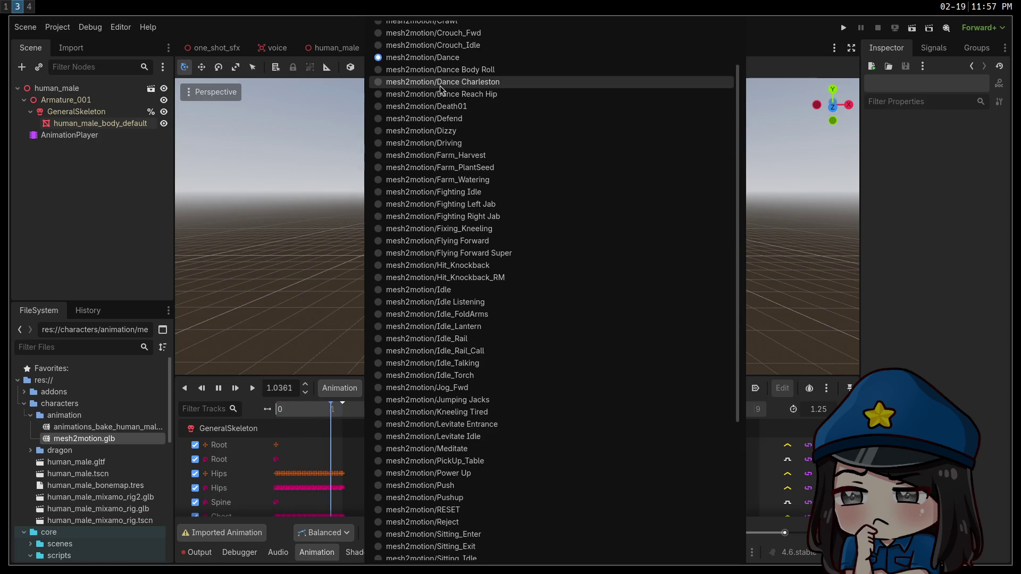
left_click(435, 81)
left_click(253, 387)
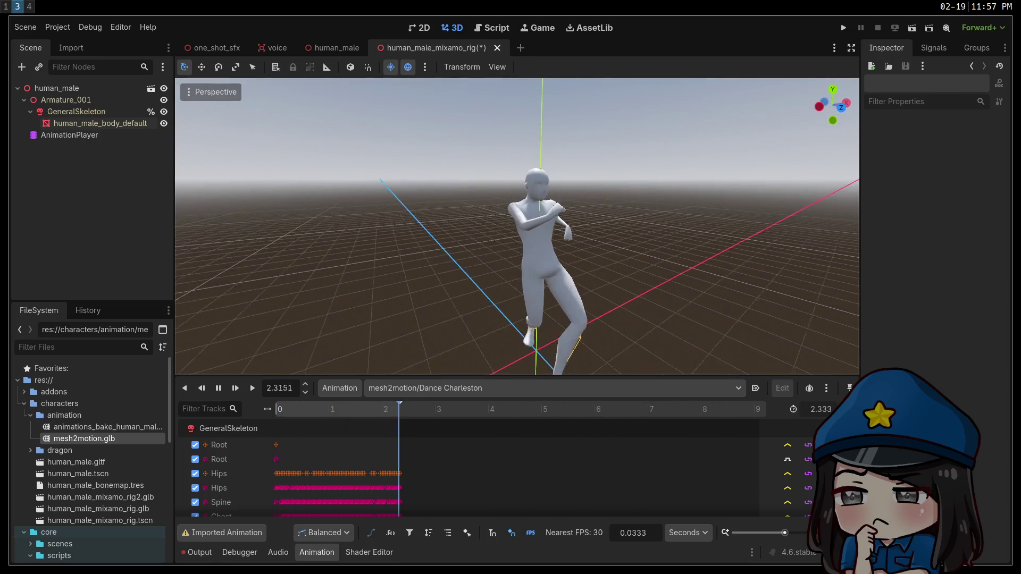
left_click(260, 392)
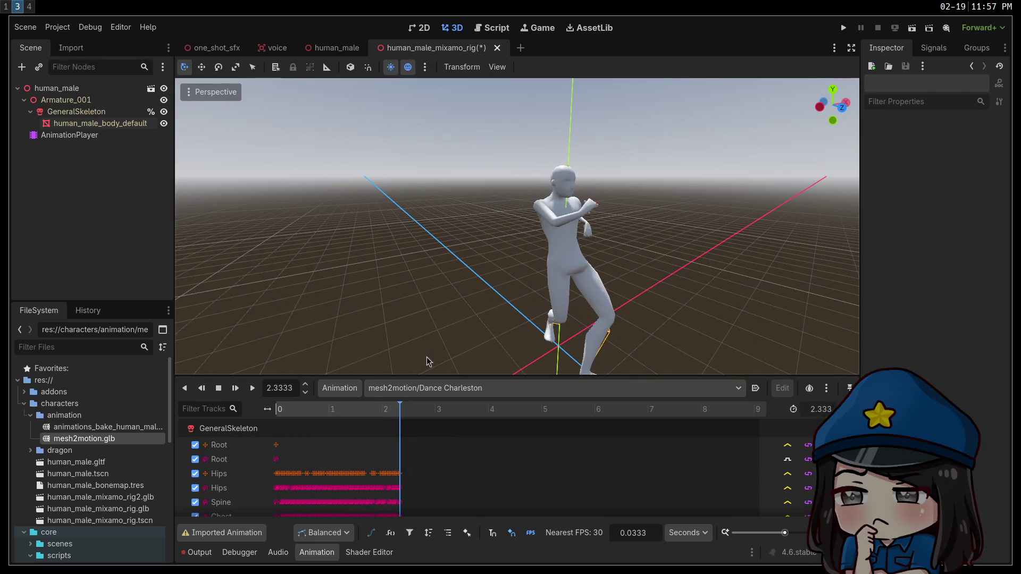
Switch to mesh2motion/Dance Reach Hip and play it through twice.
left_click(429, 388)
left_click(426, 94)
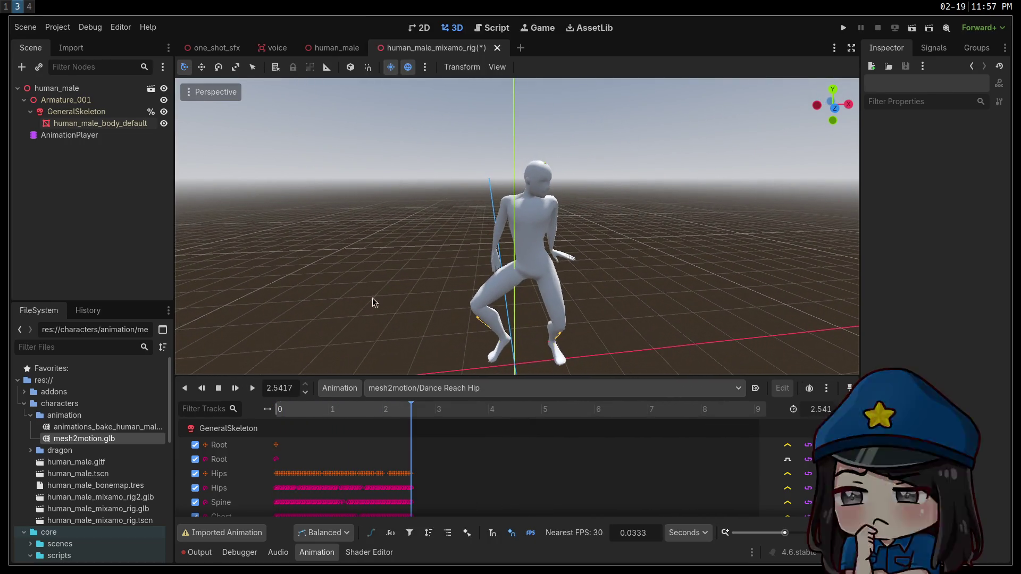
left_click(252, 389)
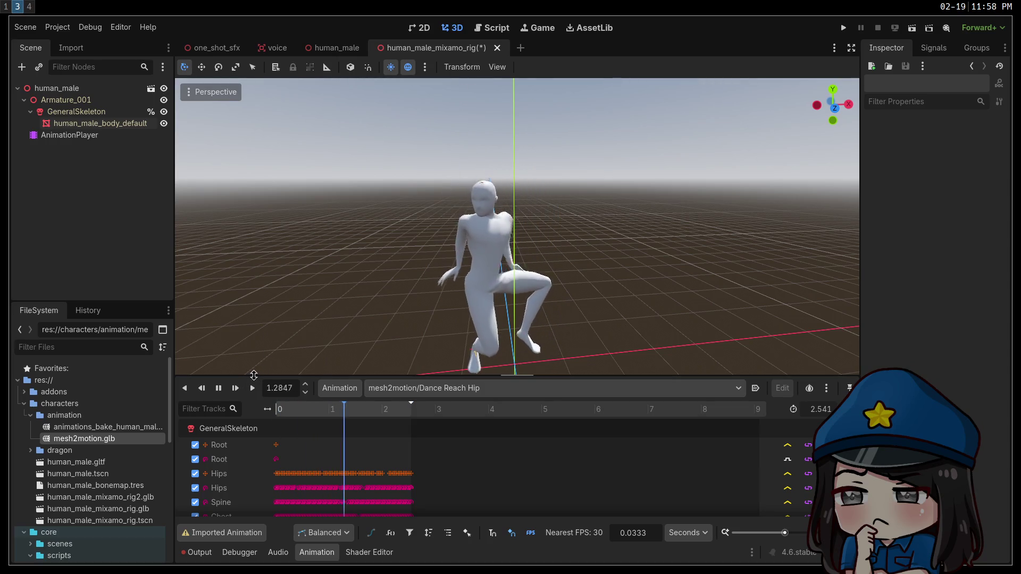
left_click(252, 388)
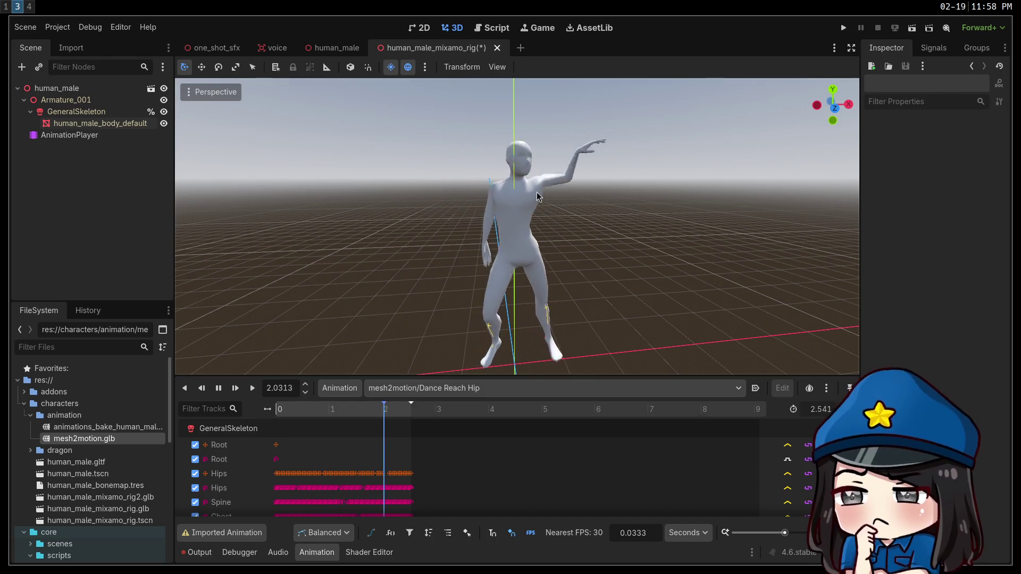
left_click(435, 389)
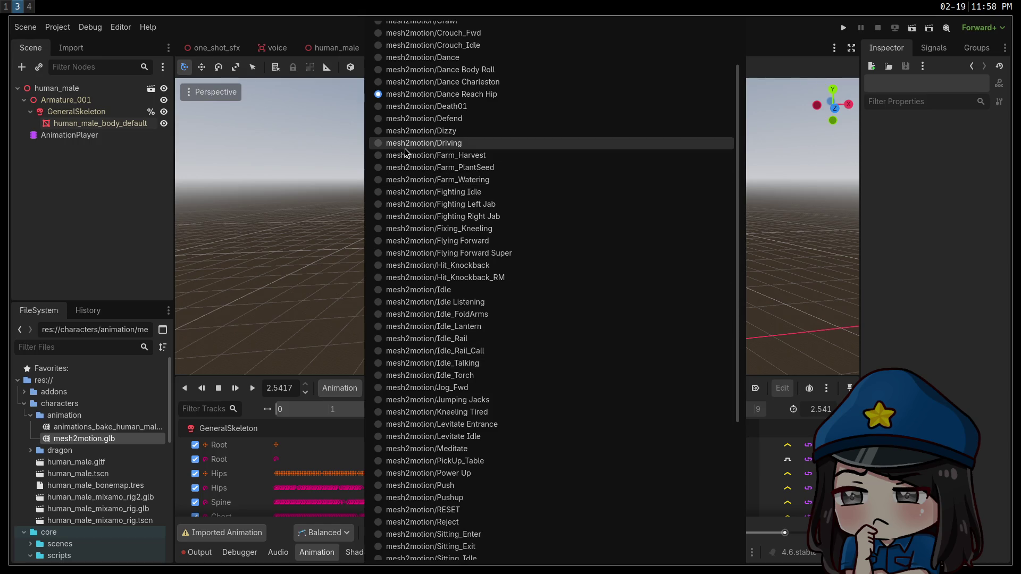
Scroll the animation list to the bottom and back, then pick mesh2motion/Bow.
scroll(404, 151, "down", 2)
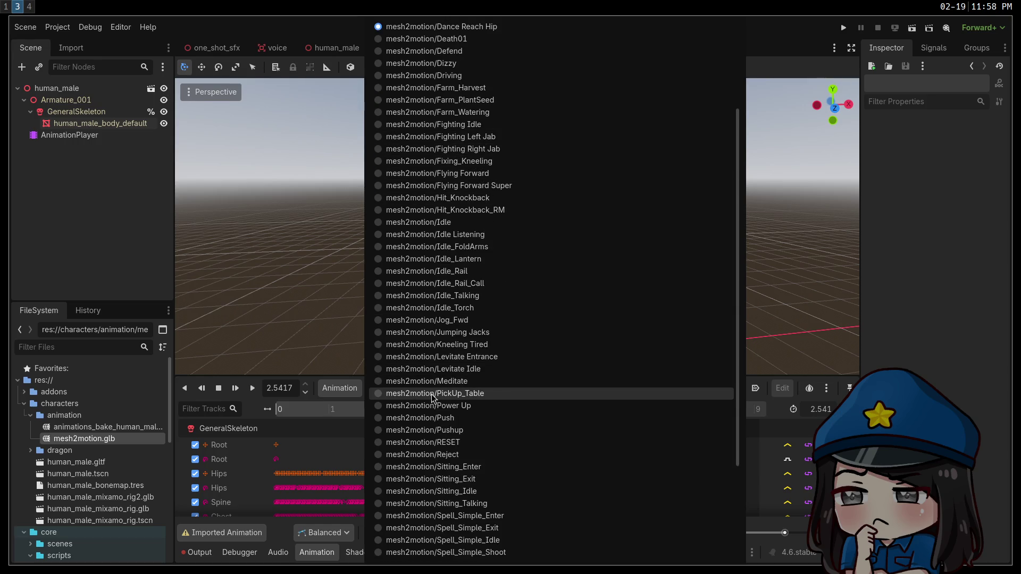
scroll(447, 402, "down", 3)
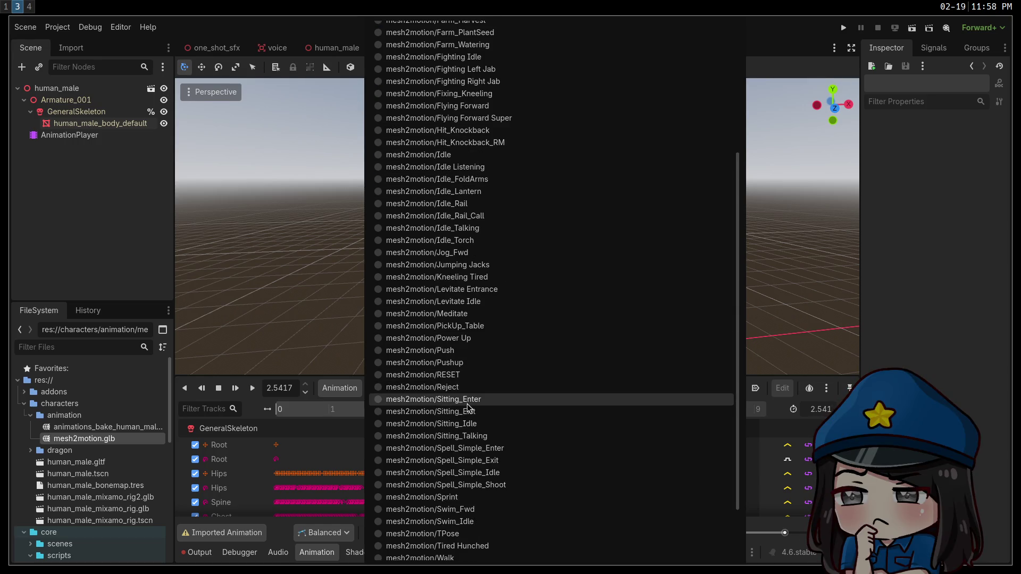
scroll(468, 407, "down", 3)
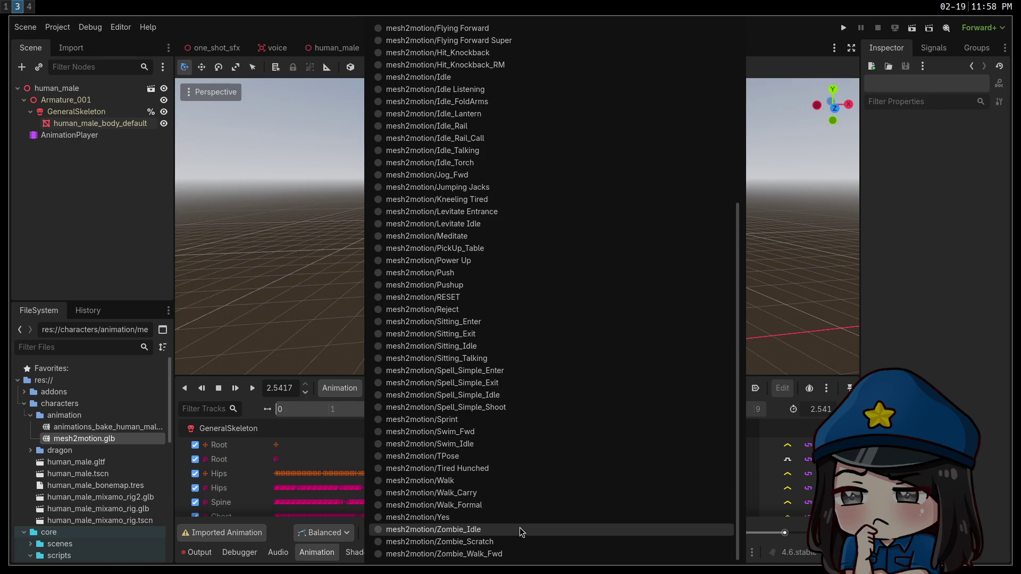
scroll(521, 526, "up", 10)
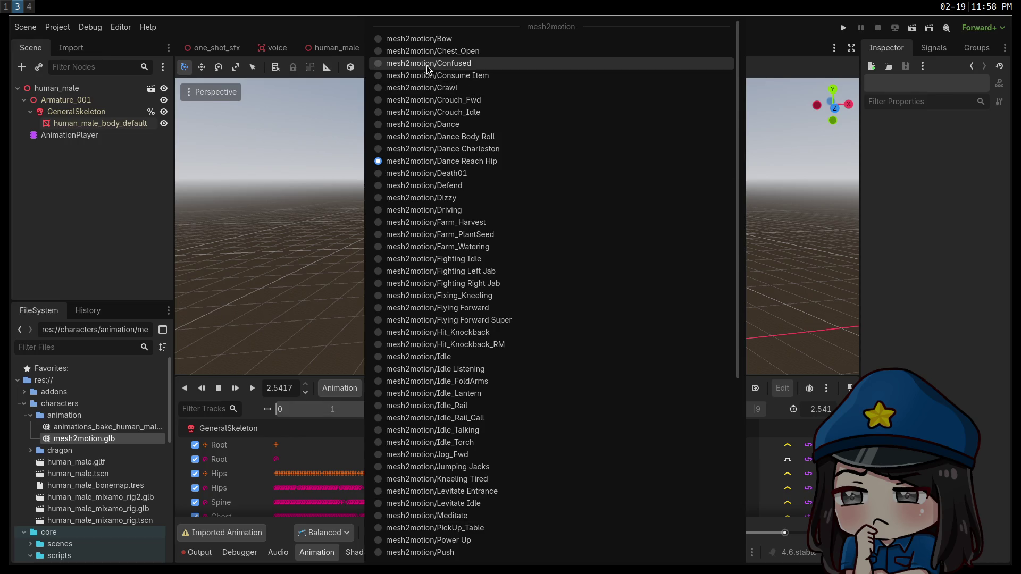
left_click(419, 38)
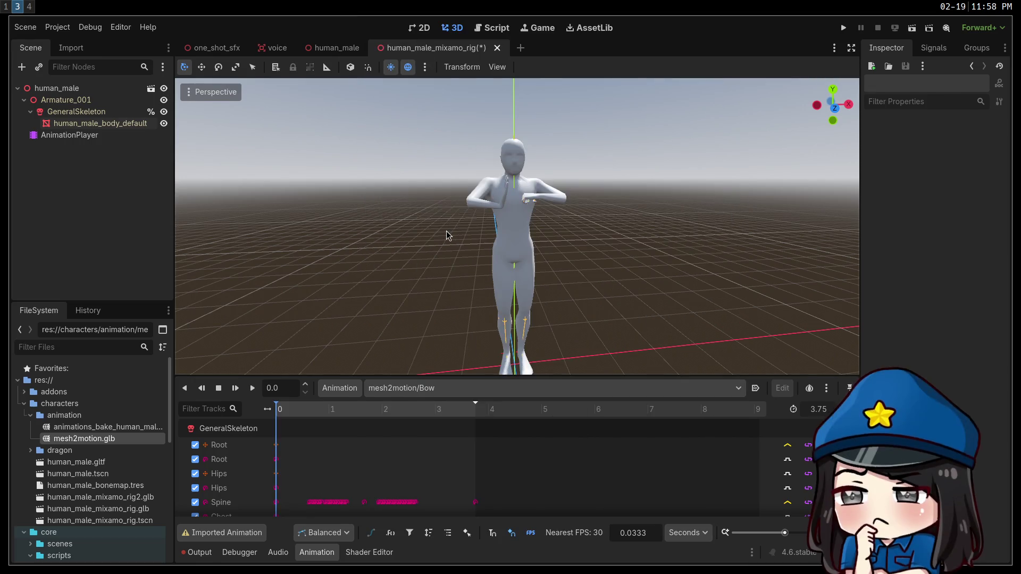
Zoom in and orbit to a front view of the rig's palms-together Bow pose.
scroll(446, 230, "up", 5)
left_click_drag(446, 231, 445, 230)
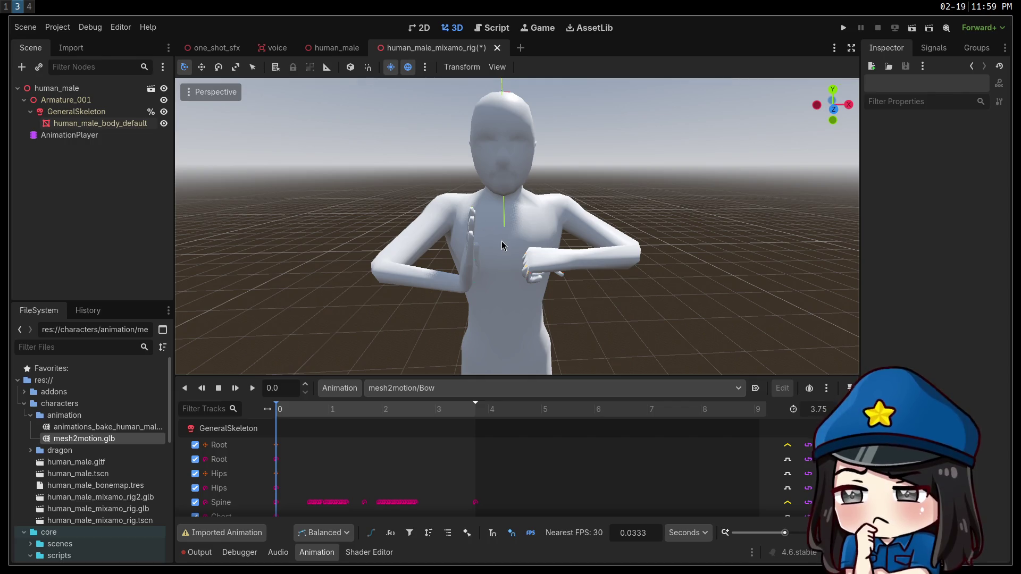
mouse_move(490, 250)
left_mouse_down()
mouse_move(511, 266)
mouse_move(532, 234)
mouse_move(611, 245)
left_mouse_up()
scroll(511, 229, "up", 3)
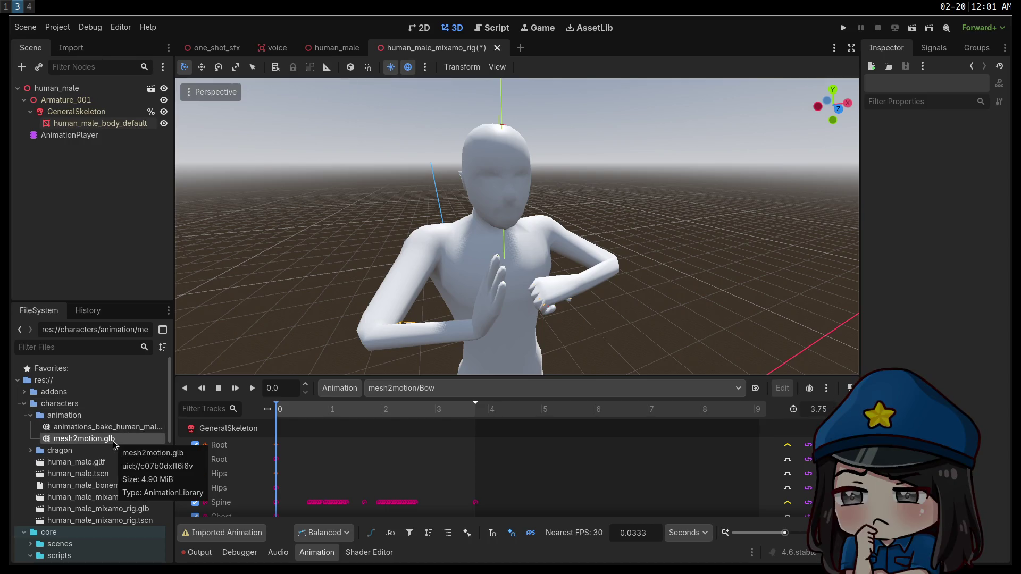
Open mesh2motion.glb's Advanced Import Settings and orbit the preview to face the model.
double_click(85, 439)
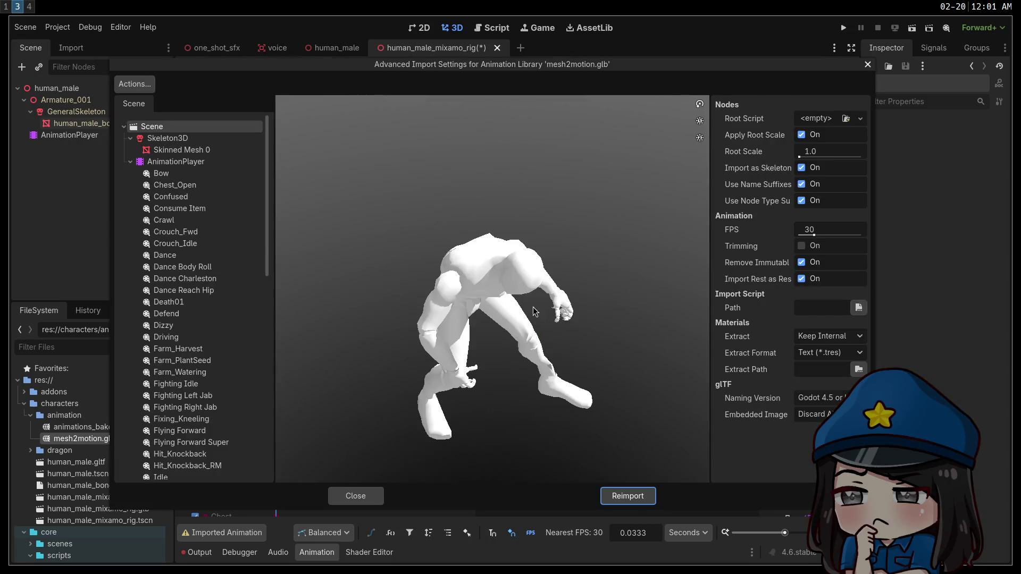
mouse_move(535, 311)
left_mouse_down()
mouse_move(438, 282)
mouse_move(469, 289)
left_mouse_up()
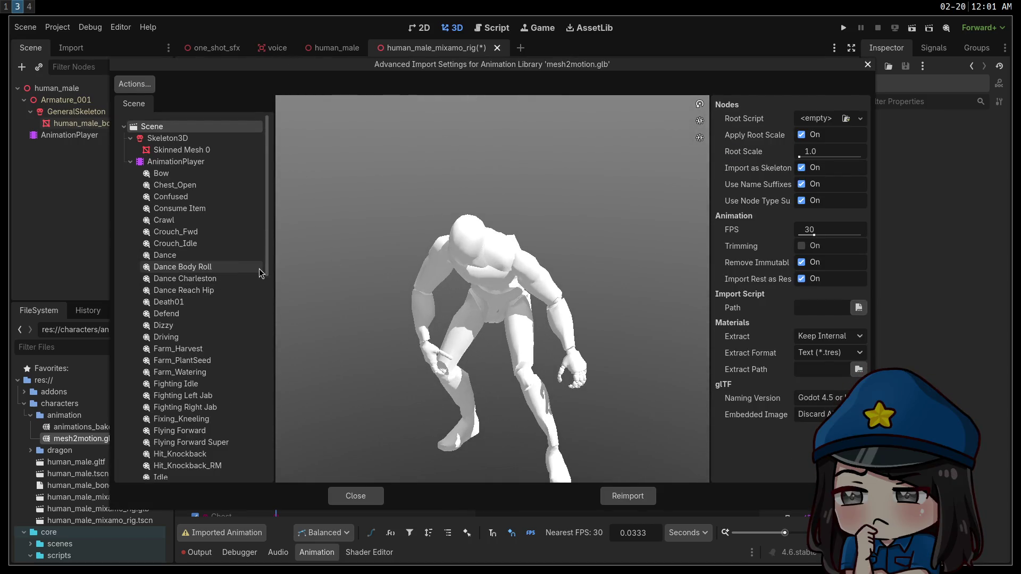
left_click_drag(468, 324, 486, 329)
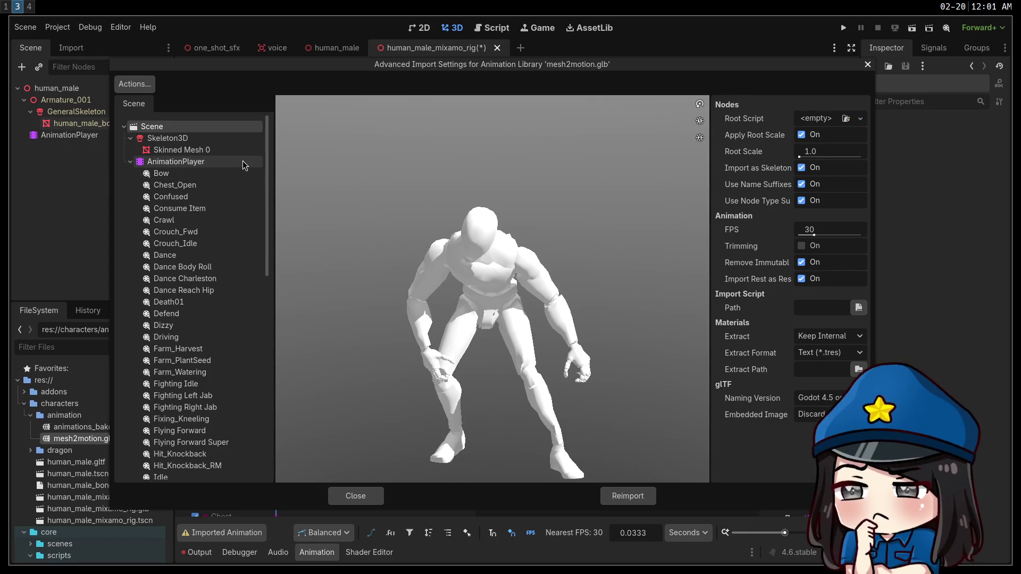
mouse_move(462, 180)
left_mouse_down()
mouse_move(515, 260)
mouse_move(569, 283)
mouse_move(452, 273)
mouse_move(403, 248)
mouse_move(388, 292)
mouse_move(347, 305)
mouse_move(487, 295)
left_mouse_up()
Play the Bow and Chest_Open animations in the import preview.
key("Down")
key("Down")
key("Down")
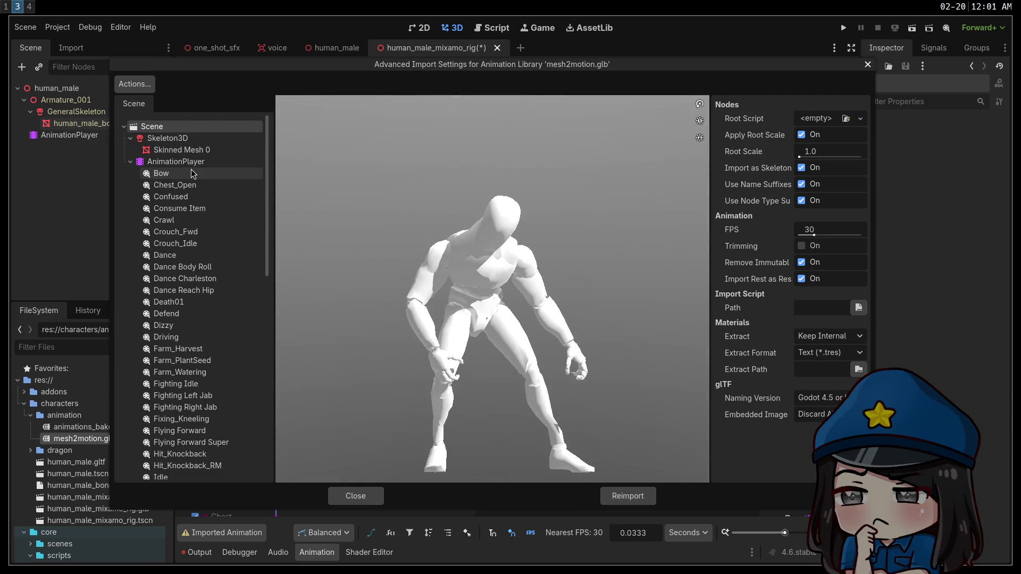
left_click(286, 473)
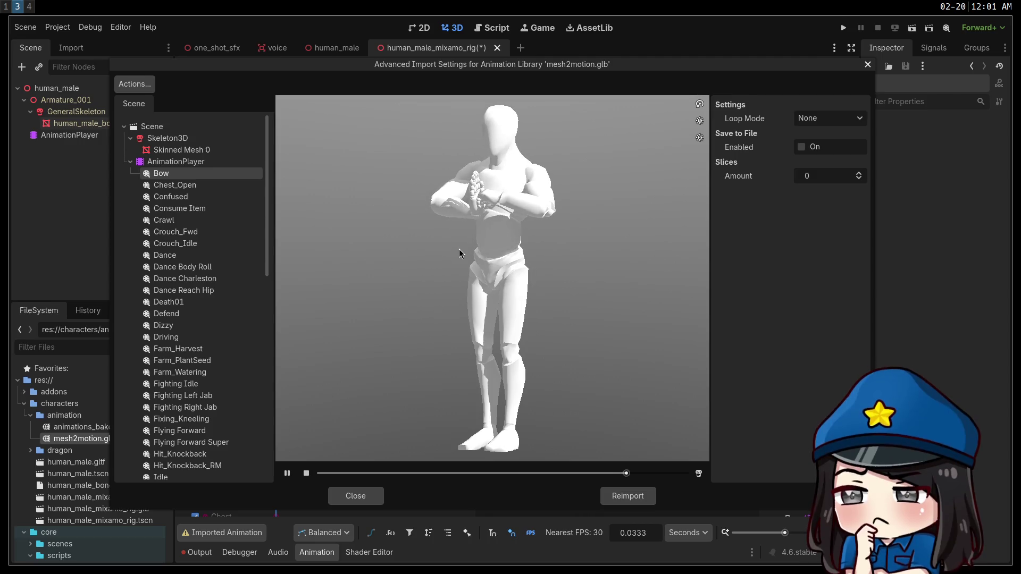
mouse_move(479, 213)
left_mouse_down()
mouse_move(540, 179)
mouse_move(592, 186)
mouse_move(449, 208)
mouse_move(440, 198)
mouse_move(576, 199)
mouse_move(465, 205)
left_mouse_up()
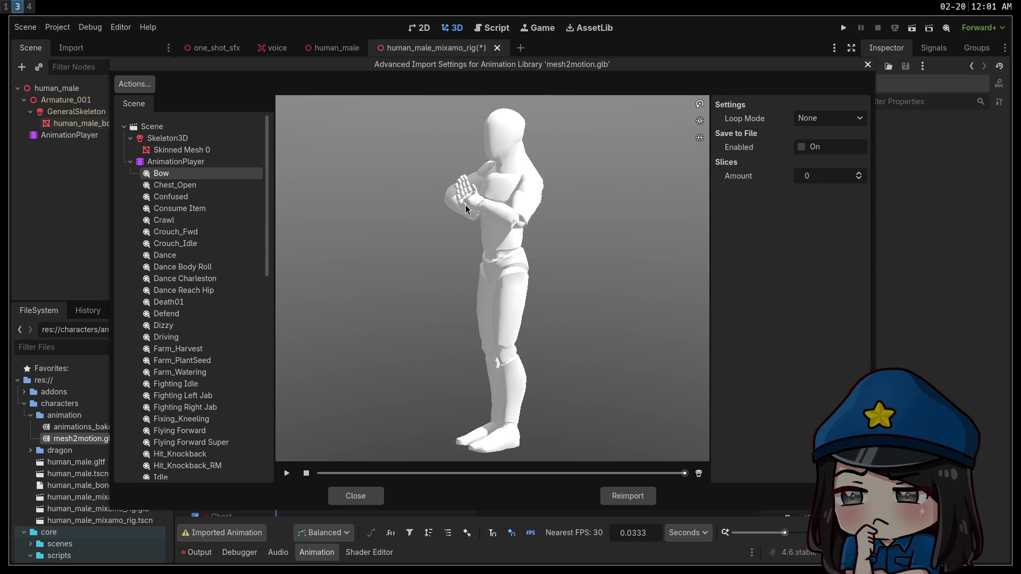
left_click(198, 187)
left_click(287, 473)
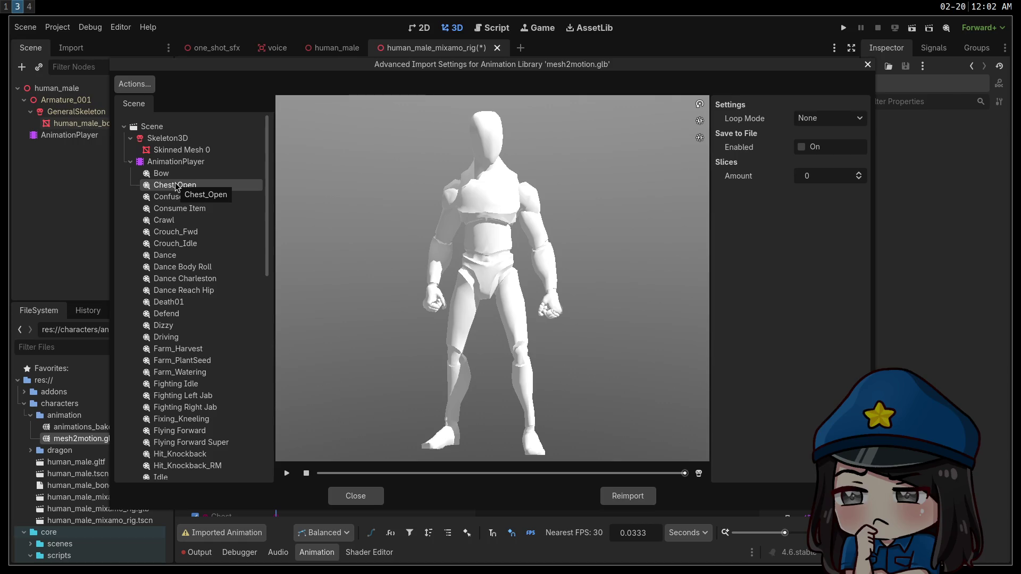
Check the Skeleton3D Bone Map retarget setting, then close the import settings.
left_click(181, 146)
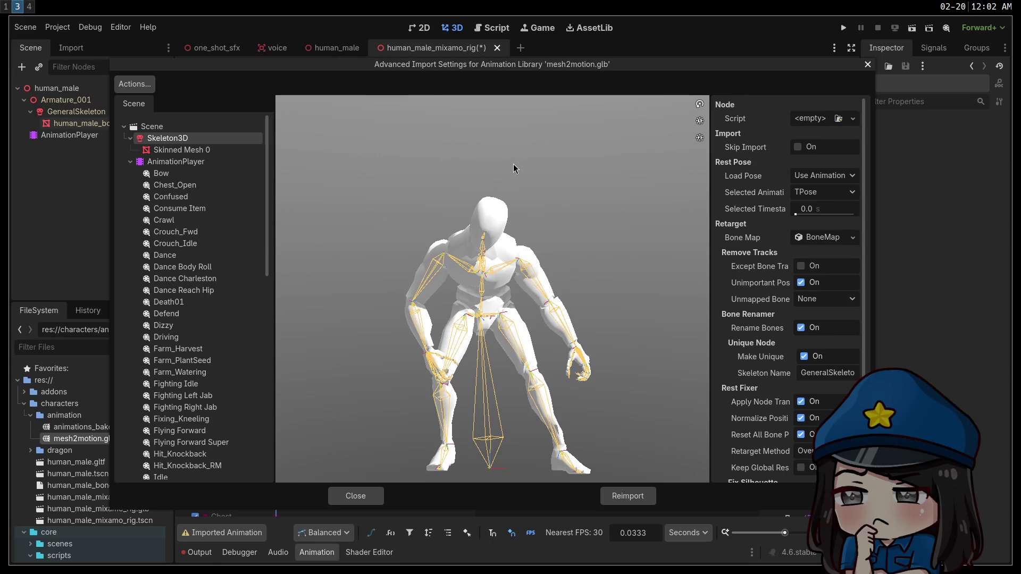
left_click(369, 495)
right_click(93, 439)
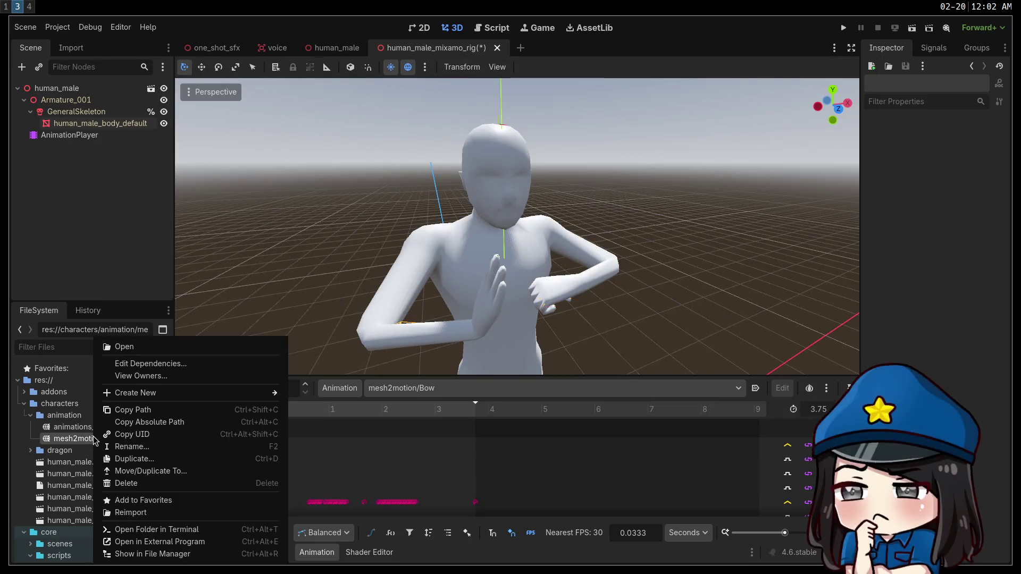
Duplicate mesh2motion.glb as mesh2motion_default.glb.
left_click(161, 457)
left_click(440, 284)
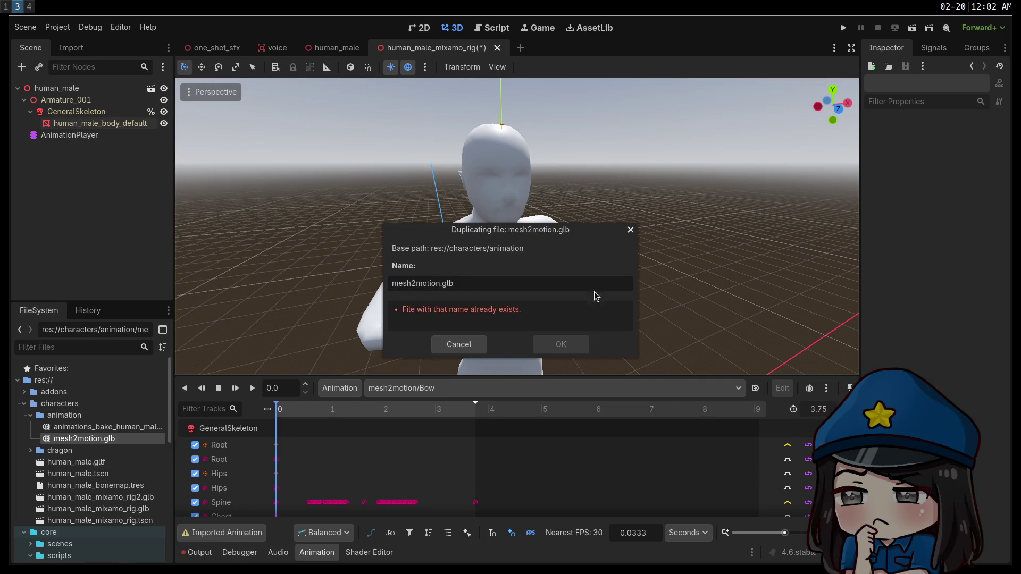
type("_default")
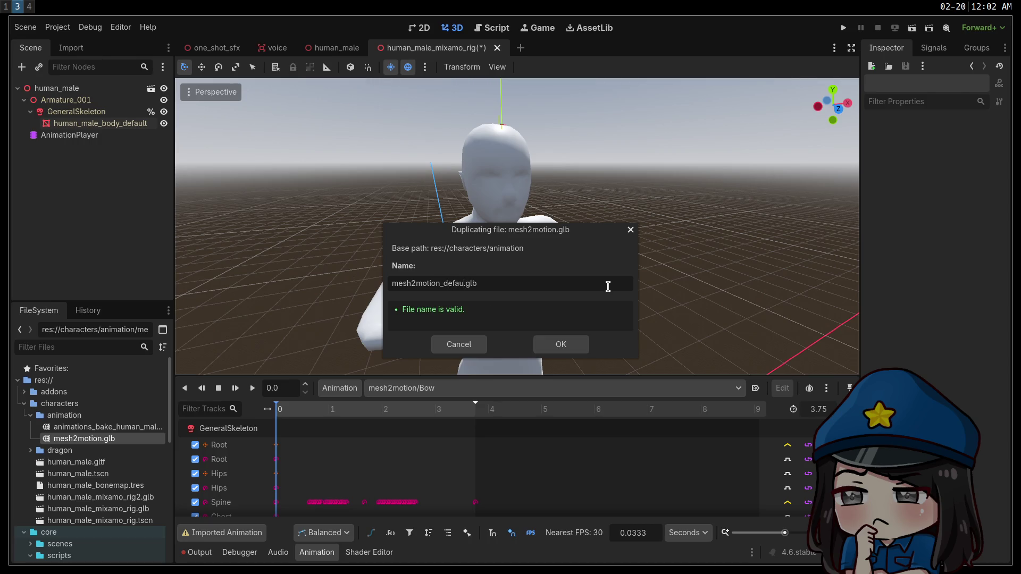
key("Return")
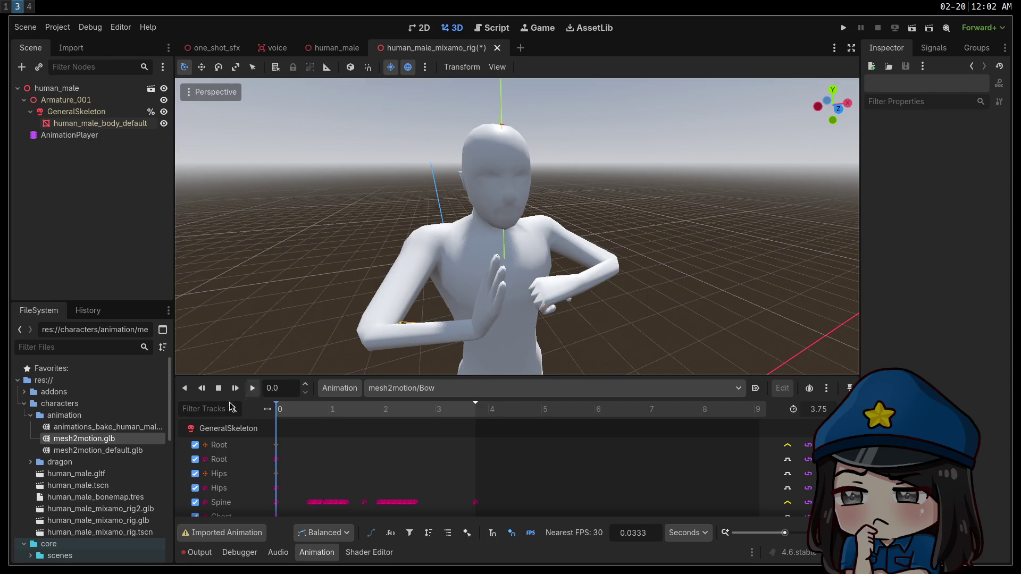
Reimport mesh2motion_default.glb with Import As set to Scene, confirming the replacement.
left_click(122, 451)
double_click(121, 451)
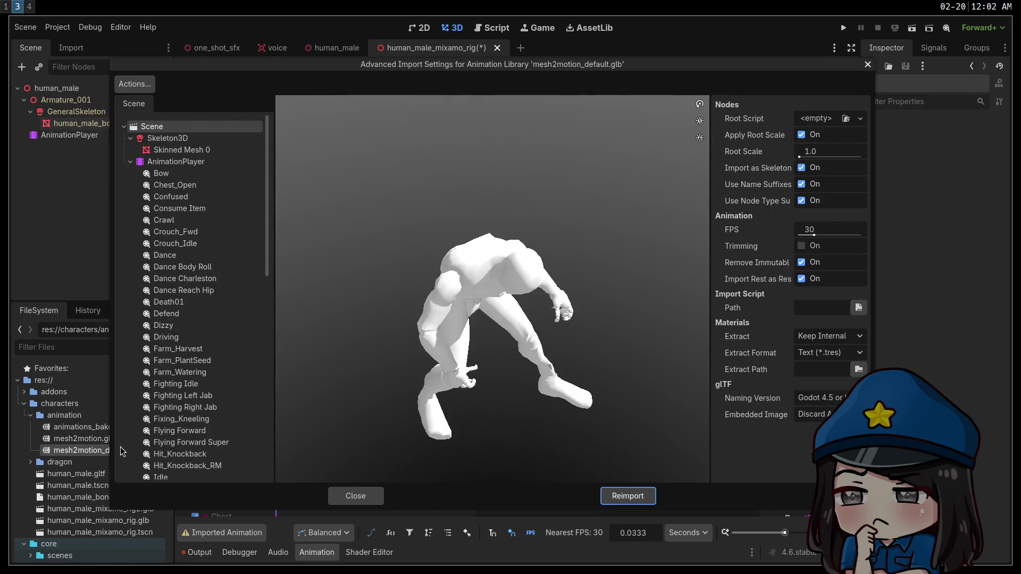
left_click(354, 496)
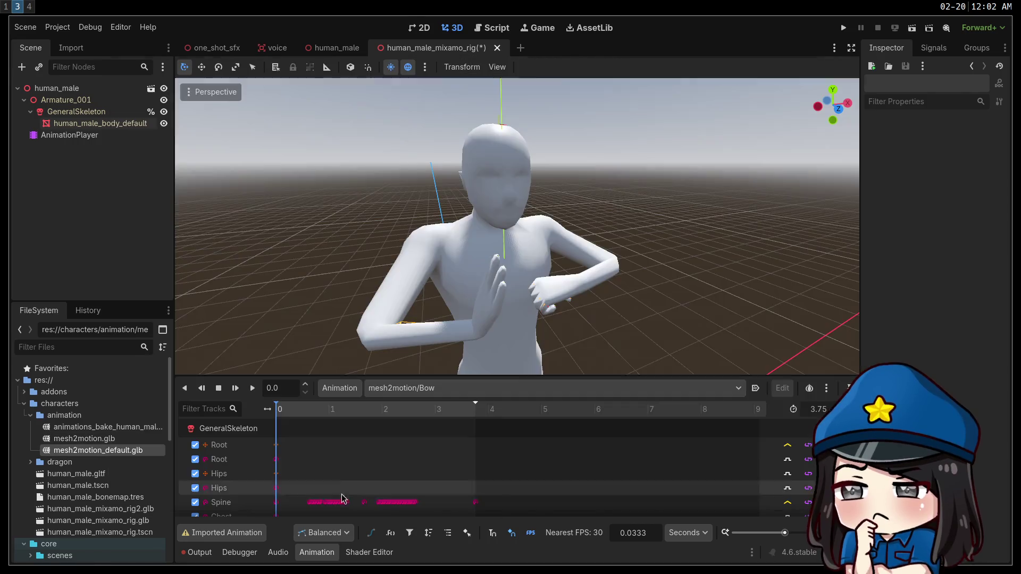
left_click(73, 48)
left_click(80, 104)
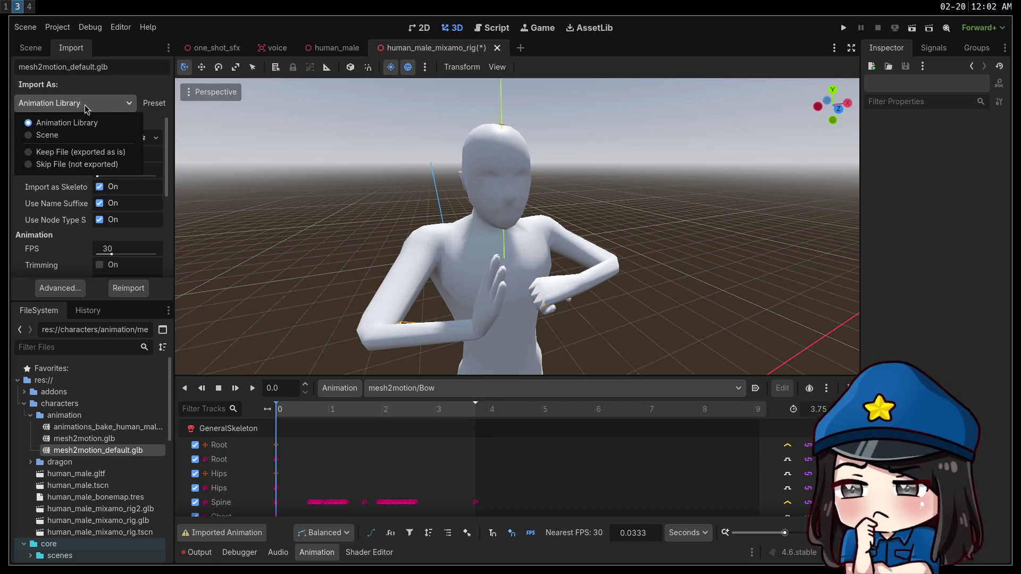
left_click(92, 136)
left_click(122, 289)
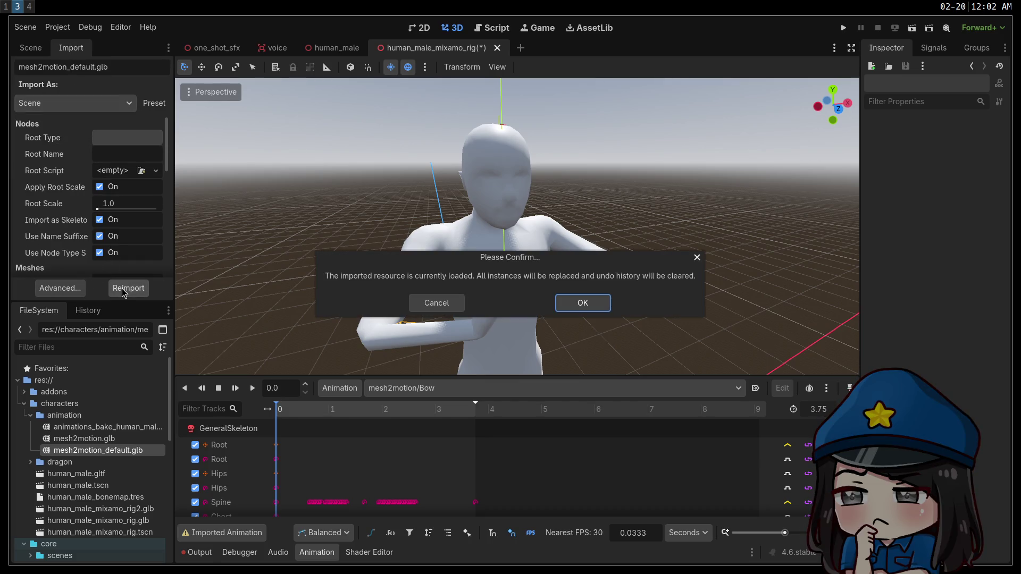
left_click(575, 304)
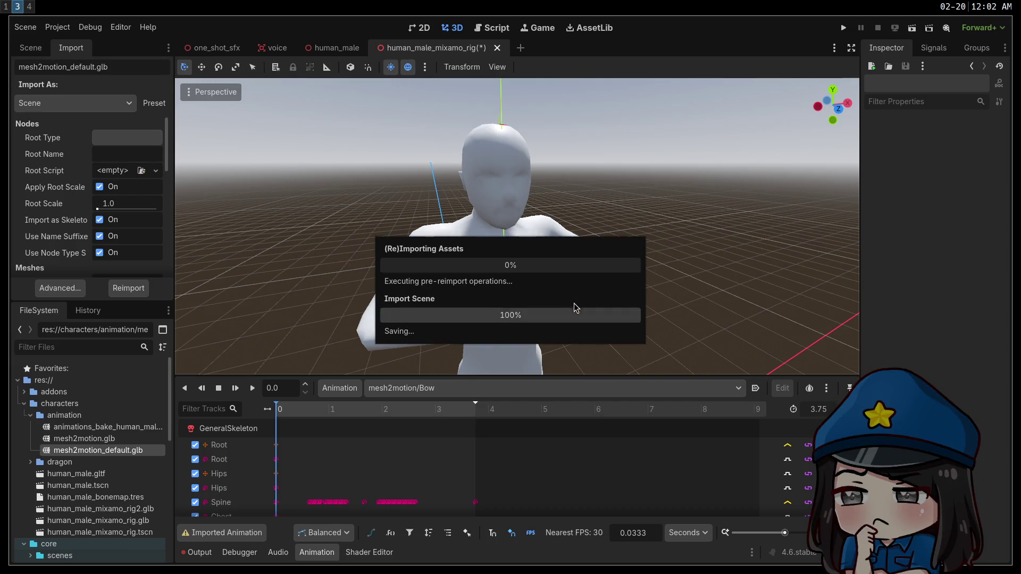
Create a new inherited scene from mesh2motion_default.glb and view its node tree.
double_click(115, 452)
left_click(372, 498)
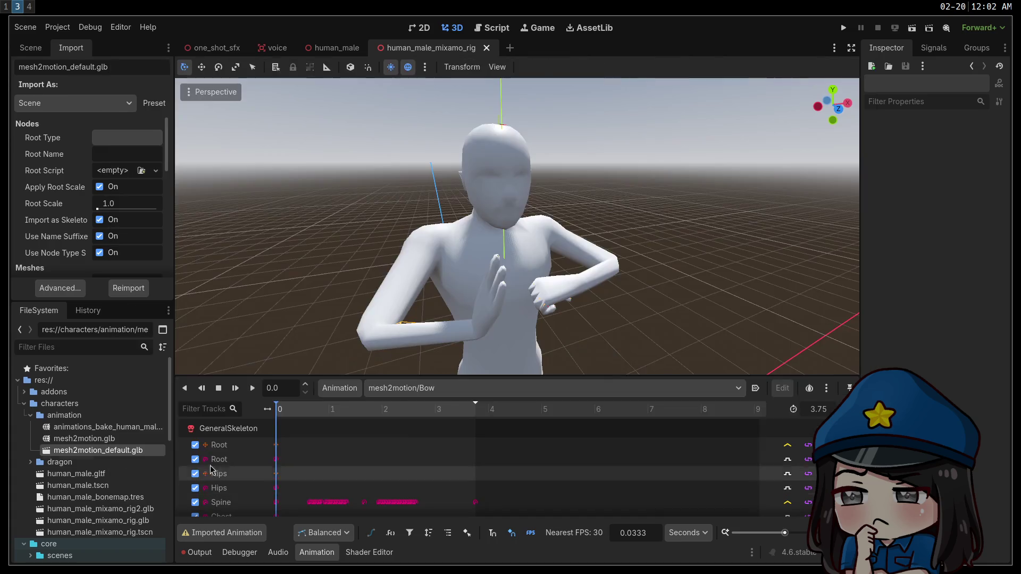
right_click(95, 456)
left_click(141, 322)
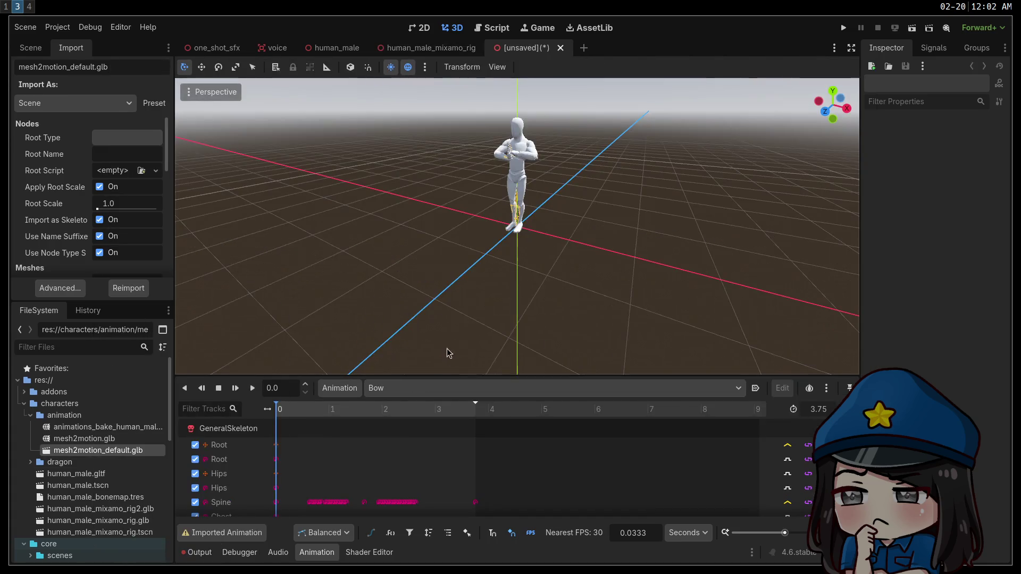
left_click(30, 48)
scroll(516, 223, "up", 5)
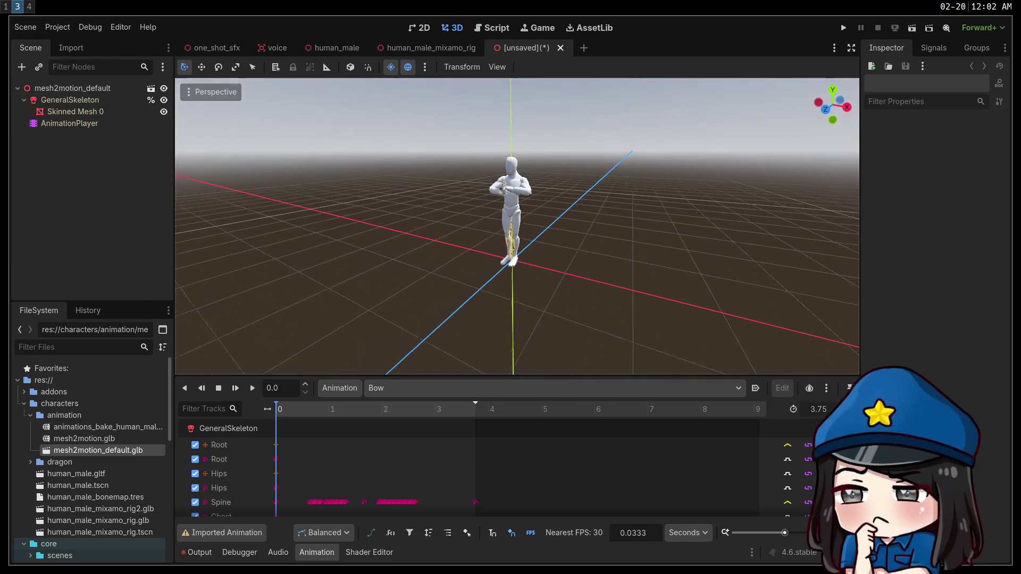
scroll(516, 223, "down", 5)
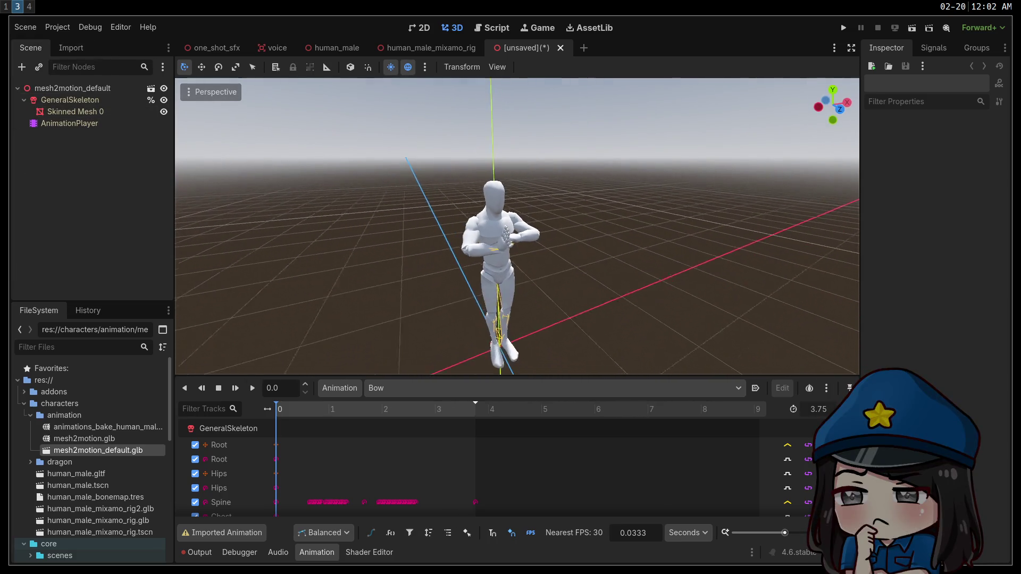
Clear the Skeleton3D Bone Map in mesh2motion_default.glb's import settings and reimport it.
double_click(101, 452)
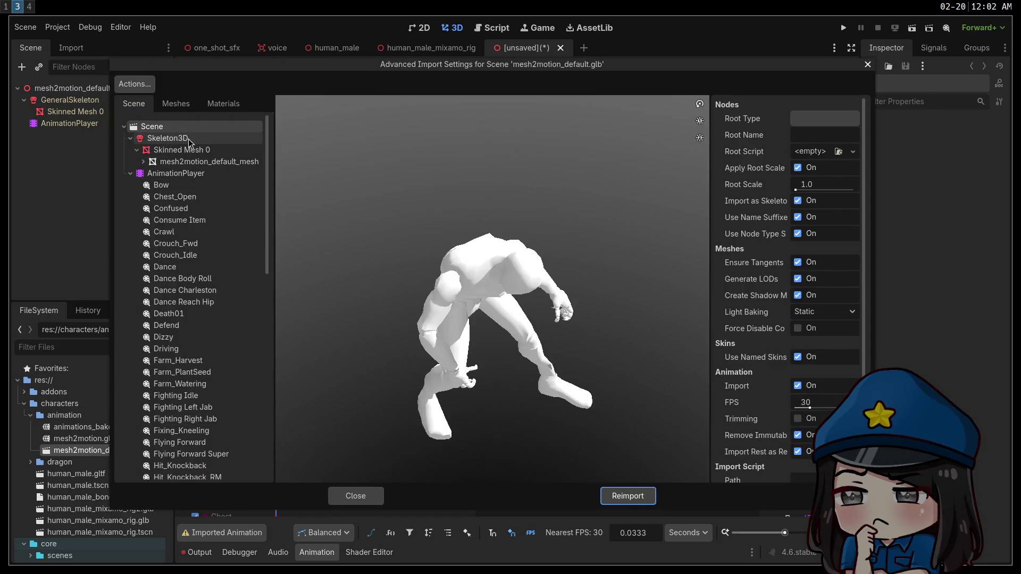
left_click(168, 138)
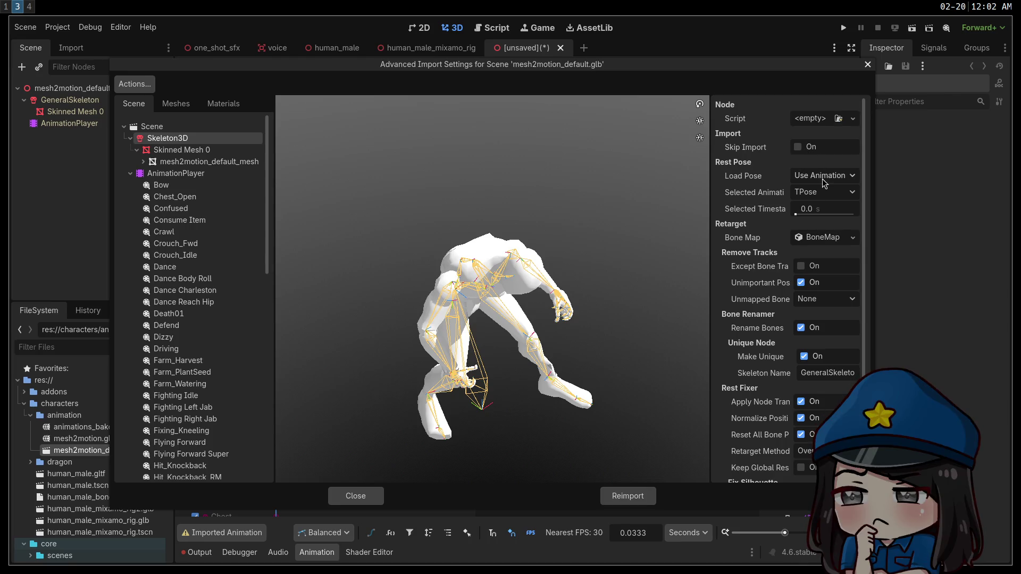
left_click(801, 244)
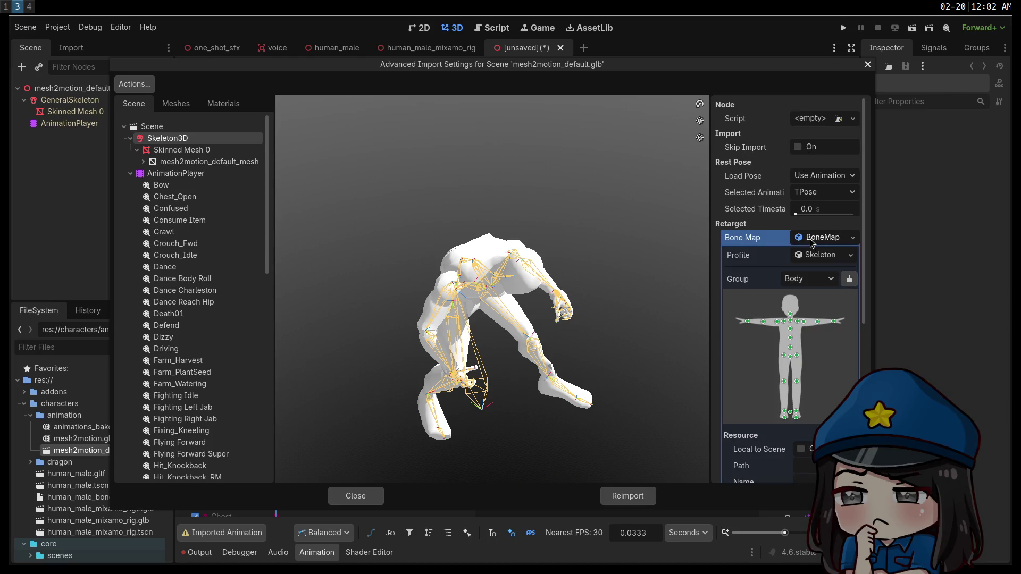
left_click(819, 238)
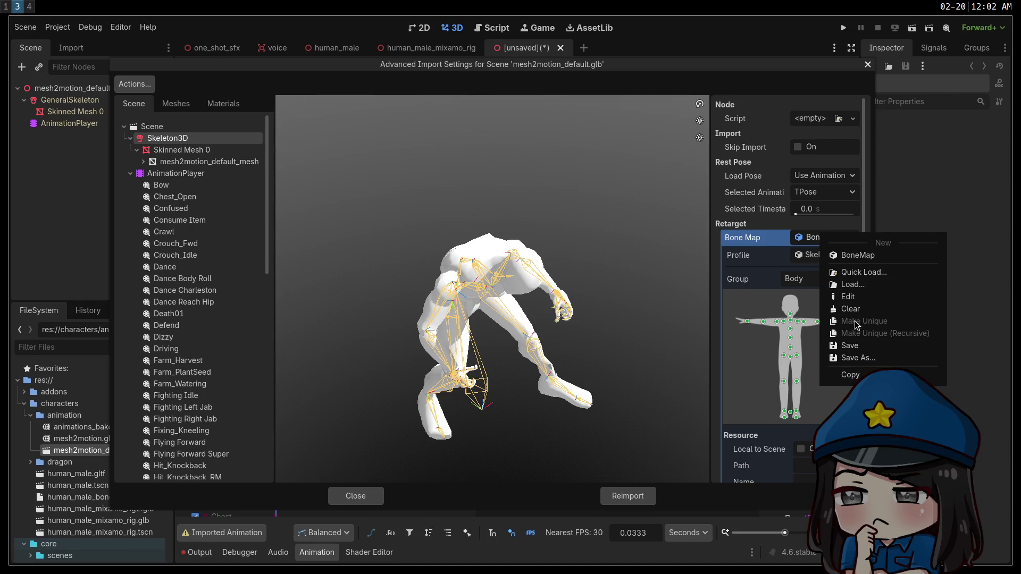
left_click(851, 309)
left_click(624, 495)
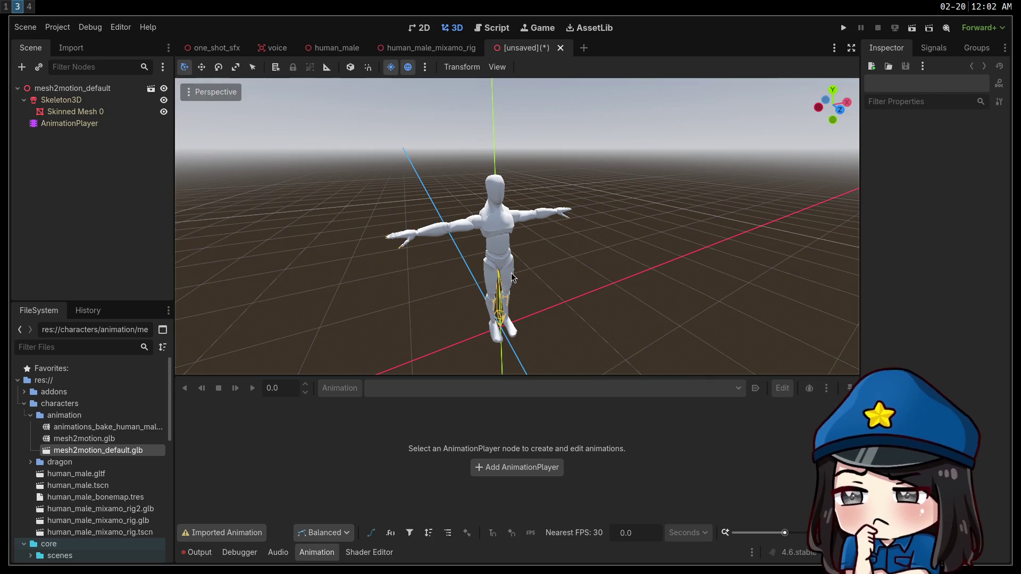
Enlarge the 3D viewport and select the mesh2motion_default root node.
left_click_drag(486, 376, 494, 410)
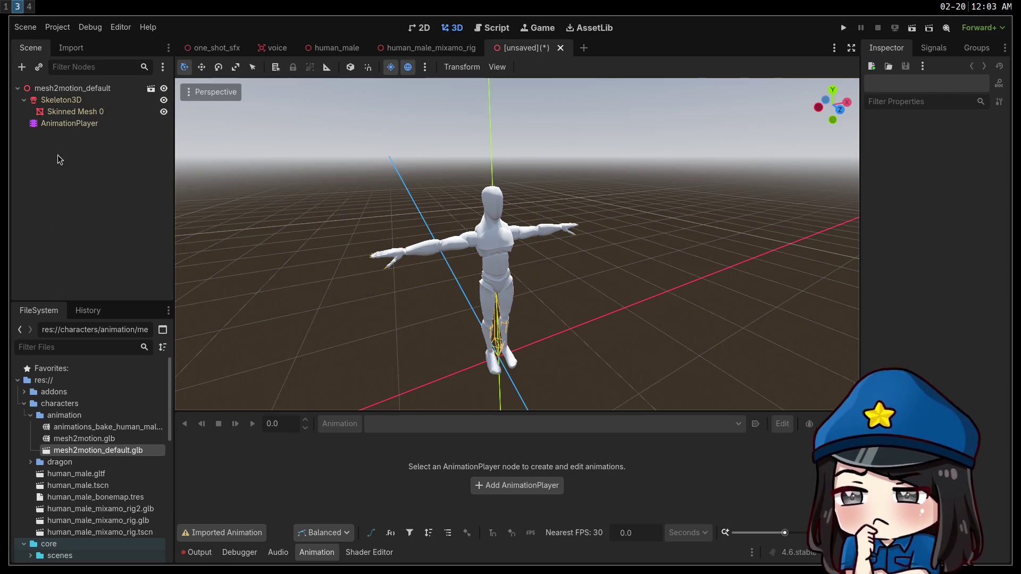
left_click(68, 93)
scroll(214, 159, "up", 2)
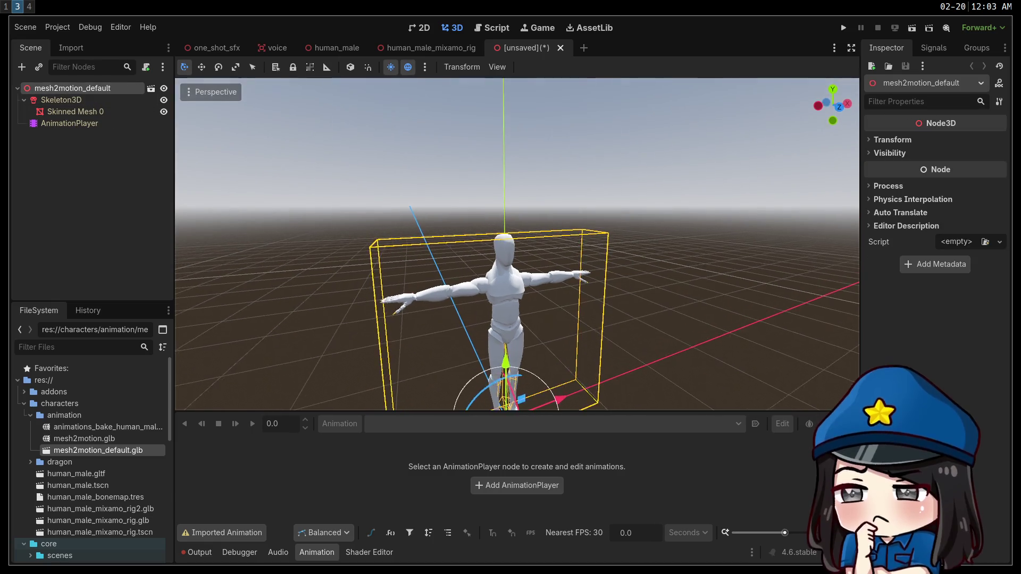
Inspect the skeleton's bones, including middle_01_l's pose, then select Skinned Mesh 0.
left_click(57, 104)
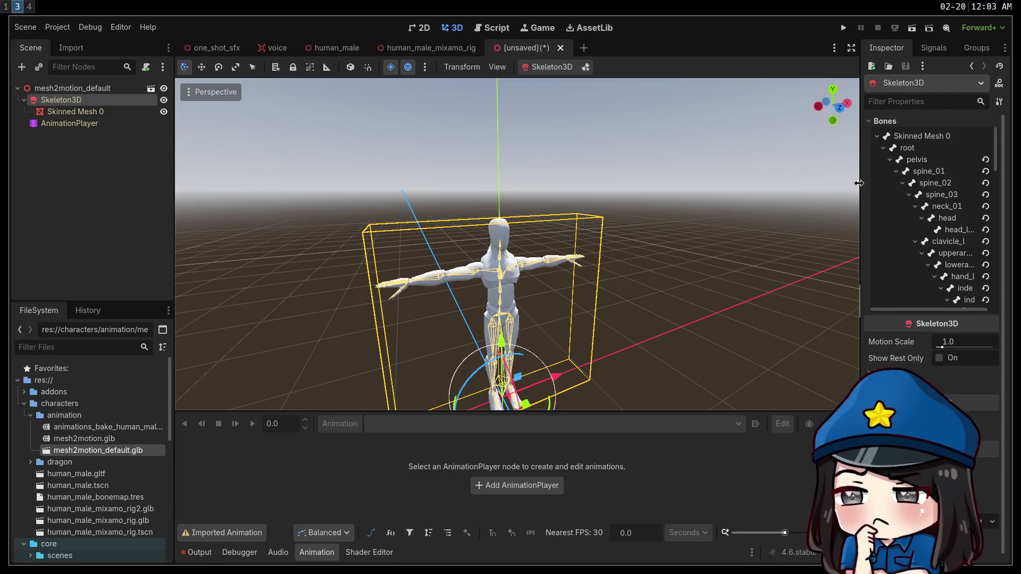
left_click_drag(861, 377, 752, 378)
scroll(862, 201, "down", 3)
left_click(865, 205)
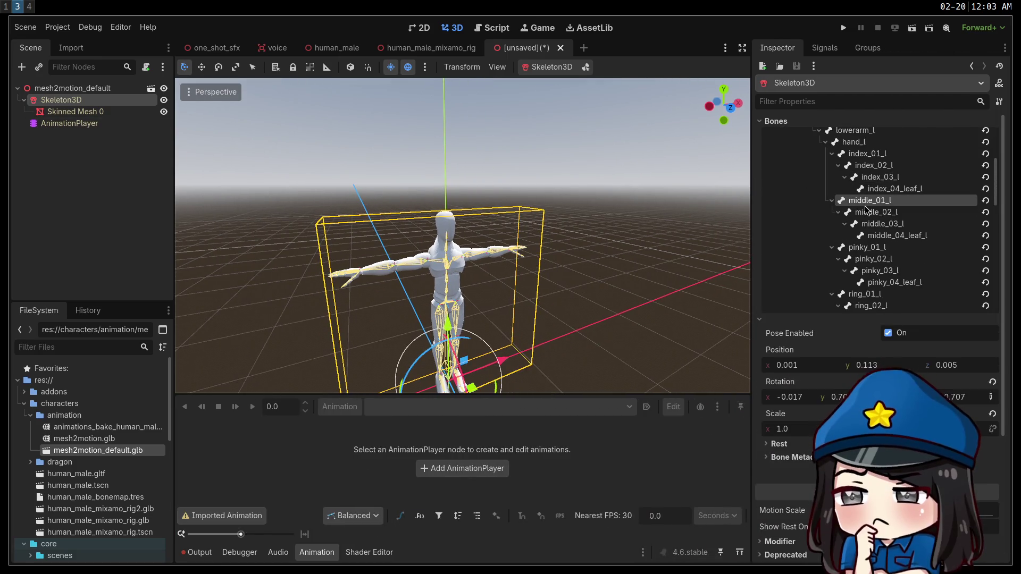
scroll(878, 258, "down", 5)
scroll(878, 258, "down", 10)
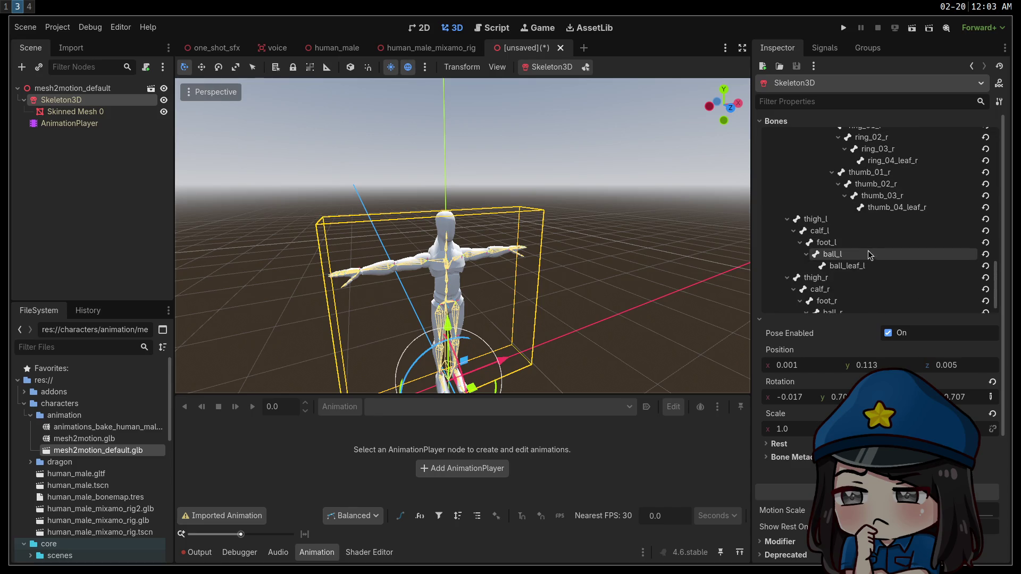
scroll(822, 272, "up", 3)
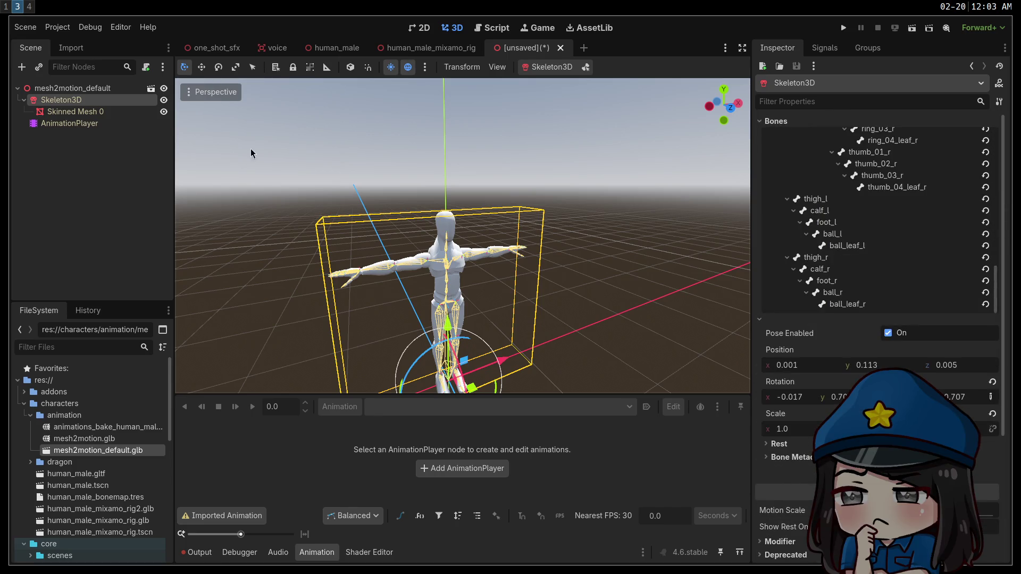
left_click(78, 111)
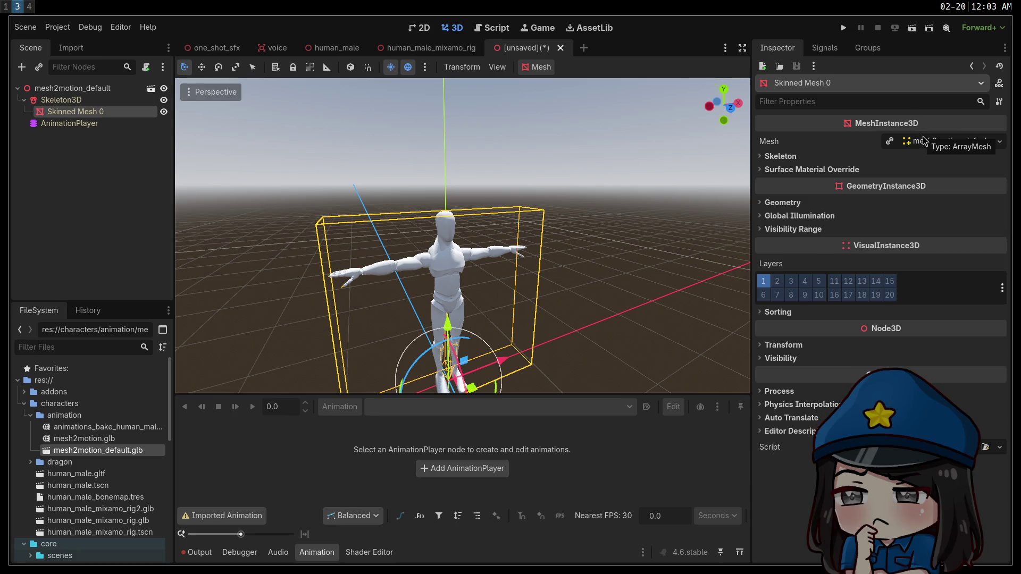
Expand Skinned Mesh 0's Skeleton section to check its Skin link, then load Bow via AnimationPlayer.
scroll(463, 237, "up", 3)
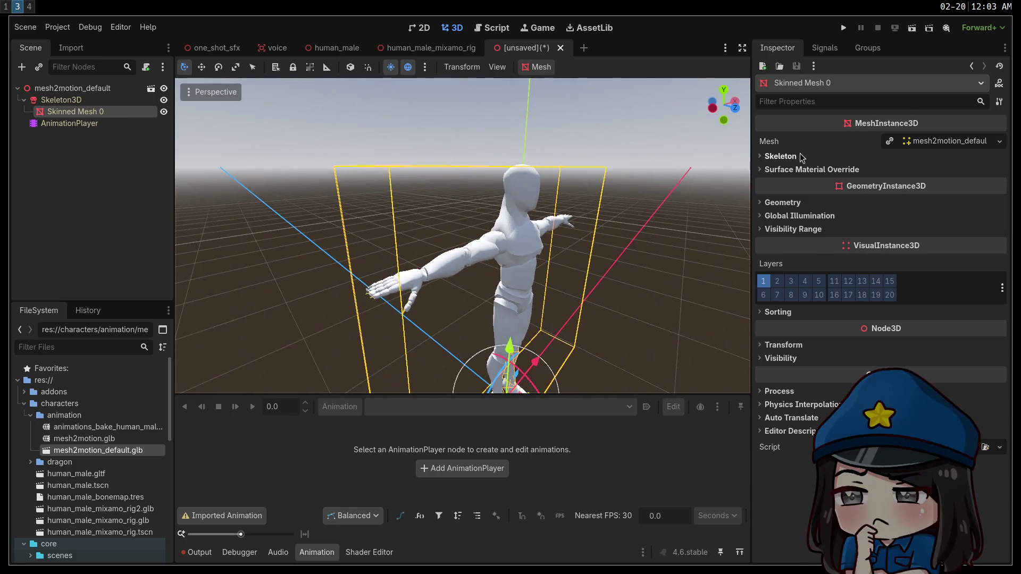
left_click(782, 157)
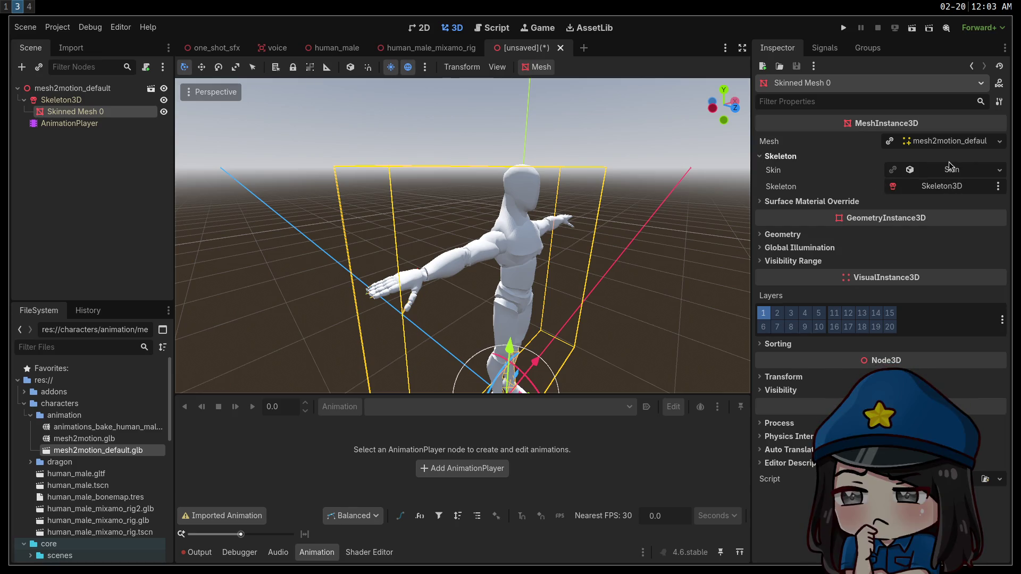
mouse_move(773, 173)
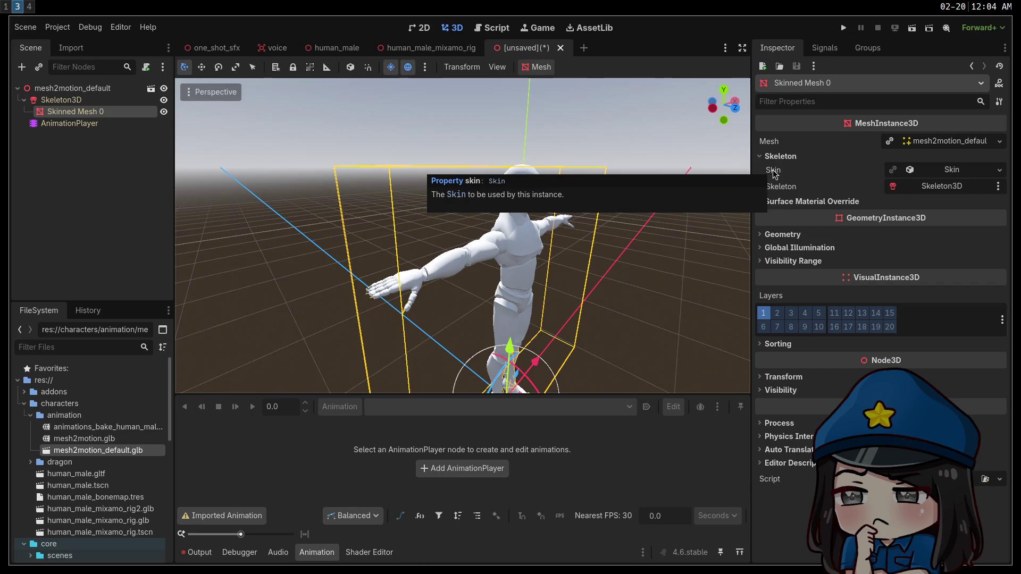
left_click(85, 123)
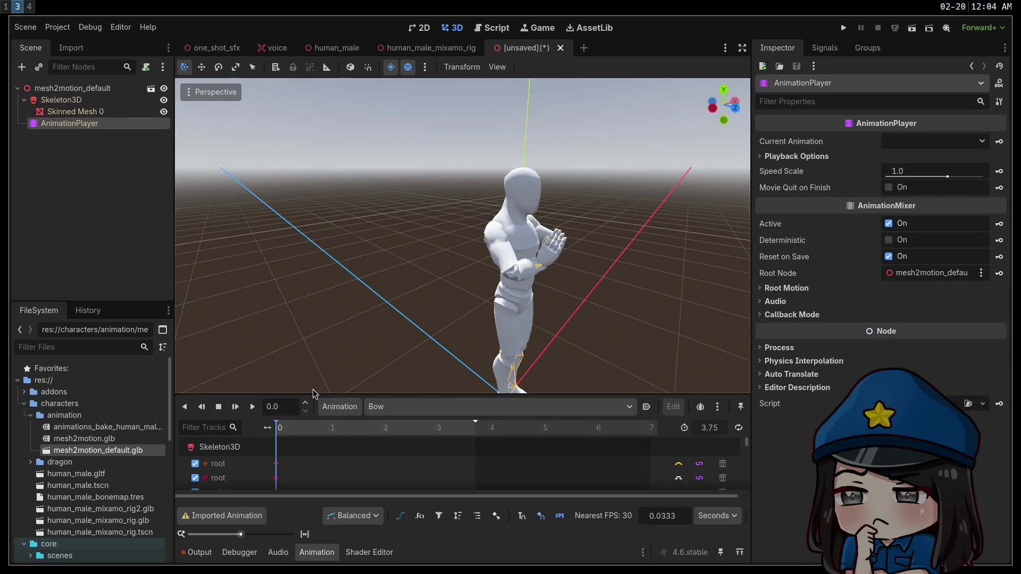
left_click_drag(314, 395, 323, 248)
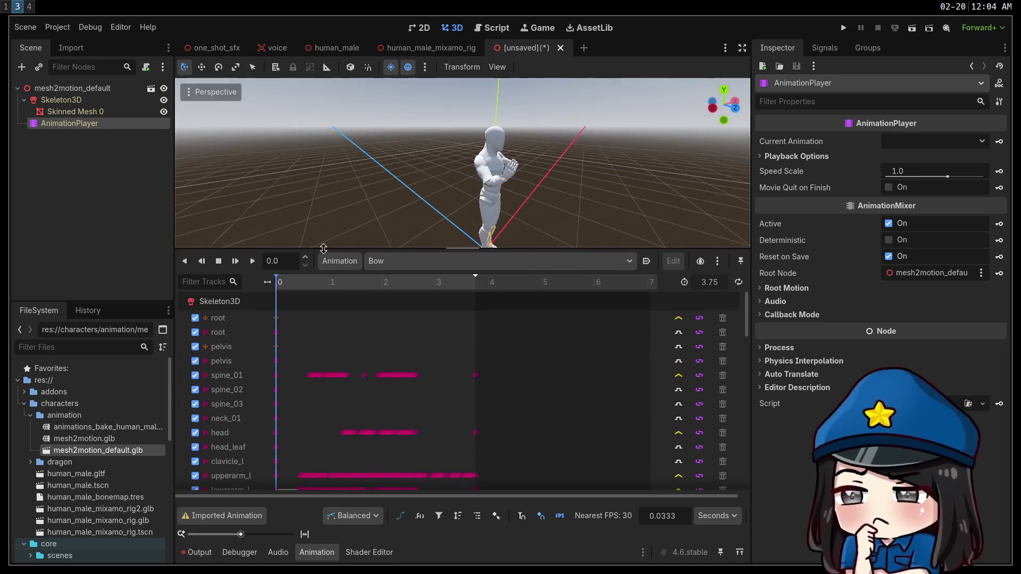
left_click(350, 262)
left_click(350, 263)
left_click(352, 262)
left_click(355, 260)
left_click(400, 263)
scroll(400, 265, "down", 5)
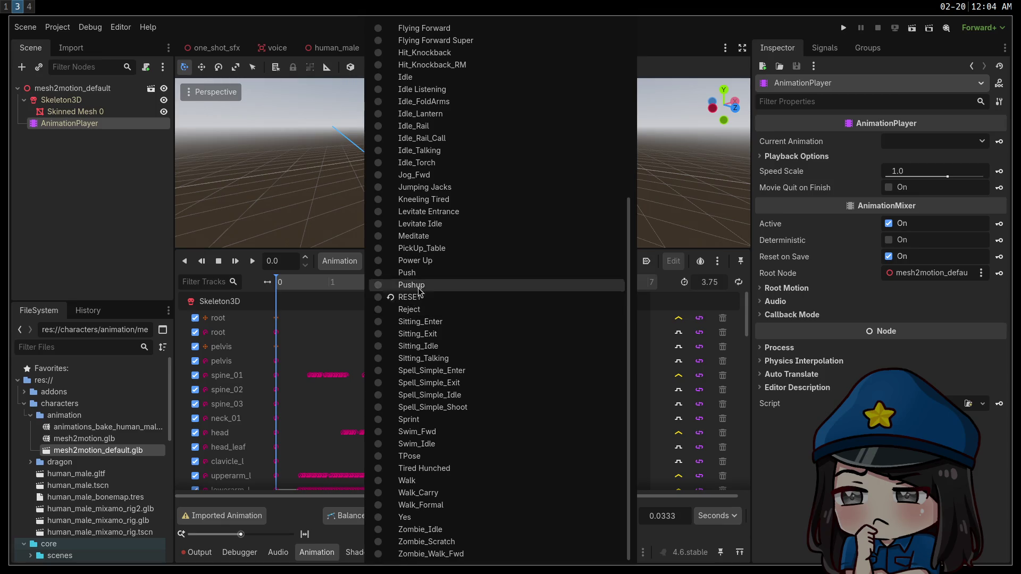
scroll(419, 287, "up", 5)
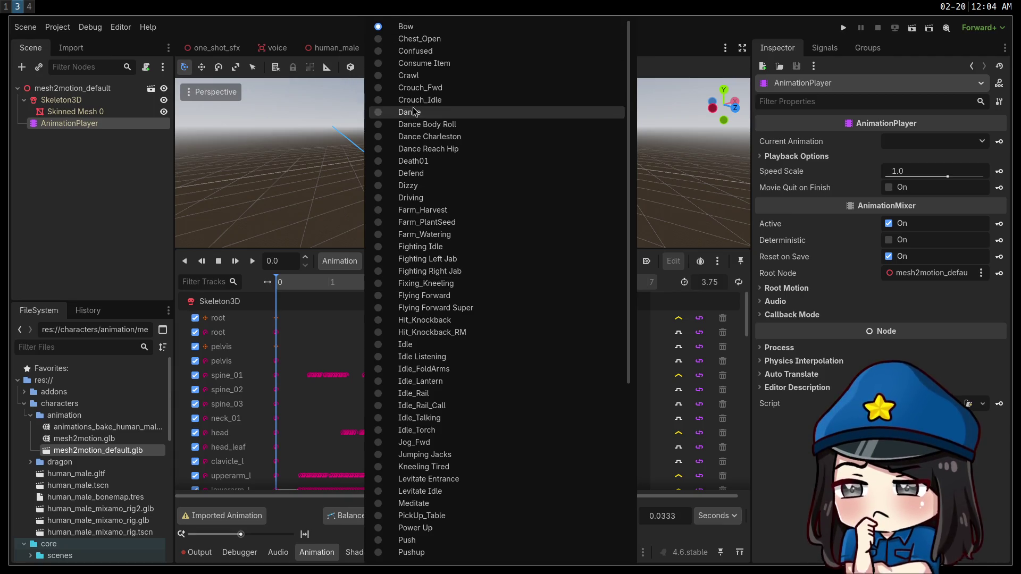
scroll(423, 125, "down", 5)
scroll(479, 405, "up", 5)
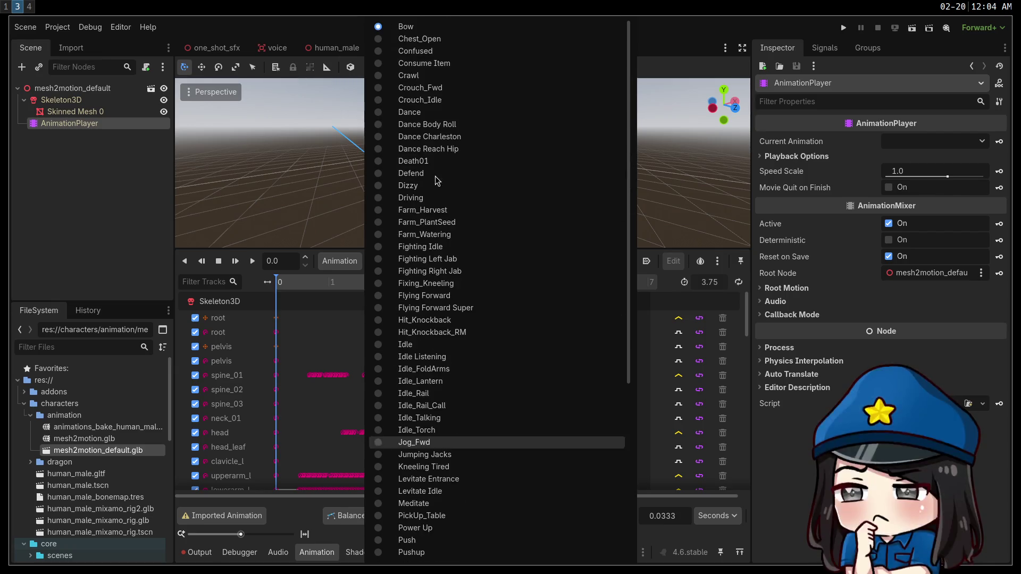
left_click(141, 197)
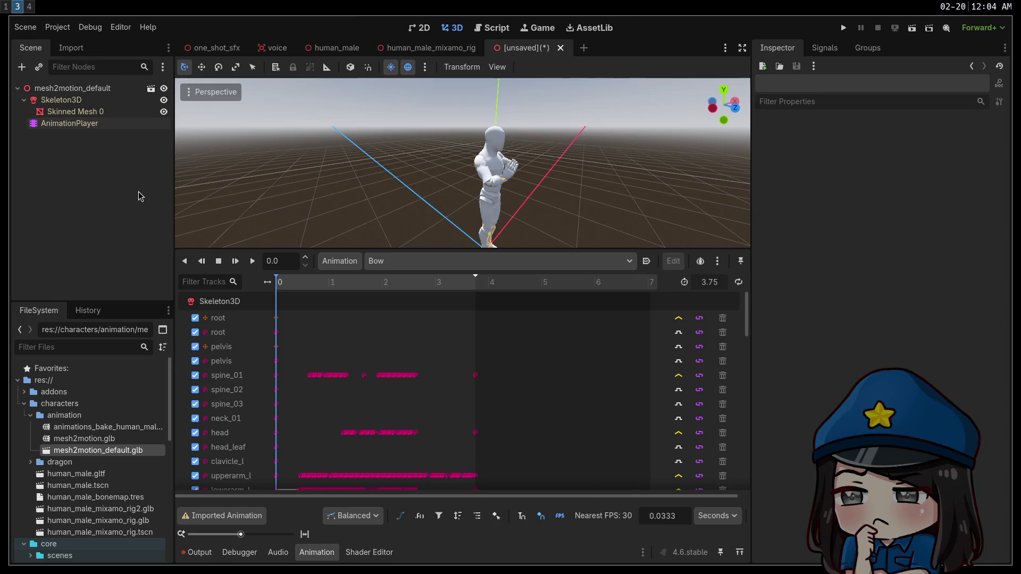
mouse_move(416, 248)
left_mouse_down()
mouse_move(420, 359)
mouse_move(392, 207)
mouse_move(415, 371)
mouse_move(410, 358)
left_mouse_up()
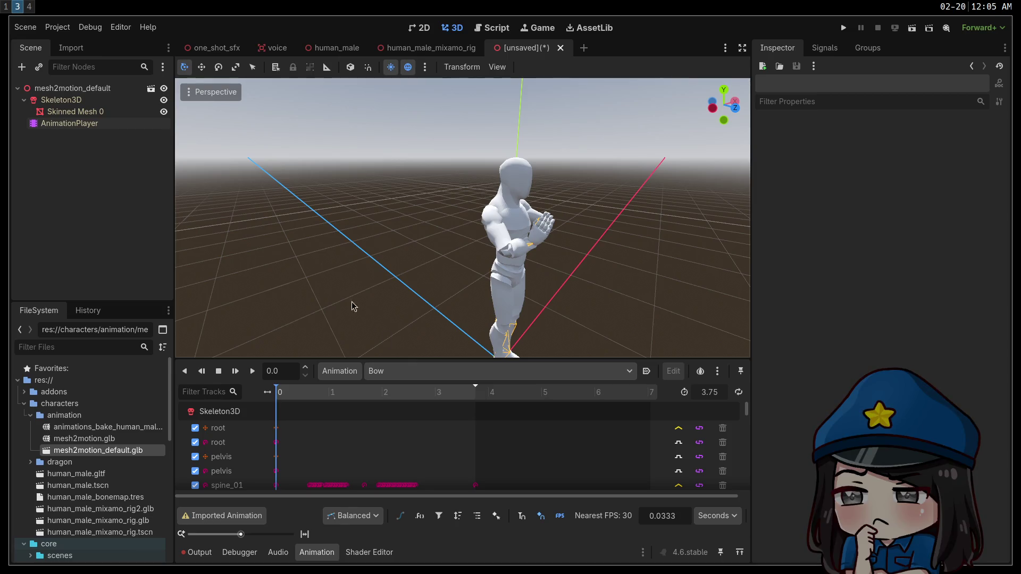
mouse_move(394, 237)
left_mouse_down()
mouse_move(226, 251)
mouse_move(394, 237)
left_mouse_up()
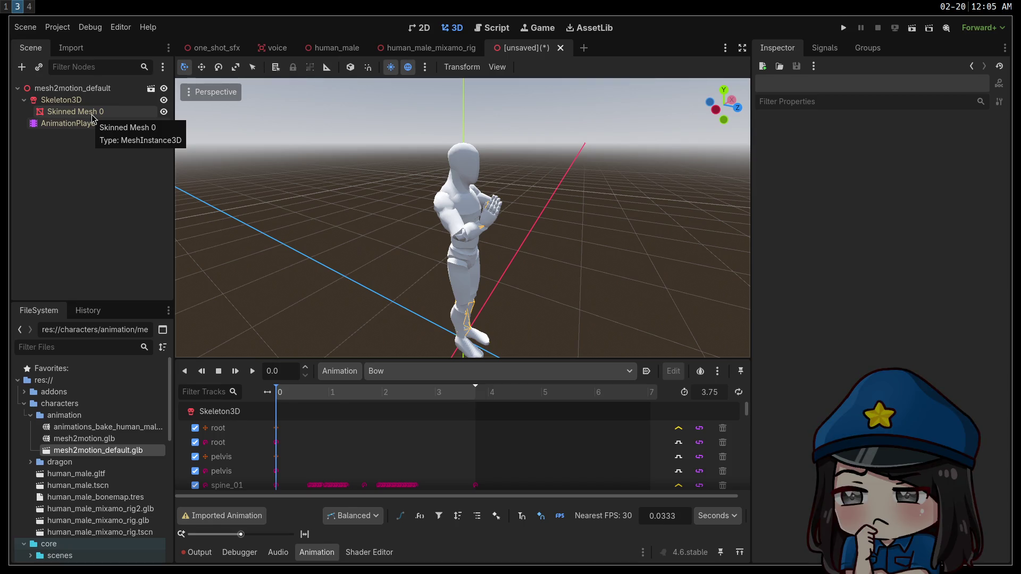
left_click_drag(372, 223, 374, 212)
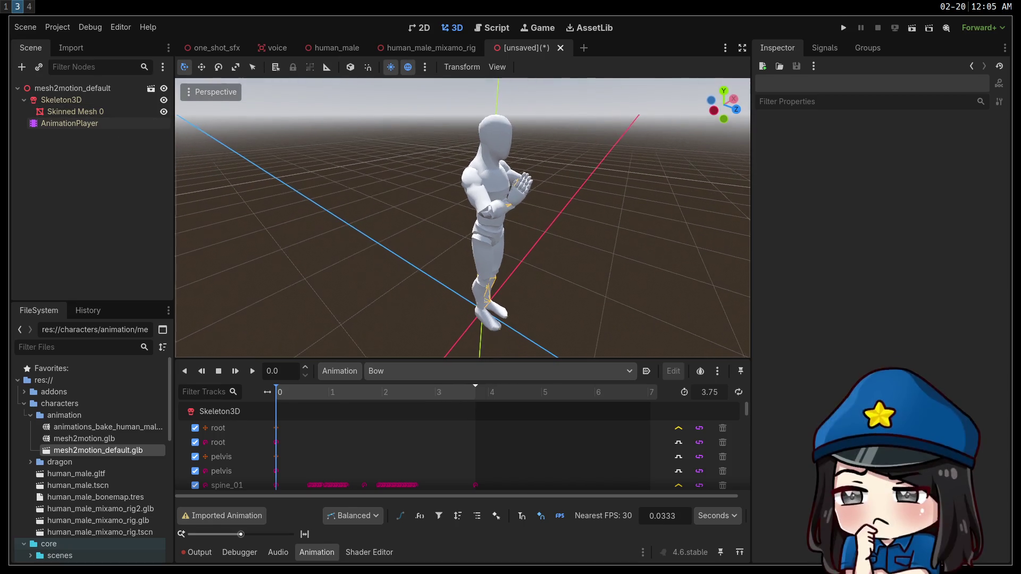
Confirm in the Import dock that mesh2motion.glb is imported as an Animation Library.
double_click(111, 440)
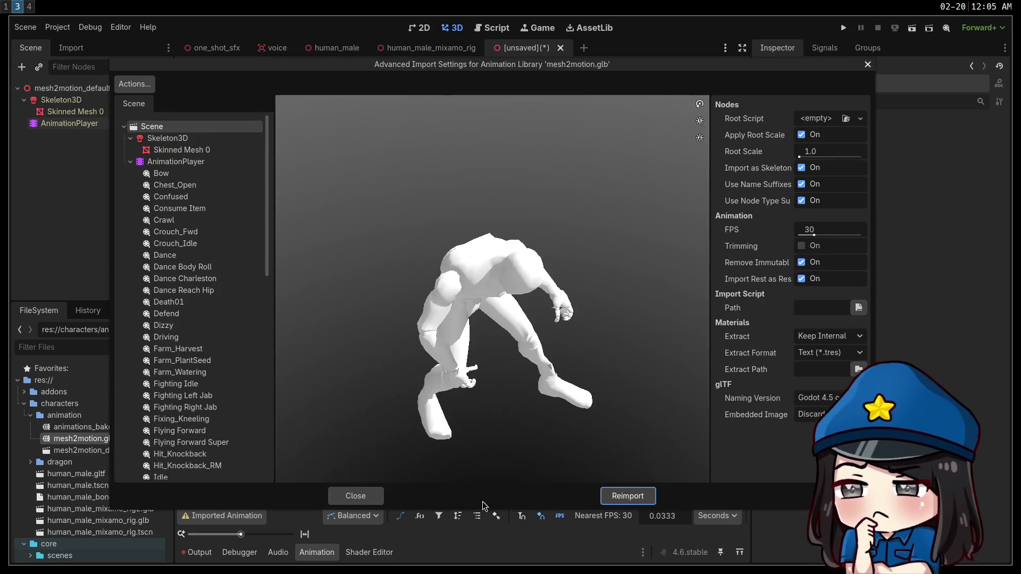
left_click(355, 496)
left_click(71, 47)
left_click(75, 103)
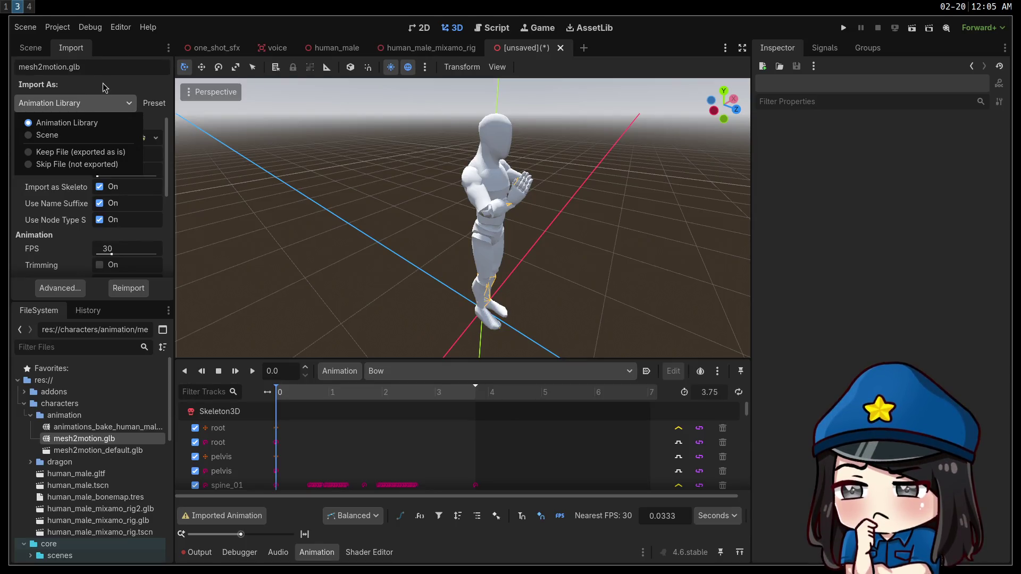
left_click(105, 84)
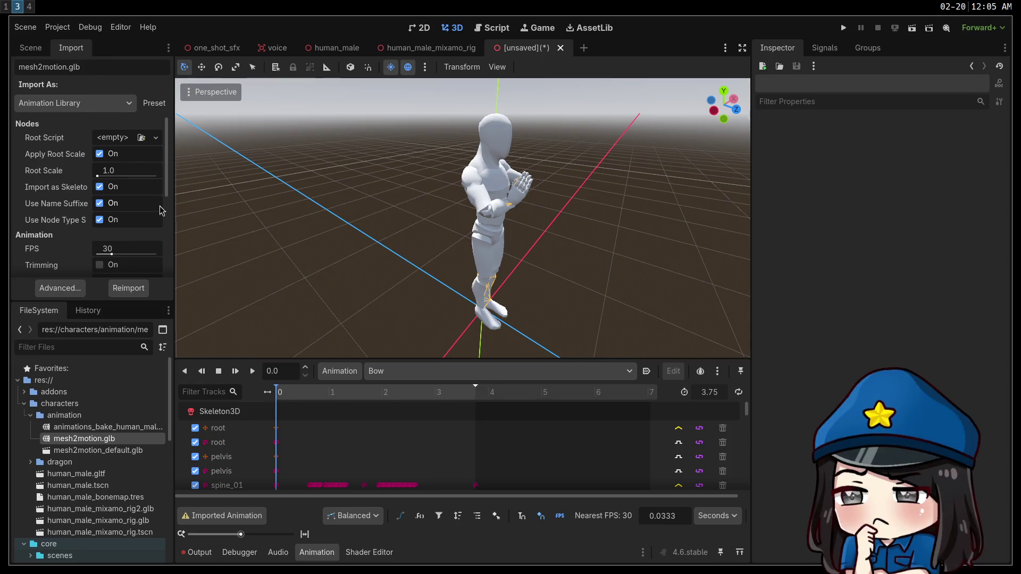
Reopen Advanced Import Settings for mesh2motion.glb and select its Skeleton3D node.
scroll(163, 209, "down", 2)
scroll(162, 208, "down", 7)
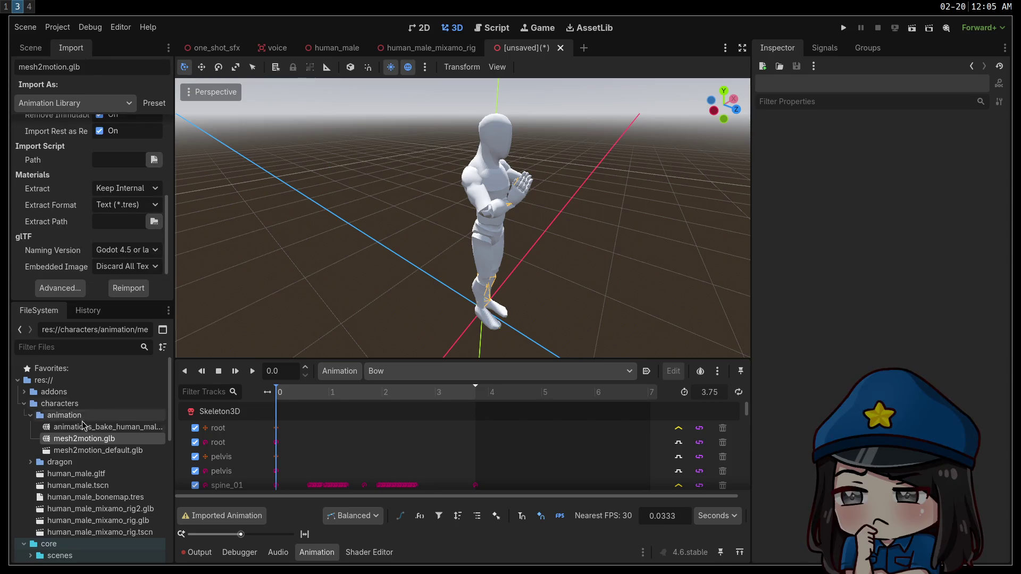
double_click(96, 442)
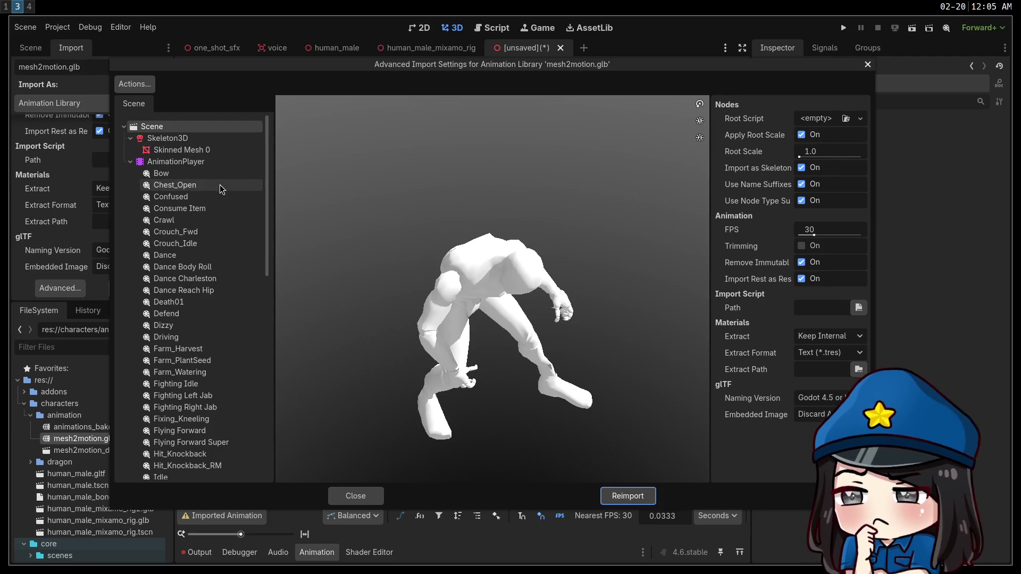
left_click(189, 139)
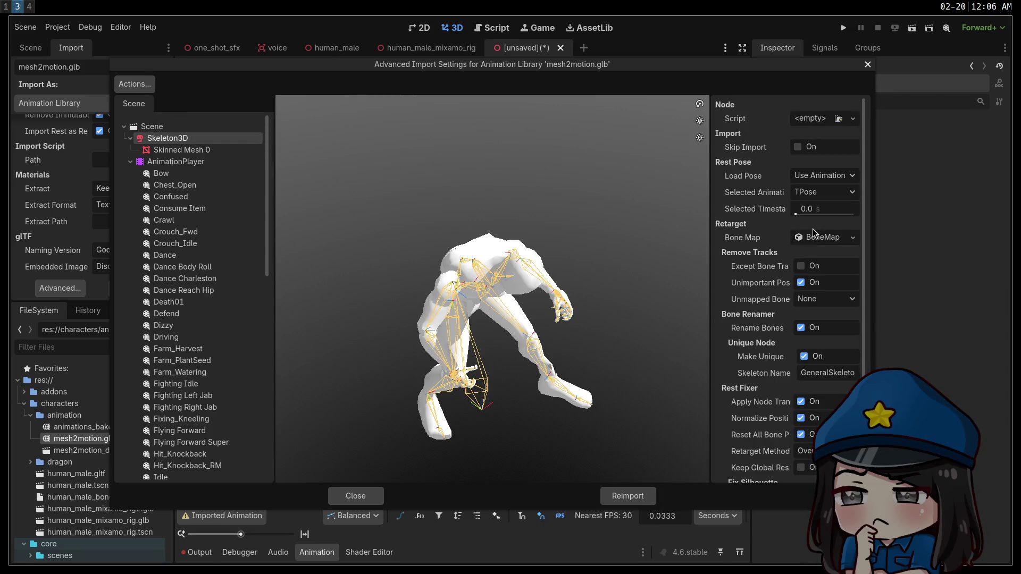
Expand the Skeleton3D's retarget BoneMap and shift the import settings window left.
left_click(812, 234)
scroll(754, 275, "down", 1)
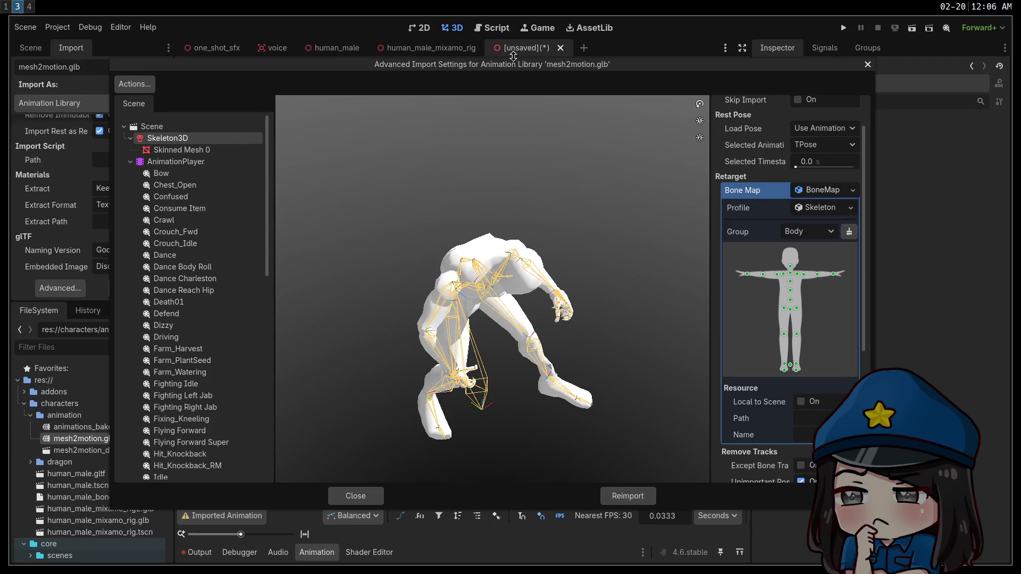
left_click_drag(519, 64, 456, 58)
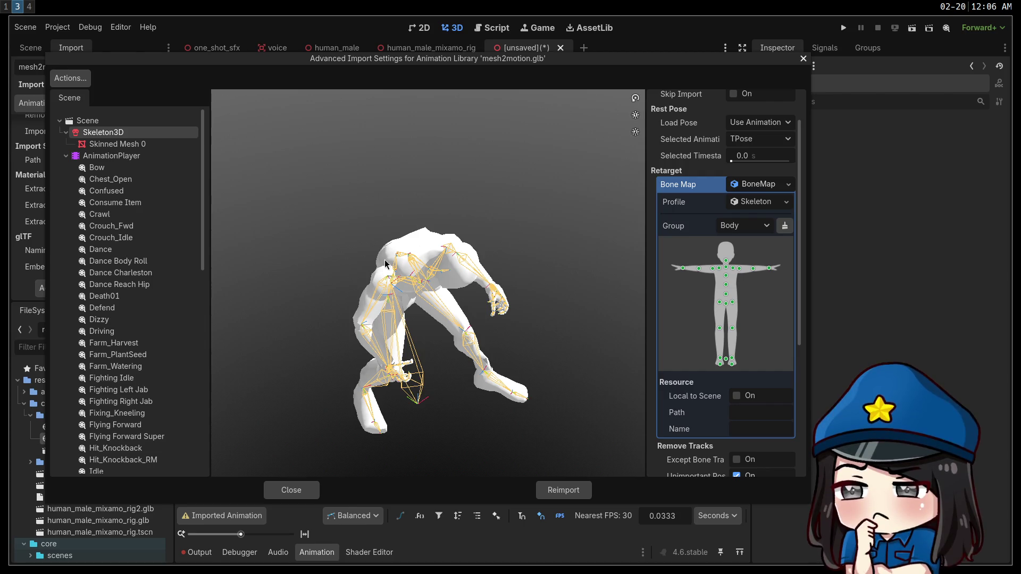
Inspect the BoneMap's Skeleton profile and orbit the preview to see the model's other side.
left_click(755, 202)
left_click(755, 202)
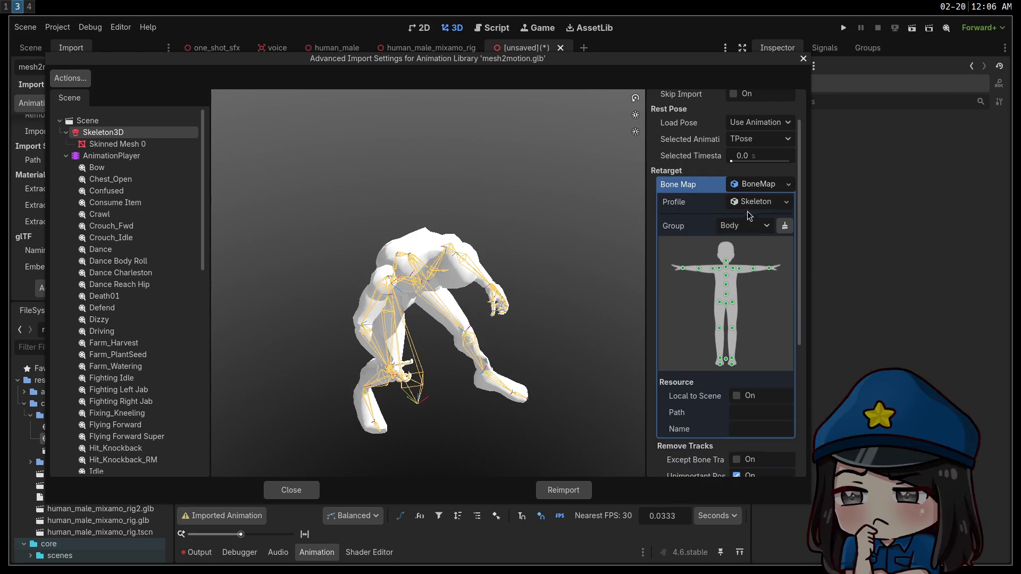
left_click(747, 204)
left_click(747, 205)
mouse_move(425, 319)
left_mouse_down()
mouse_move(362, 279)
mouse_move(315, 343)
mouse_move(273, 292)
mouse_move(307, 327)
mouse_move(303, 293)
mouse_move(253, 309)
mouse_move(316, 336)
mouse_move(471, 318)
mouse_move(574, 319)
mouse_move(601, 337)
mouse_move(823, 302)
mouse_move(744, 276)
mouse_move(672, 286)
mouse_move(599, 353)
mouse_move(354, 362)
mouse_move(361, 308)
mouse_move(402, 315)
left_mouse_up()
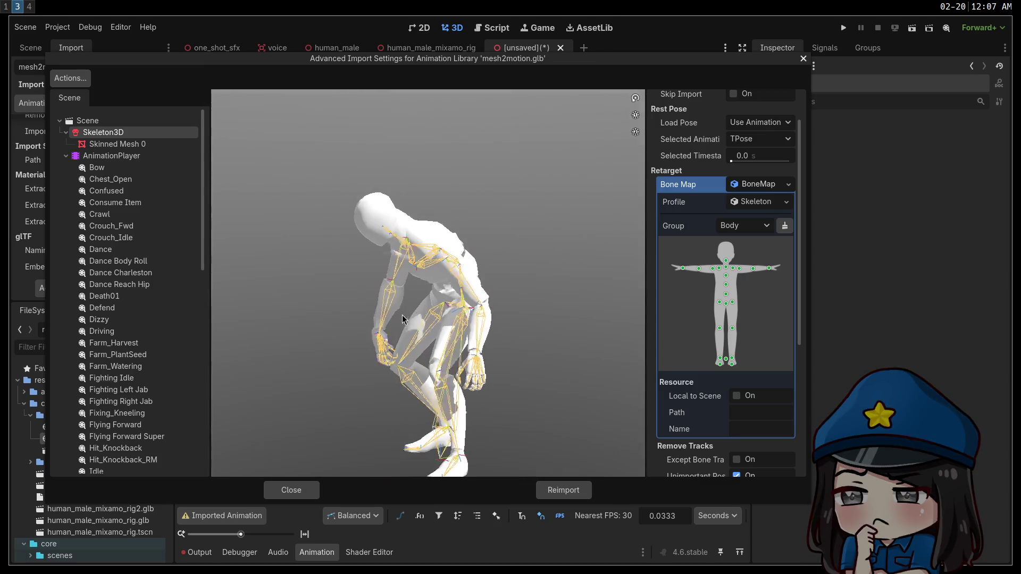
scroll(718, 330, "down", 5)
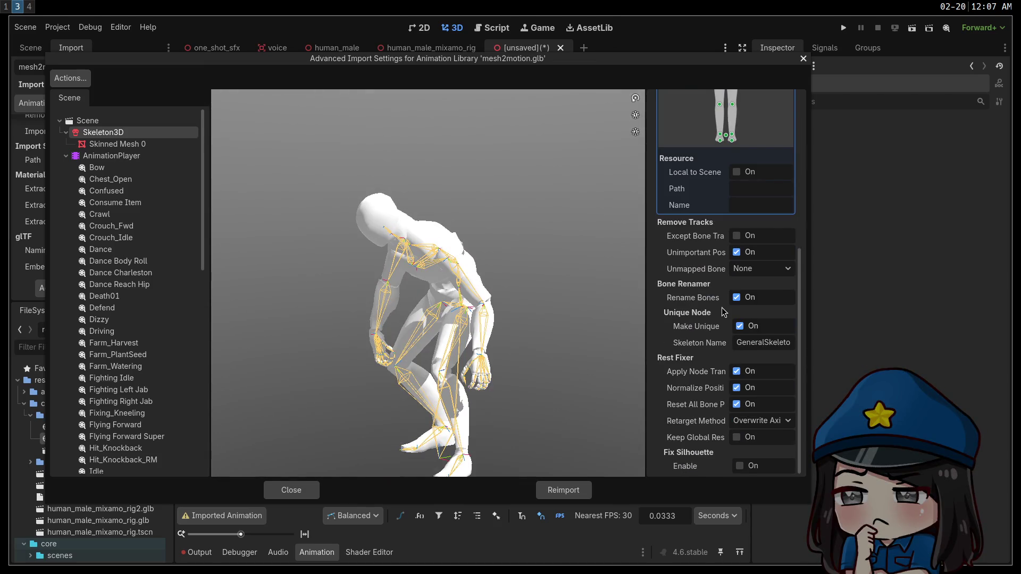
scroll(711, 306, "up", 3)
scroll(711, 306, "up", 5)
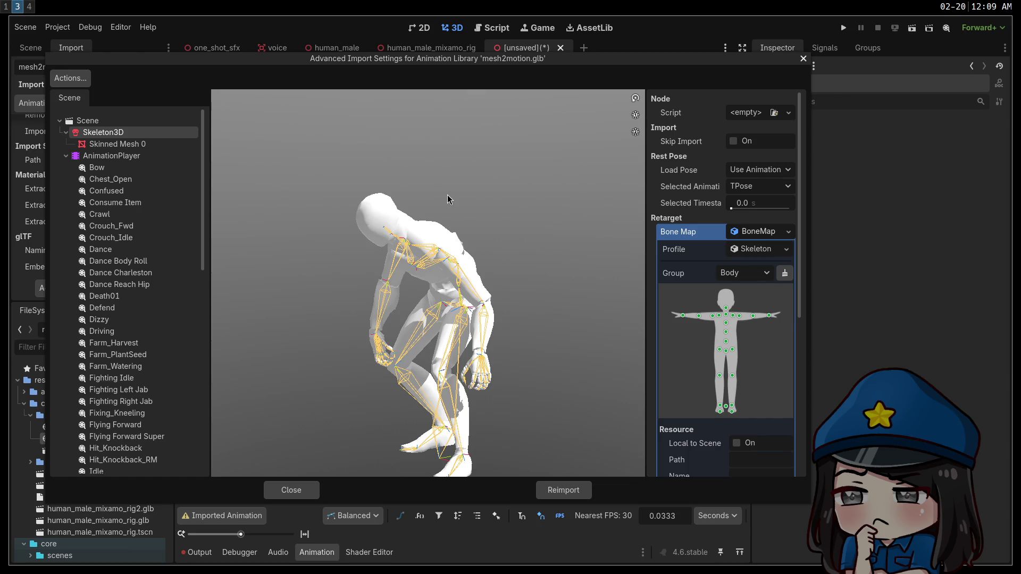
mouse_move(448, 196)
left_mouse_down()
mouse_move(445, 316)
mouse_move(511, 262)
mouse_move(517, 289)
left_mouse_up()
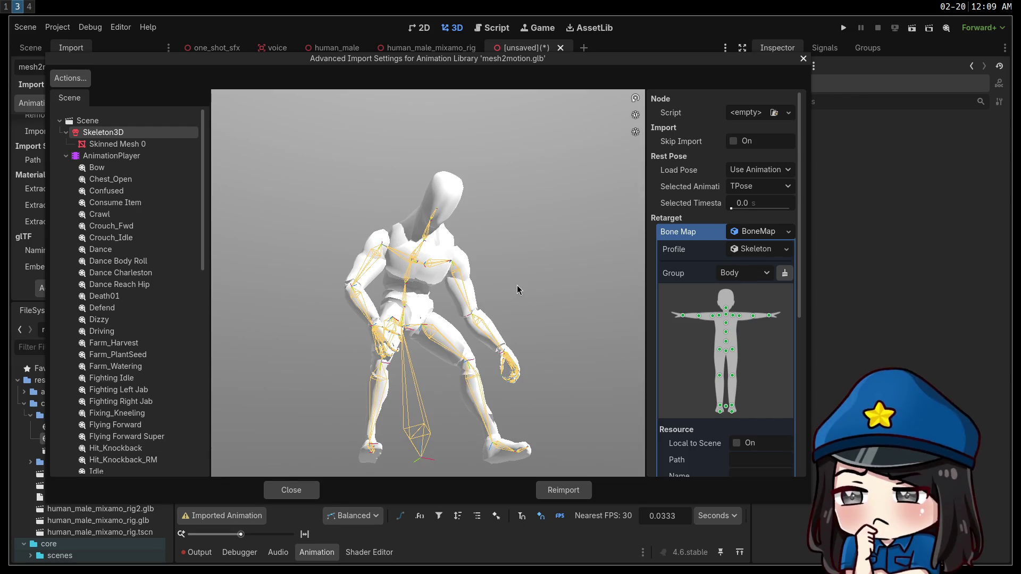
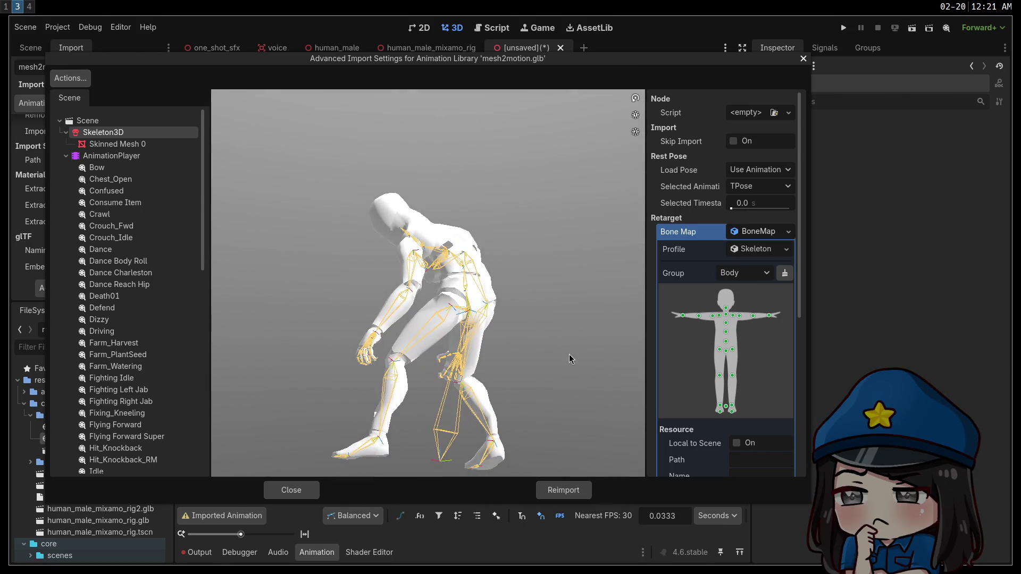
Turn the import preview so the rig faces front, then close the advanced import settings.
mouse_move(473, 323)
left_mouse_down()
mouse_move(527, 323)
mouse_move(333, 324)
left_mouse_up()
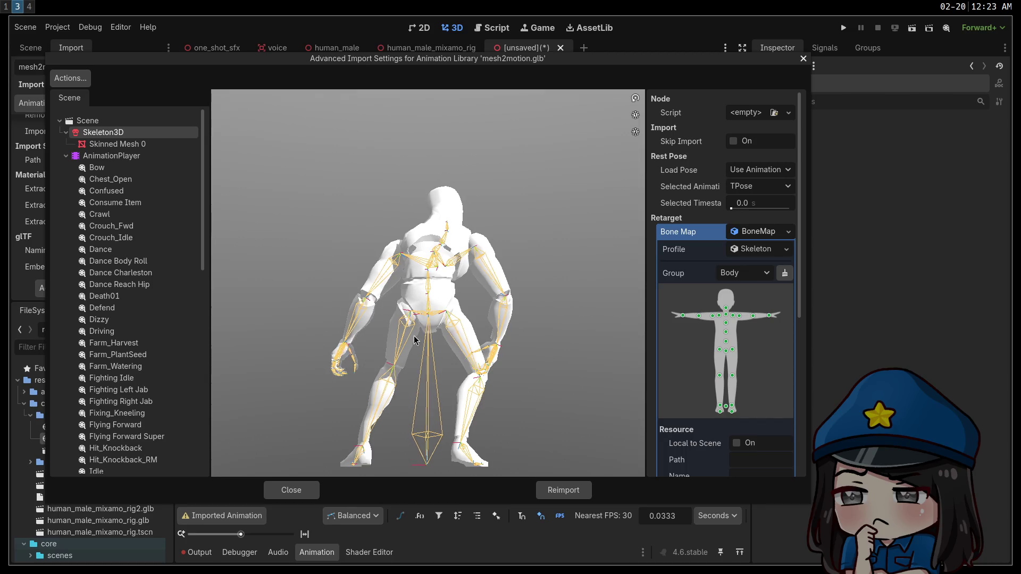
left_click_drag(333, 329, 316, 353)
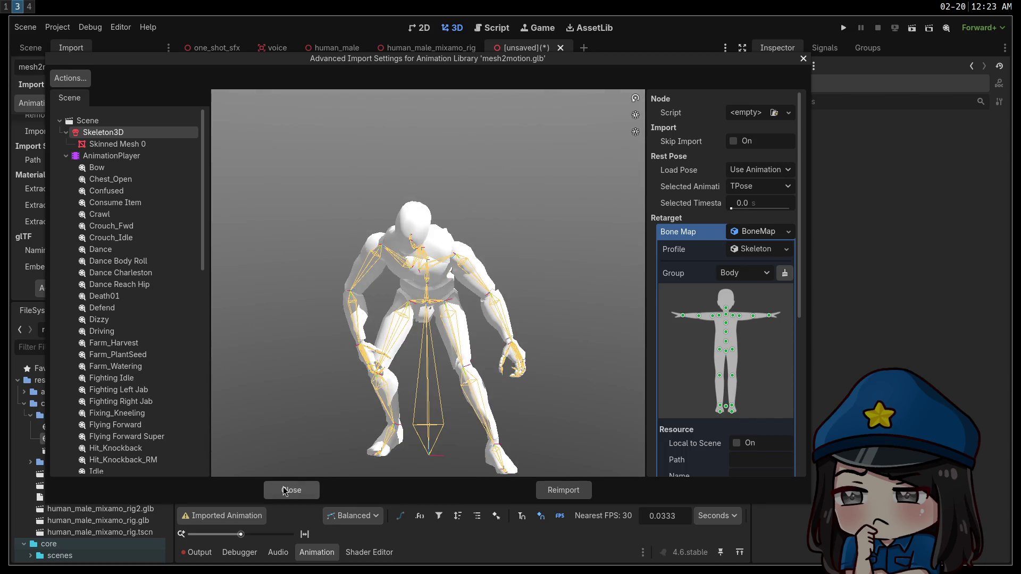
left_click(285, 491)
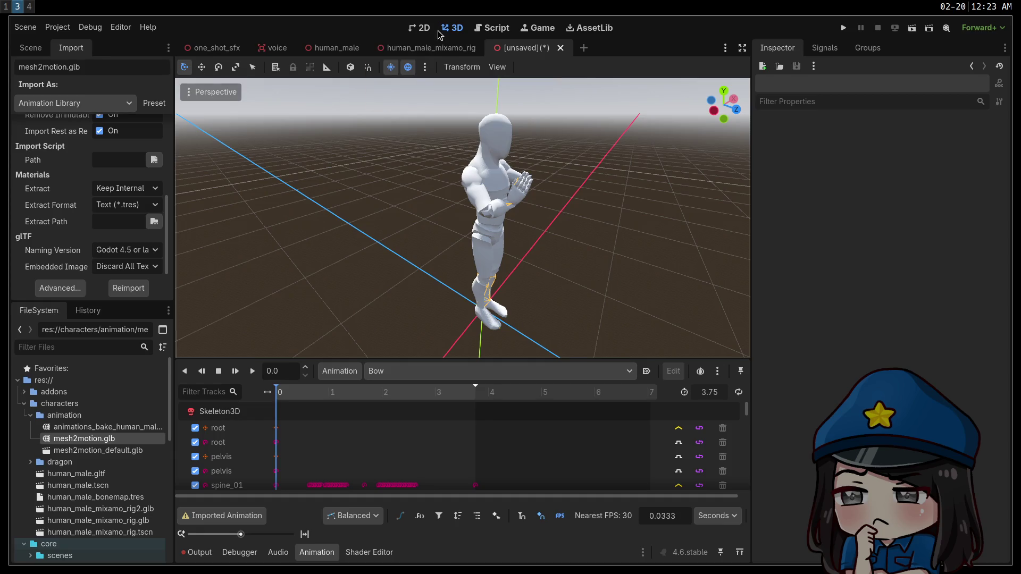
Frame the character in the human_male_mixamo_rig scene, then switch over to Blender.
left_click(432, 48)
key("f")
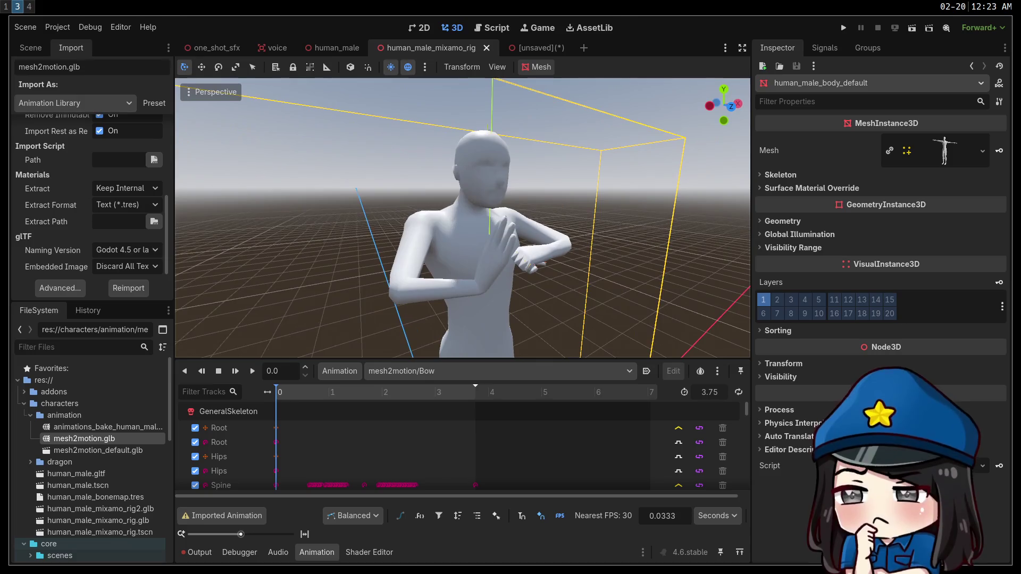
scroll(463, 218, "up", 5)
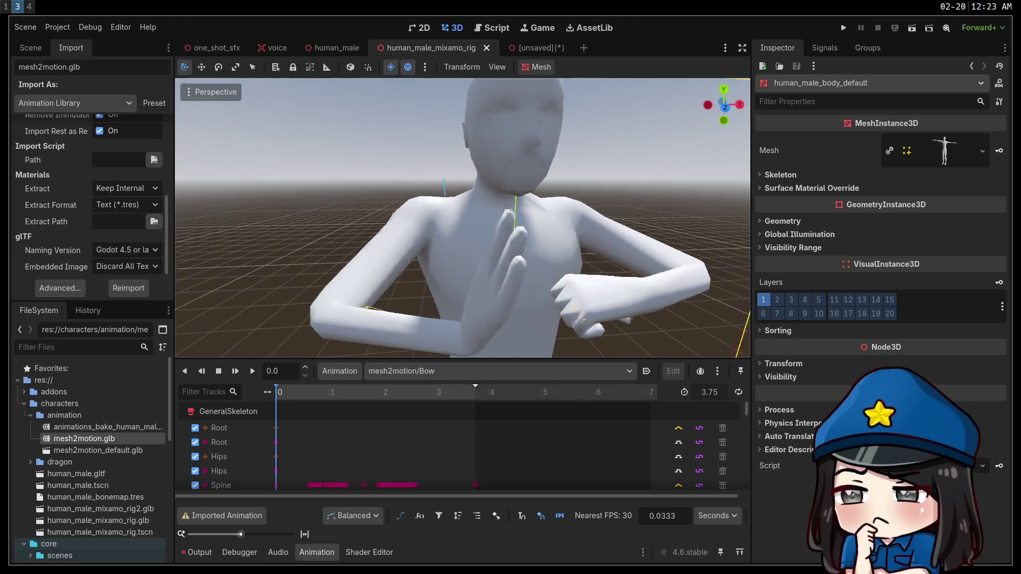
scroll(462, 218, "down", 5)
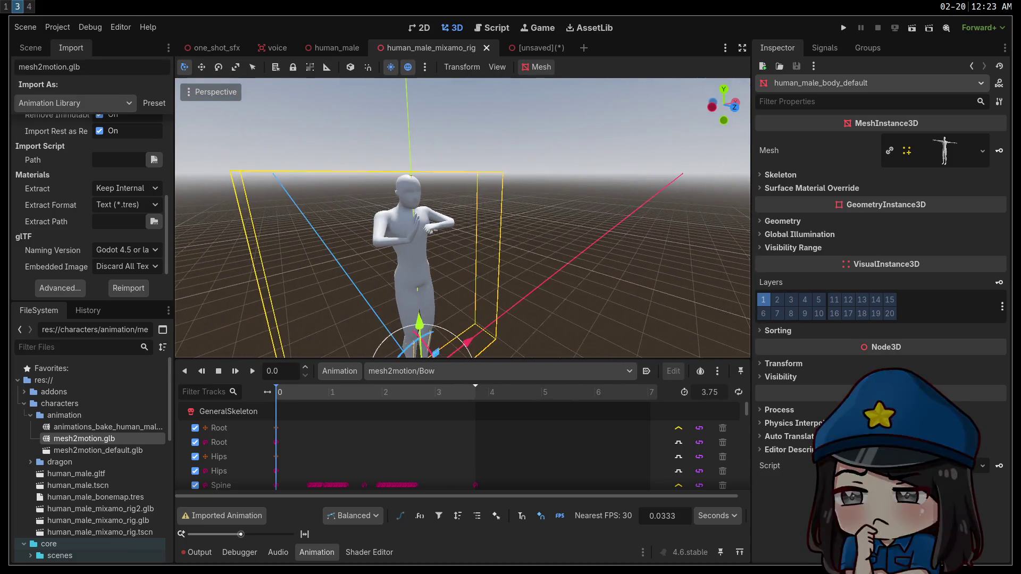
key("super+1")
key("super+4")
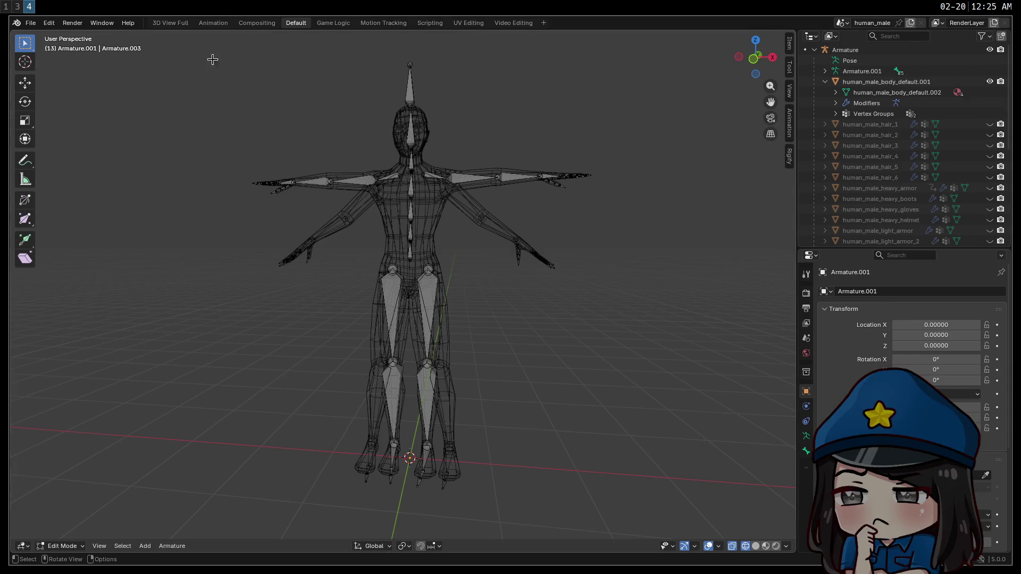
Save a copy of the rig as human_male2.blend.
left_click(30, 22)
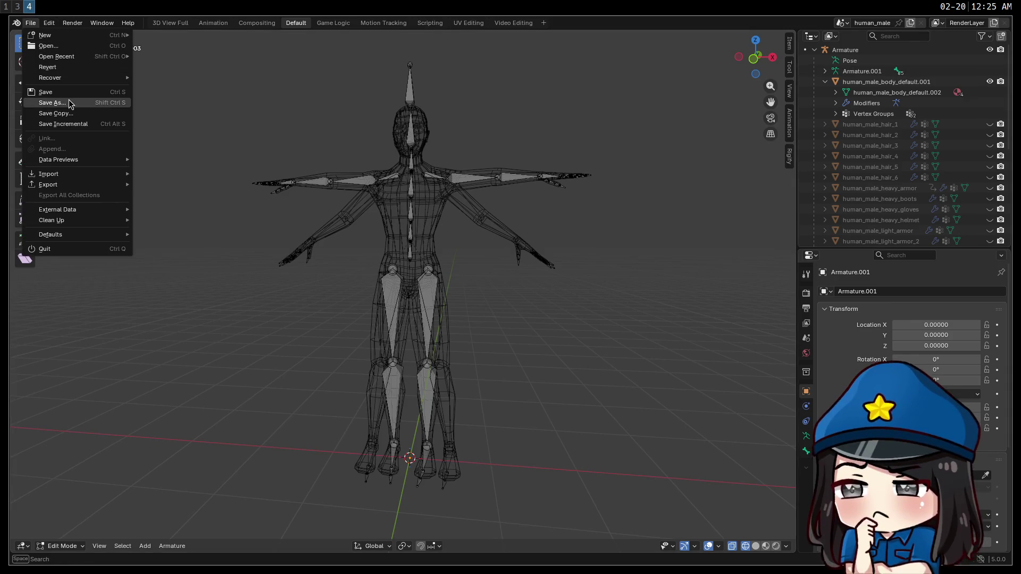
left_click(70, 103)
left_click(426, 437)
left_click(397, 438)
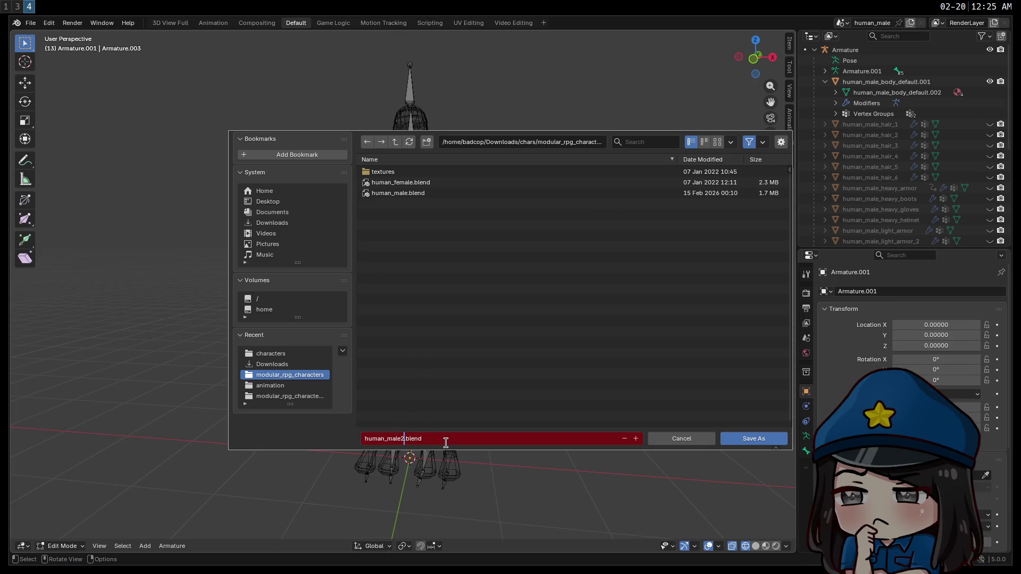
left_click(752, 440)
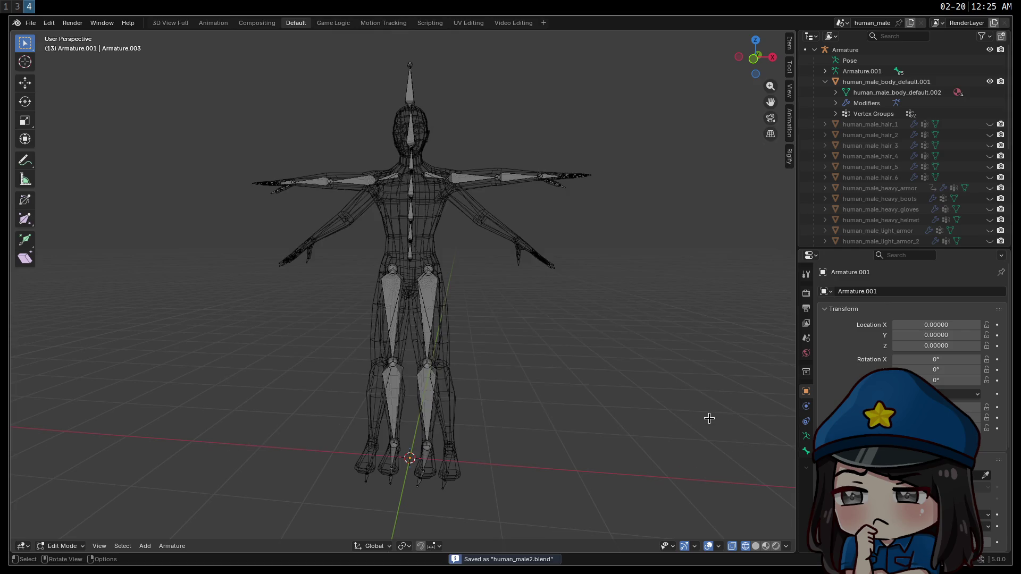
Reopen the original human_male.blend and bring up the file browser again.
left_click(31, 23)
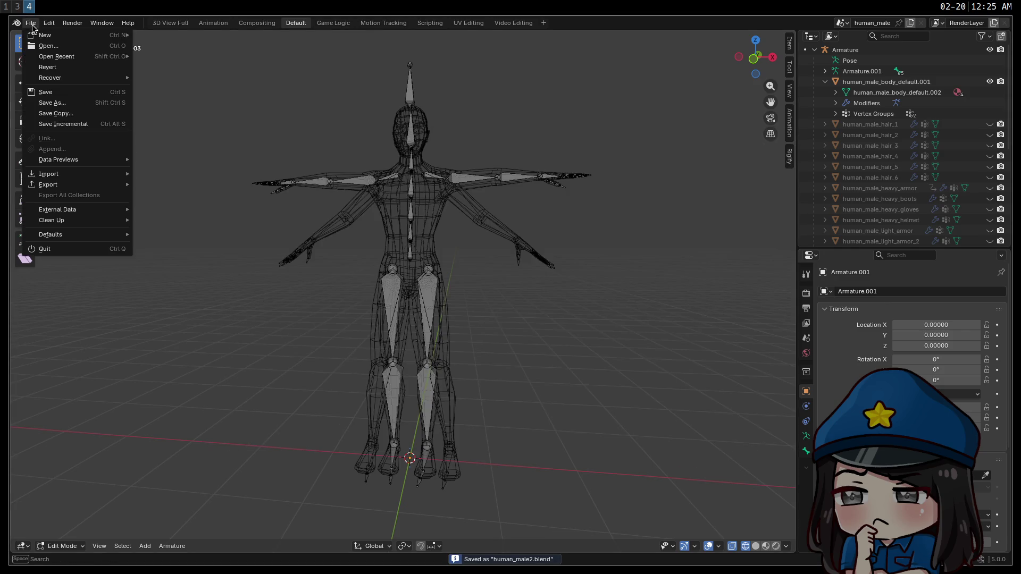
left_click(67, 45)
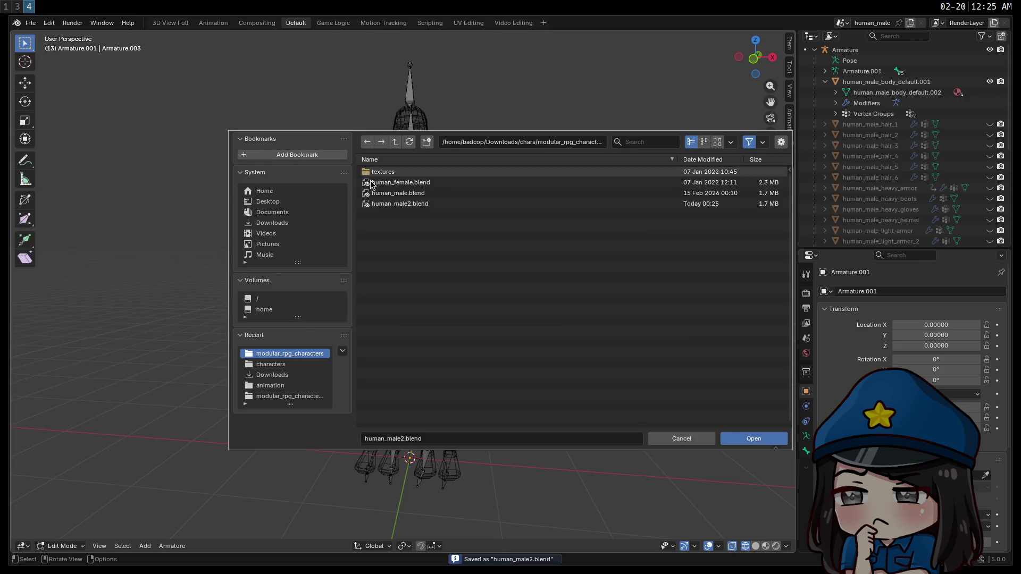
double_click(414, 194)
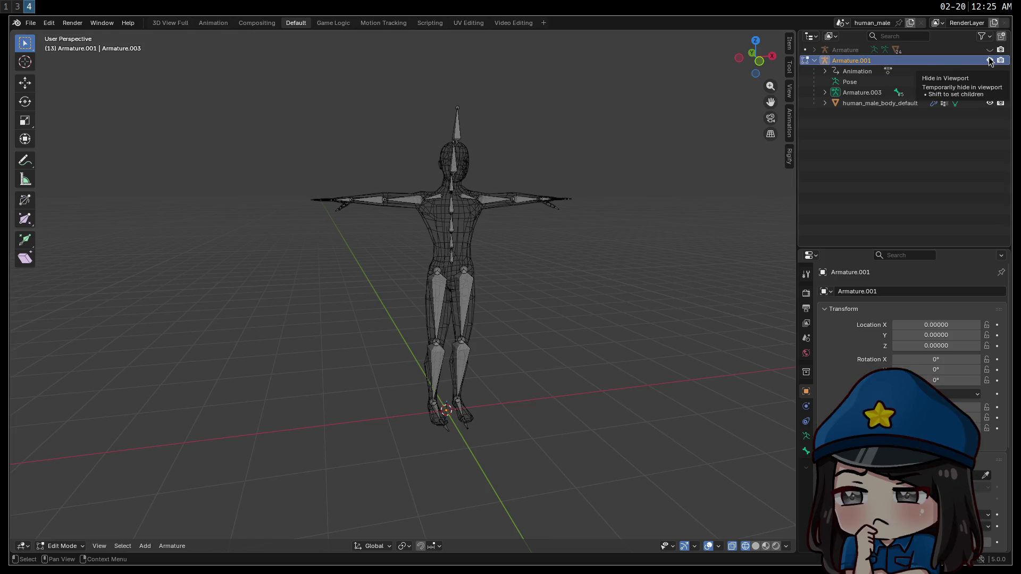
left_click(30, 23)
left_click(51, 49)
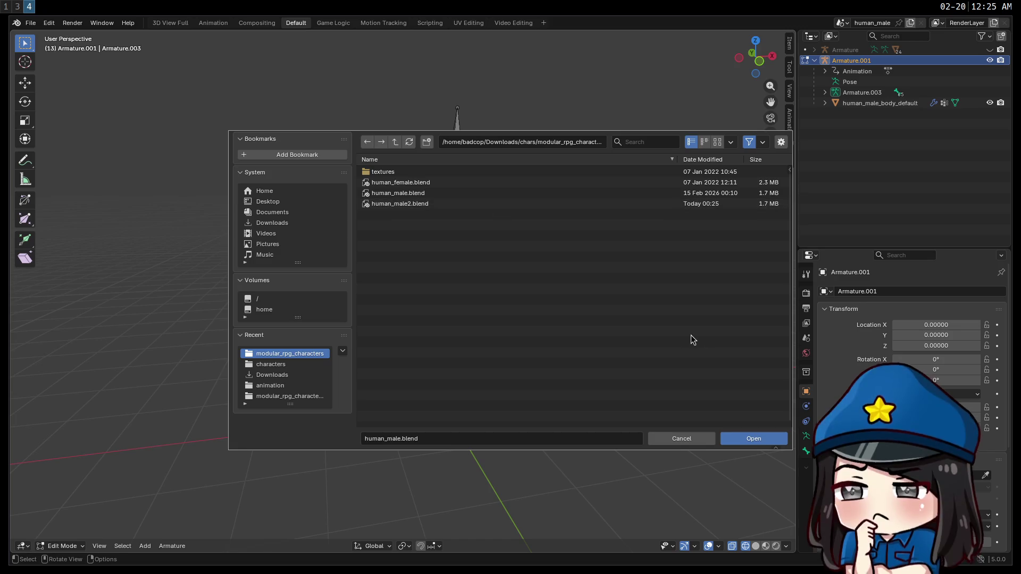
Open human_female.blend, widen the viewport and orbit around the female character.
double_click(391, 186)
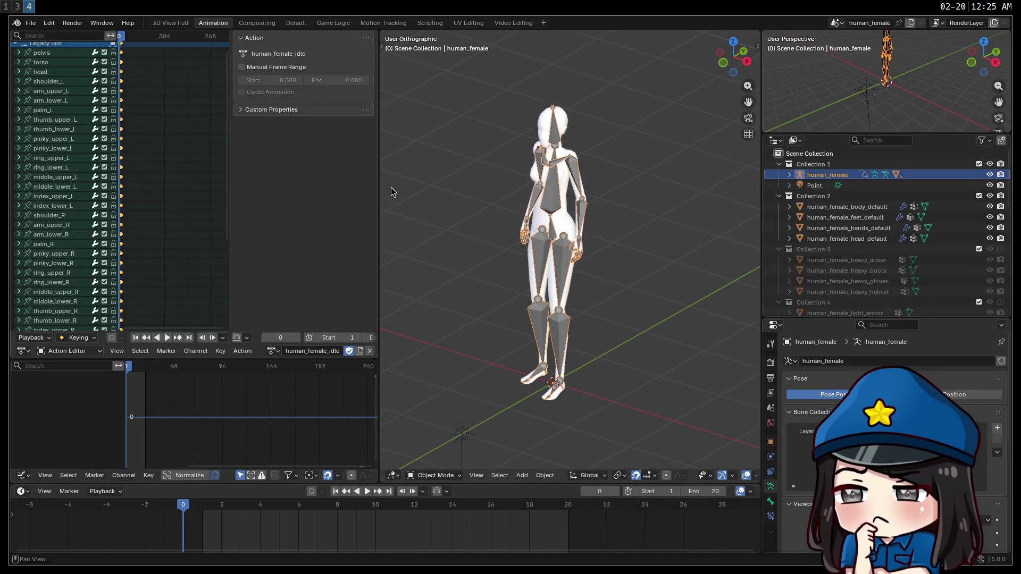
left_click_drag(379, 183, 296, 180)
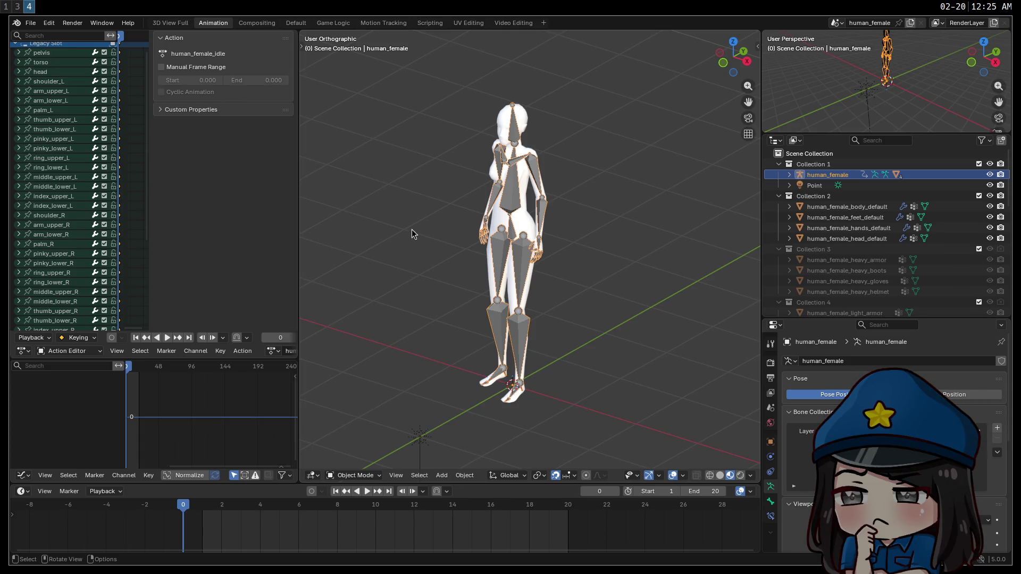
scroll(419, 215, "up", 2)
mouse_move(419, 214)
left_mouse_down()
mouse_move(457, 198)
mouse_move(473, 221)
left_mouse_up()
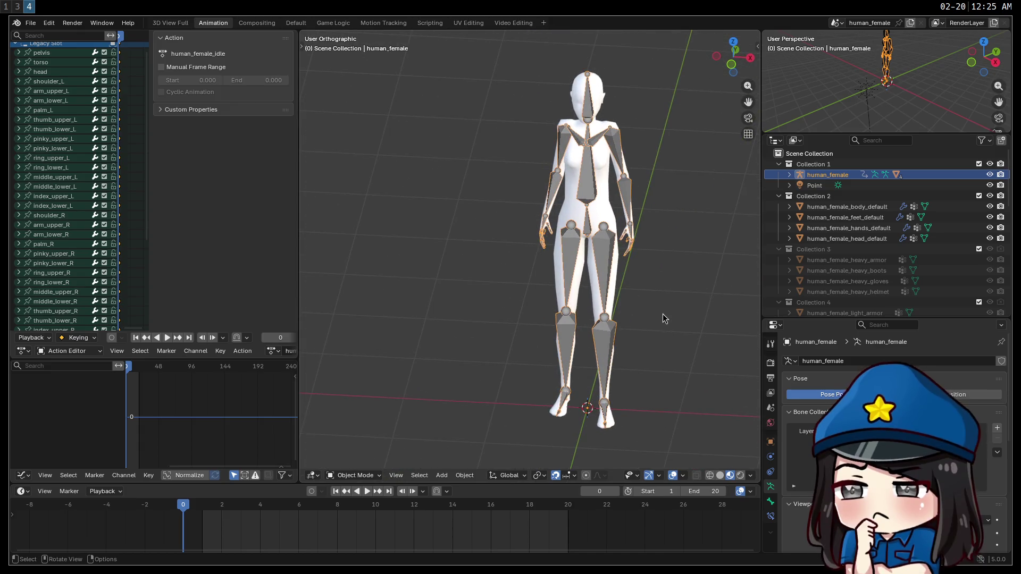
right_click(657, 272)
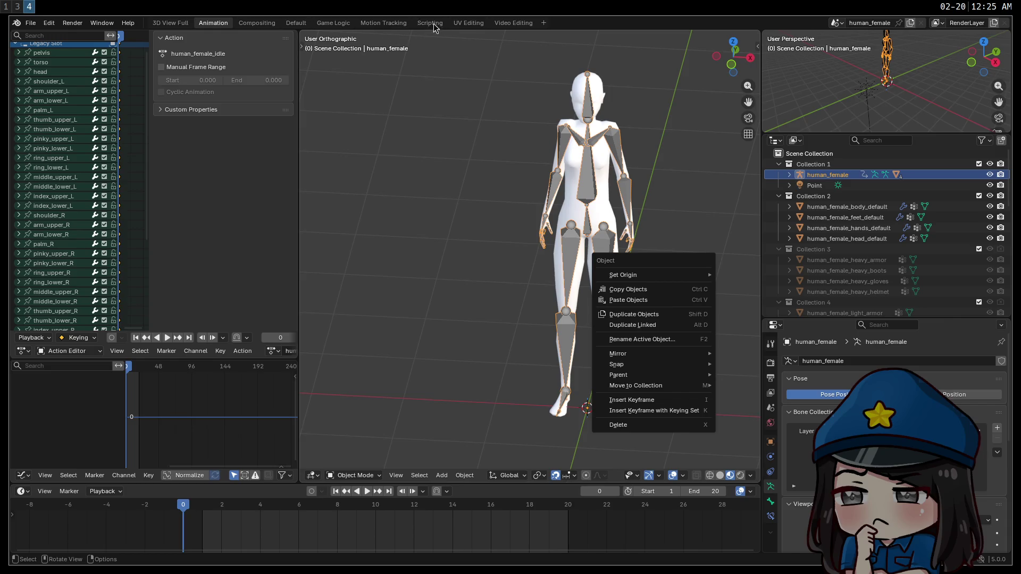
Switch to the Default workspace and orbit to a near-front view of the character.
double_click(300, 22)
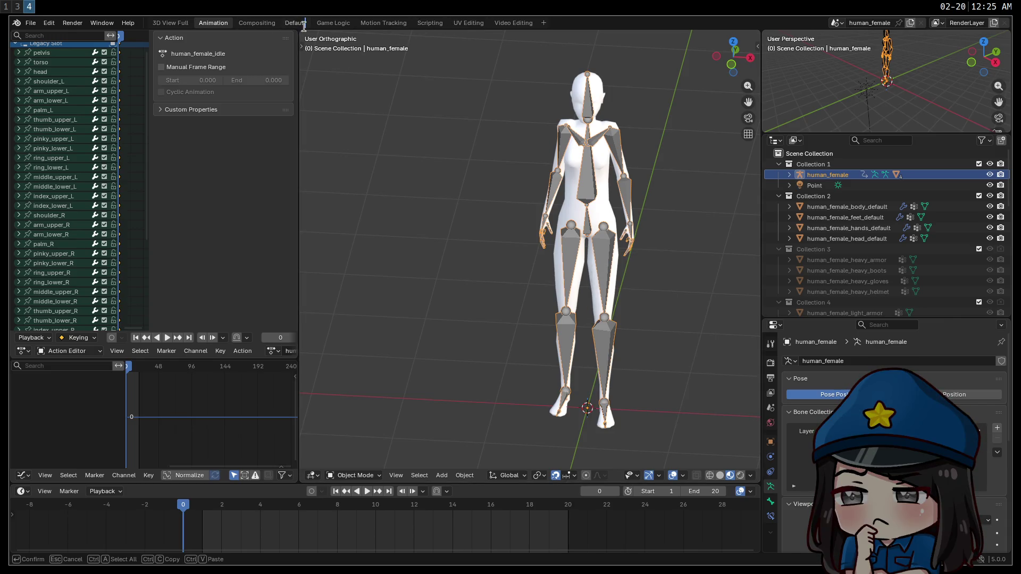
key("Escape")
left_click(286, 25)
right_click(326, 237)
mouse_move(255, 196)
left_mouse_down()
mouse_move(651, 307)
mouse_move(387, 314)
mouse_move(388, 297)
mouse_move(528, 264)
mouse_move(419, 332)
left_mouse_up()
scroll(419, 332, "up", 5)
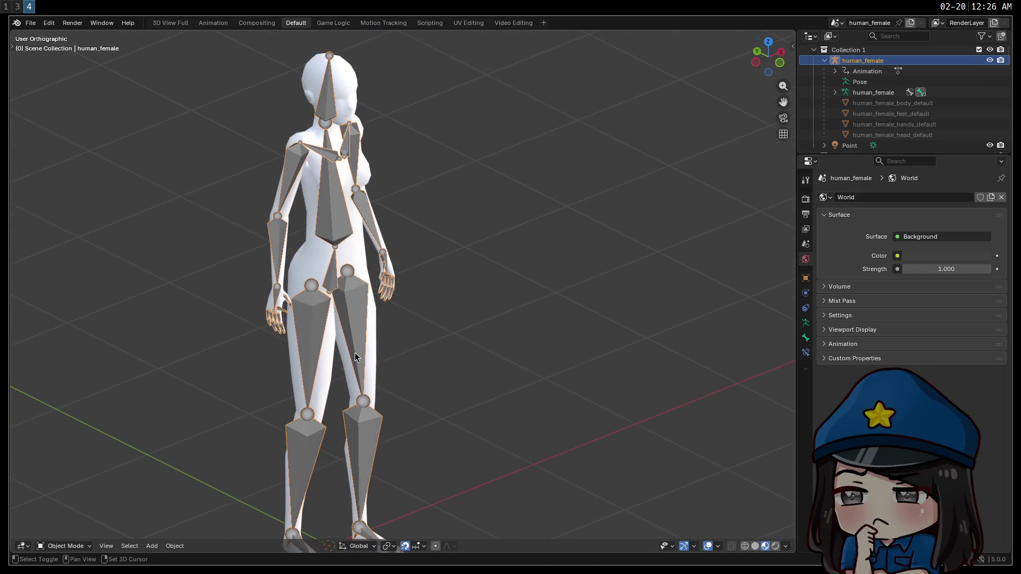
scroll(292, 349, "down", 3)
left_click_drag(292, 349, 492, 335)
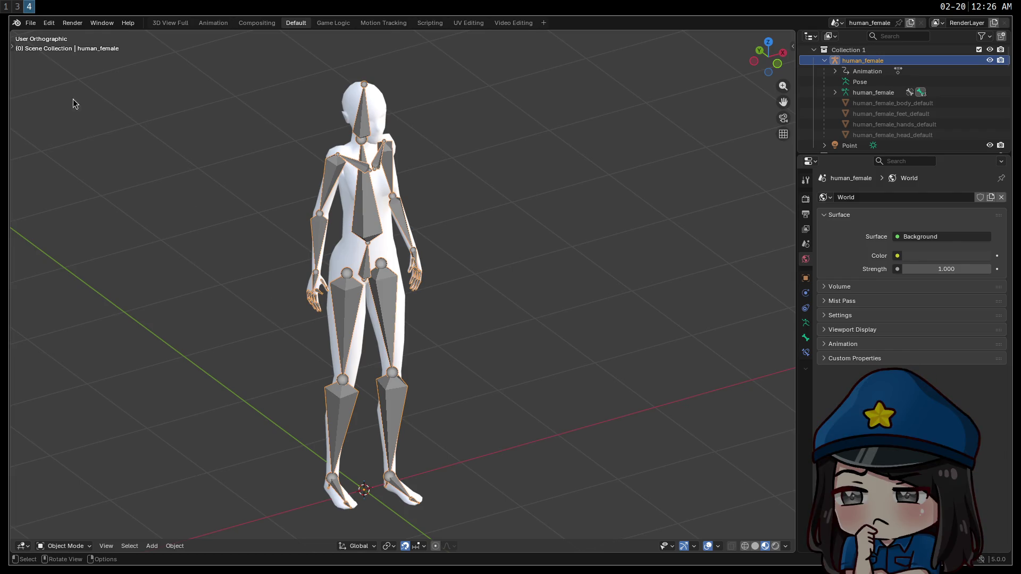
Open the human male rig .blend file from the file browser.
left_click(31, 22)
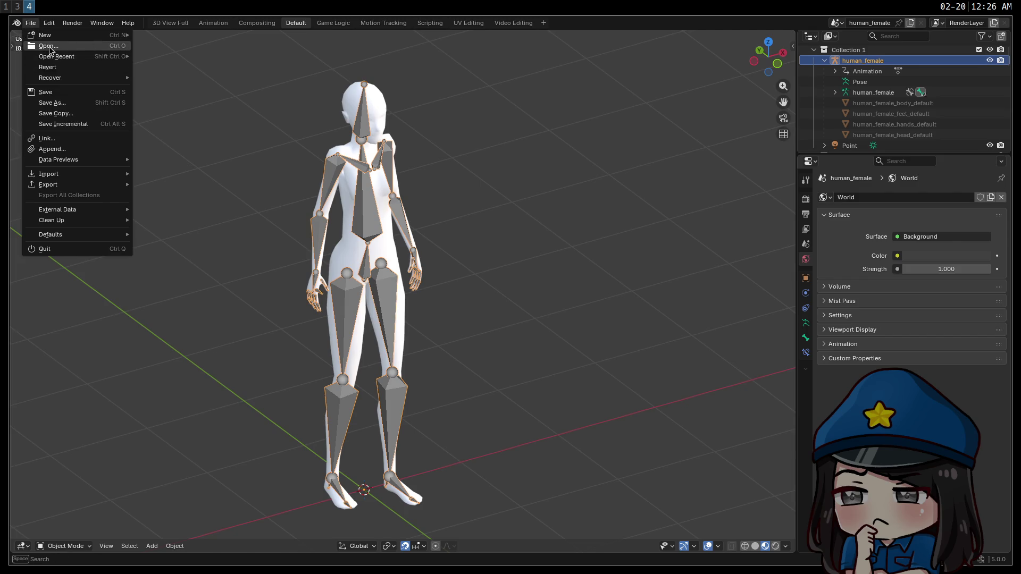
left_click(49, 46)
double_click(402, 196)
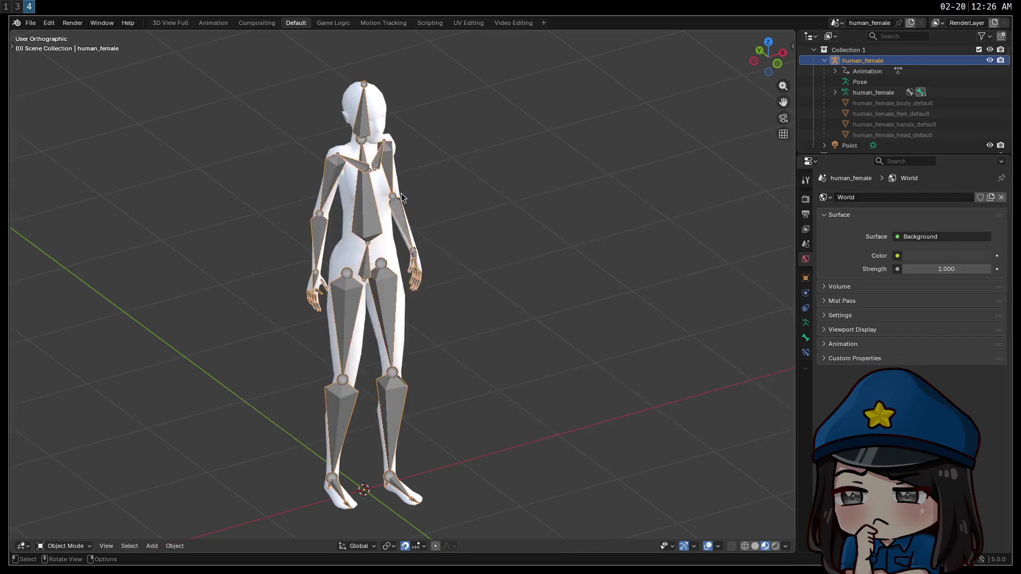
Hide Armature.001 and human_male_body_default; show the original Armature with human_male_body_default.001.
scroll(290, 239, "up", 2)
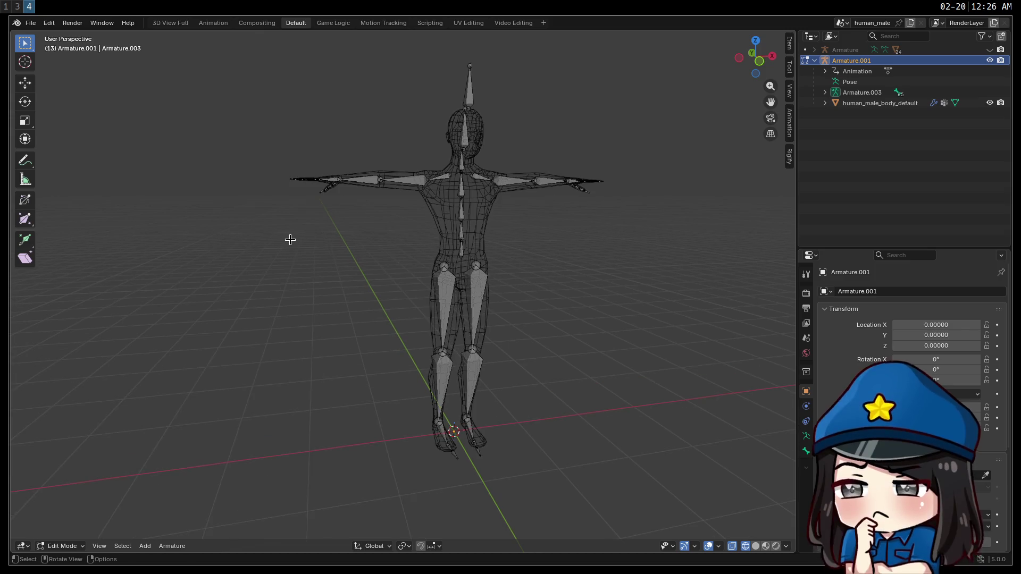
mouse_move(388, 257)
left_mouse_down()
mouse_move(355, 266)
mouse_move(312, 308)
mouse_move(366, 314)
mouse_move(326, 308)
left_mouse_up()
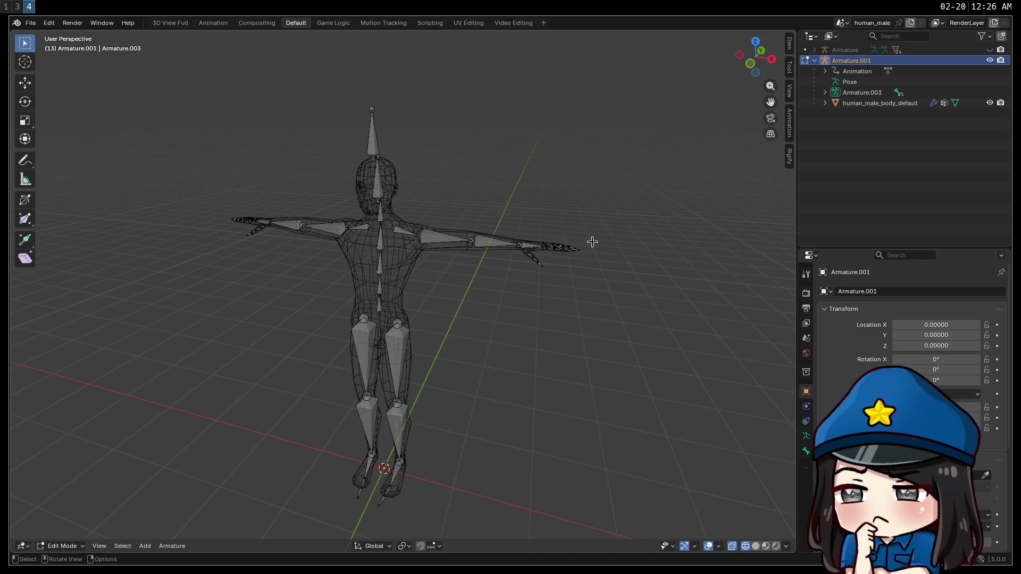
left_click(989, 60)
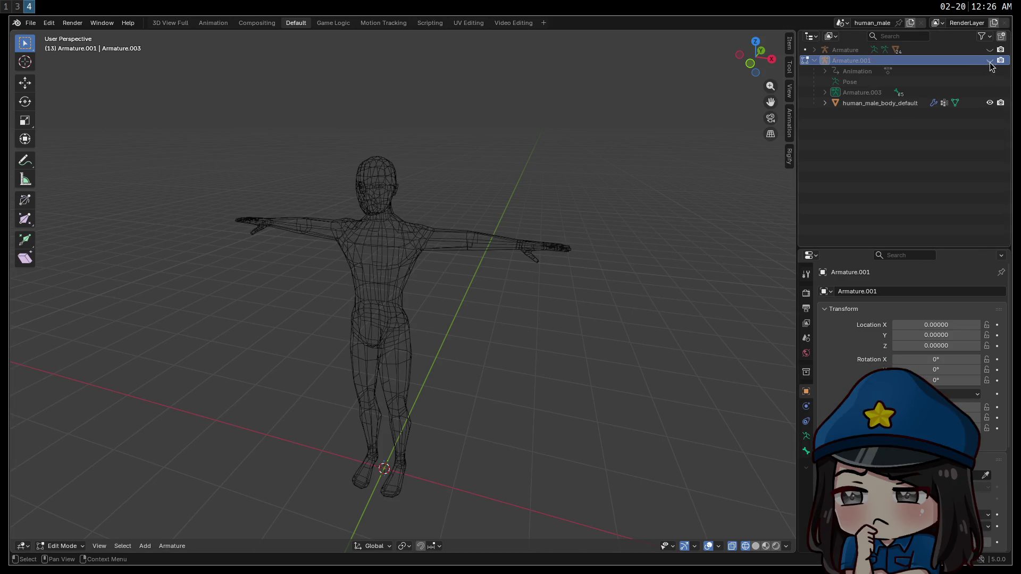
left_click(990, 103)
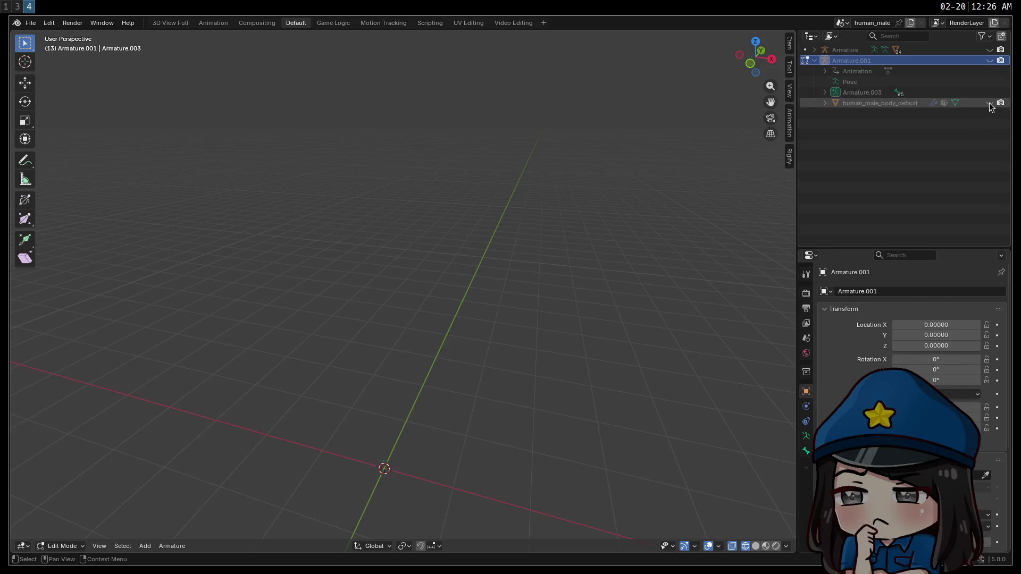
left_click(990, 49)
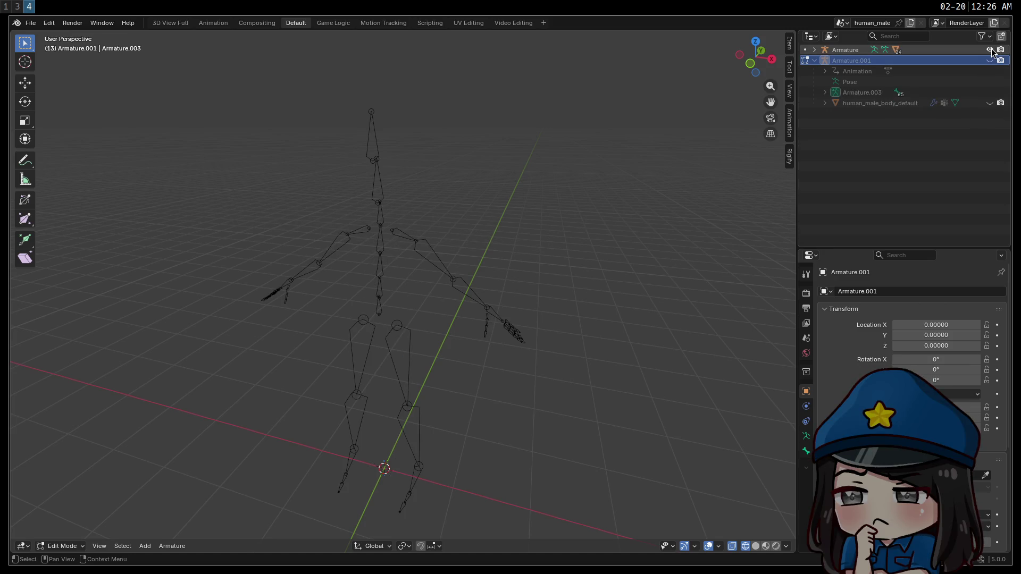
left_click(814, 49)
left_click(989, 81)
left_click_drag(576, 257, 615, 243)
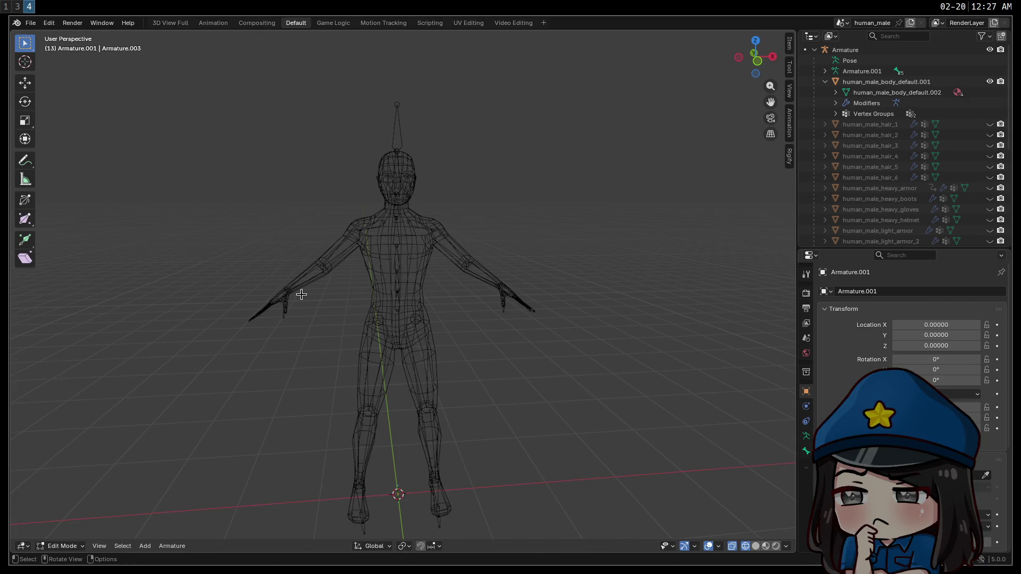
Unhide Armature.001's bones in the Outliner, orbit the rigged character, and switch to Godot.
mouse_move(301, 295)
left_mouse_down()
mouse_move(580, 289)
mouse_move(328, 296)
mouse_move(324, 256)
mouse_move(442, 273)
mouse_move(257, 304)
mouse_move(311, 293)
left_mouse_up()
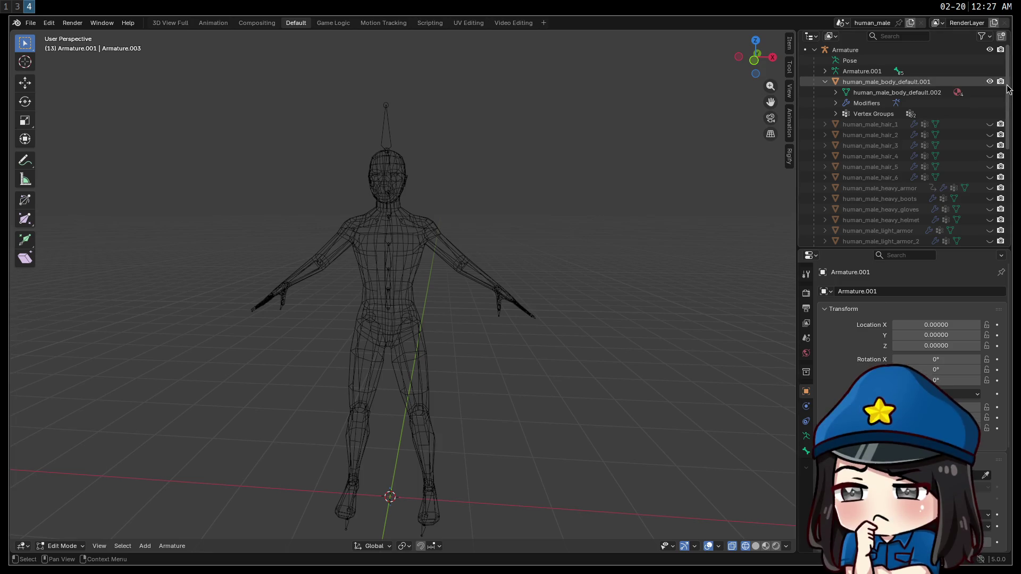
left_click_drag(1011, 89, 1012, 183)
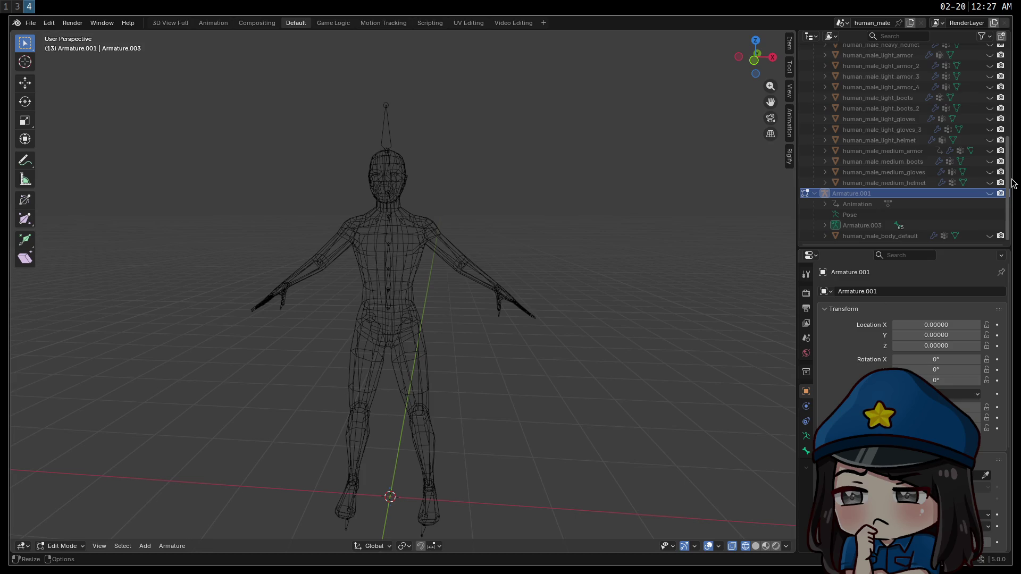
left_click(990, 194)
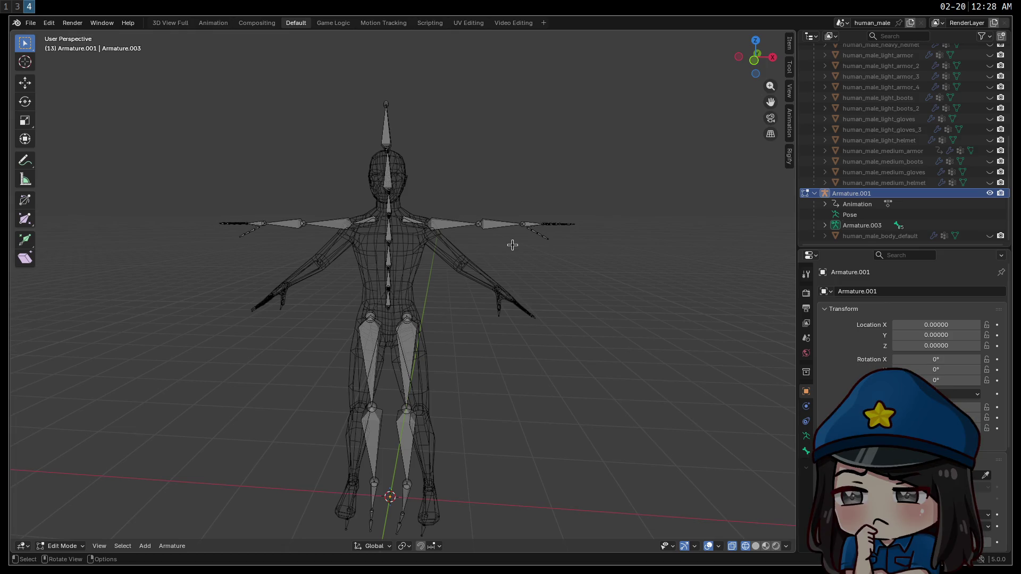
mouse_move(290, 363)
left_mouse_down()
mouse_move(326, 330)
mouse_move(421, 183)
left_mouse_up()
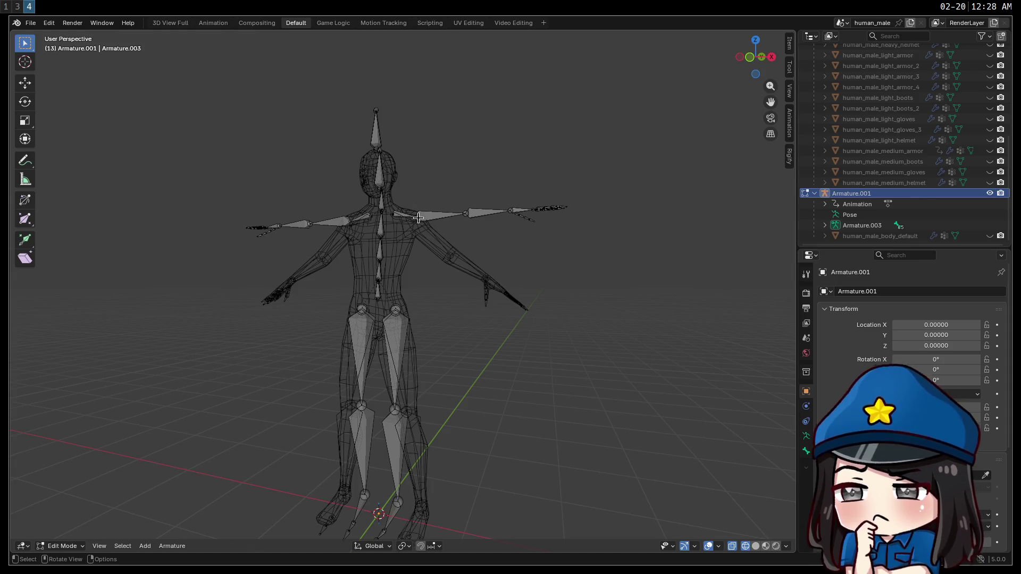
key("super+3")
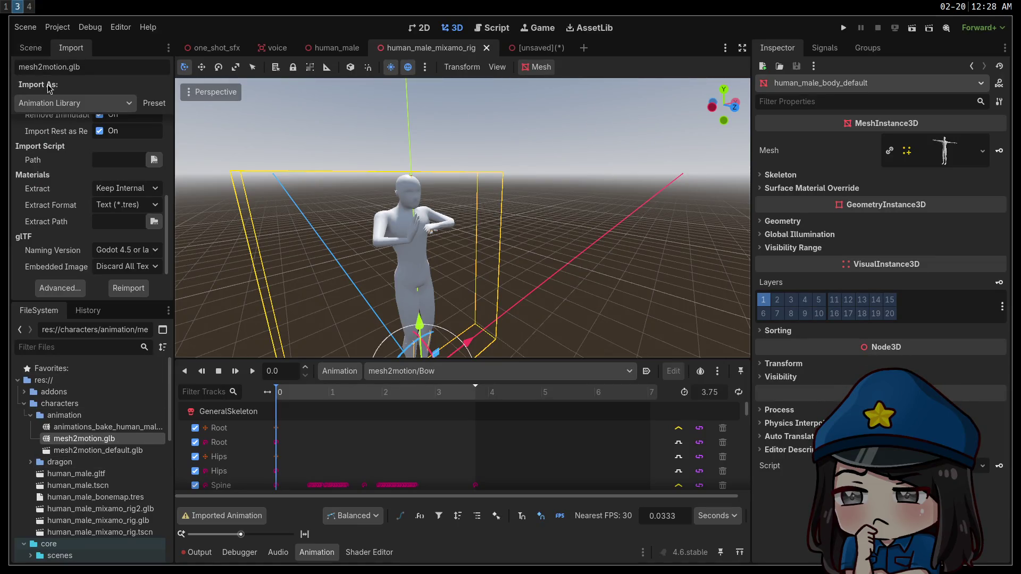
Inspect the Skeleton3D retarget settings of human_male_mixamo_rig.glb, then return to Blender.
double_click(101, 475)
left_click(354, 495)
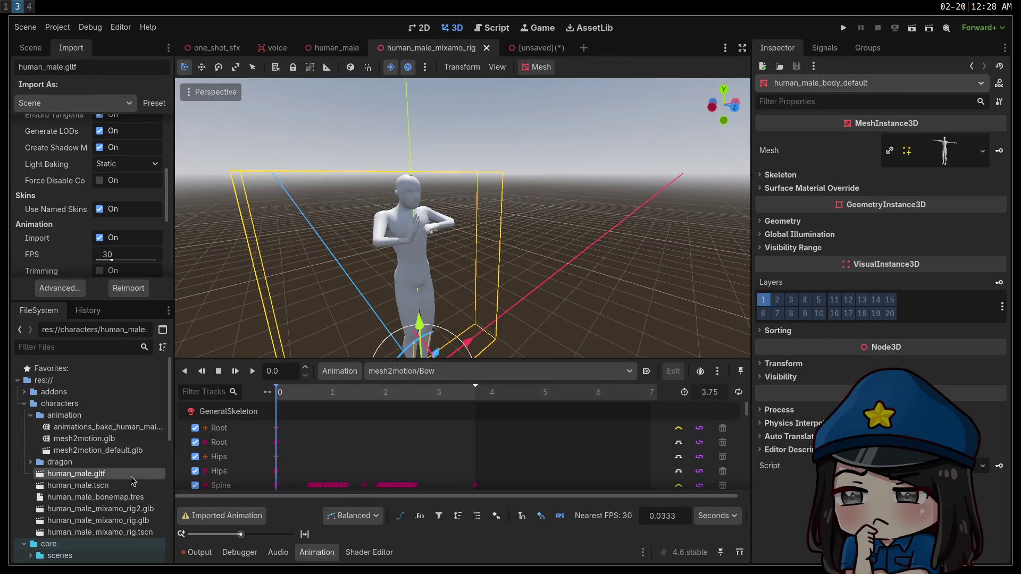
scroll(113, 502, "down", 1)
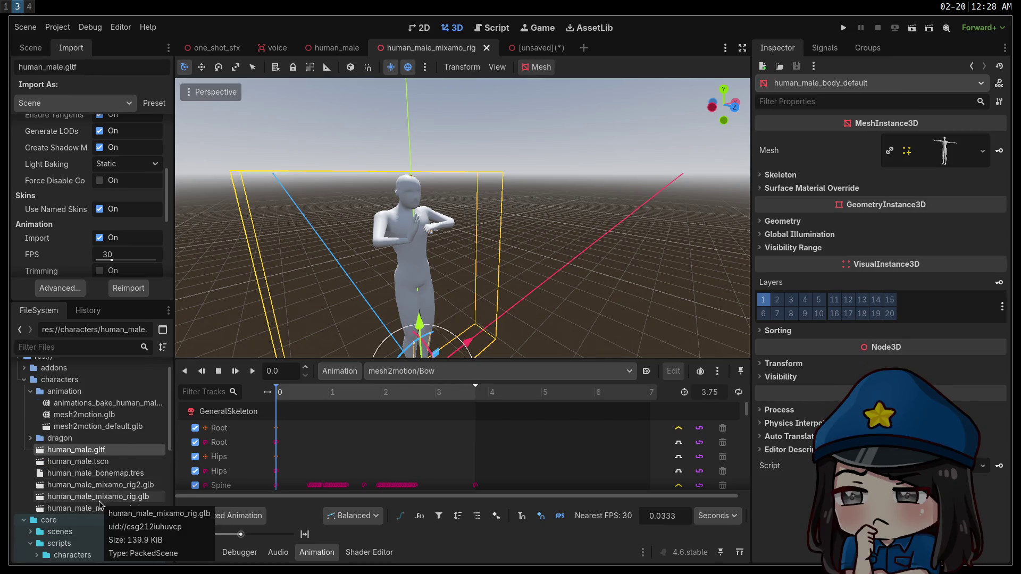
double_click(101, 500)
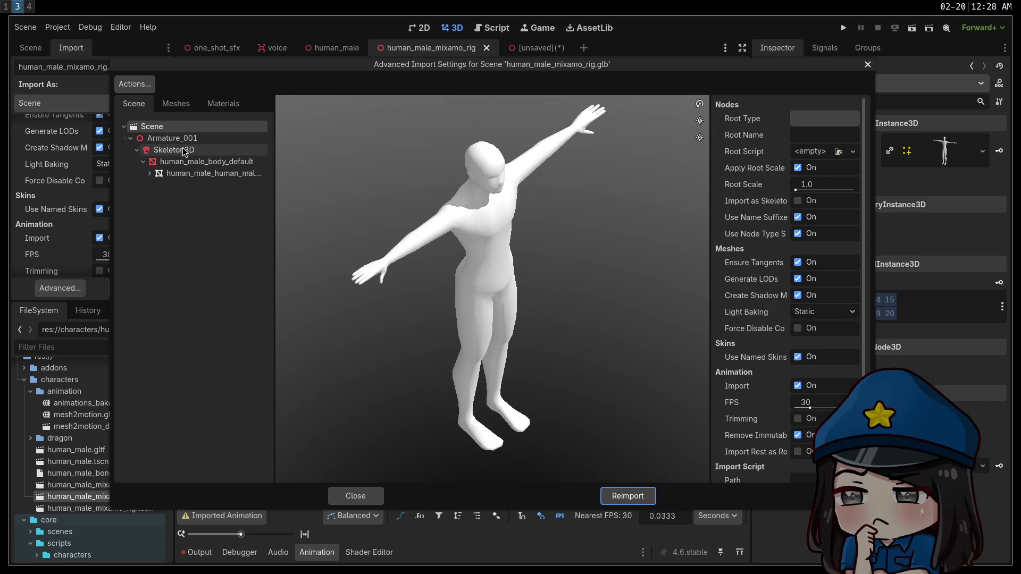
scroll(494, 201, "up", 3)
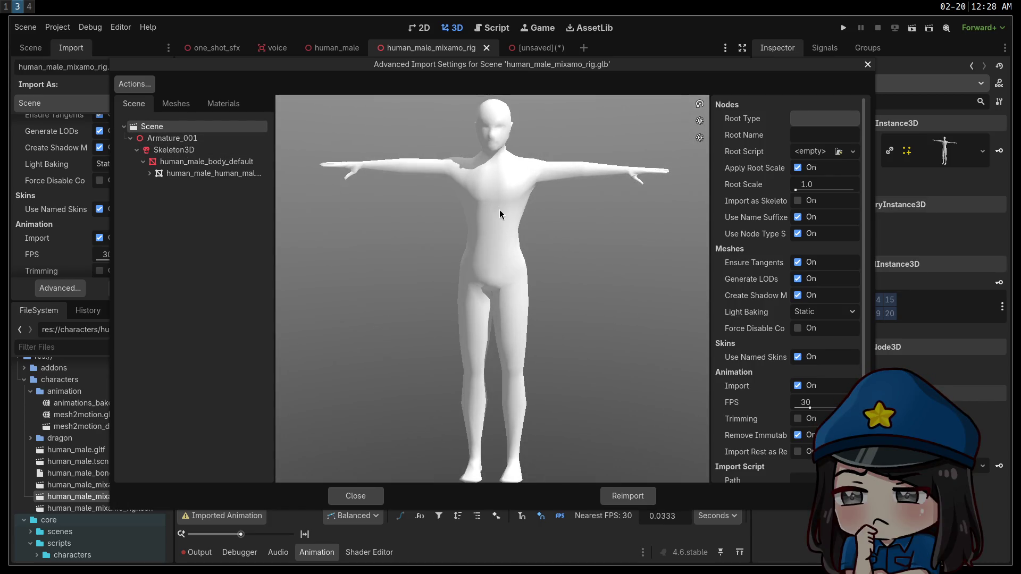
left_click(169, 152)
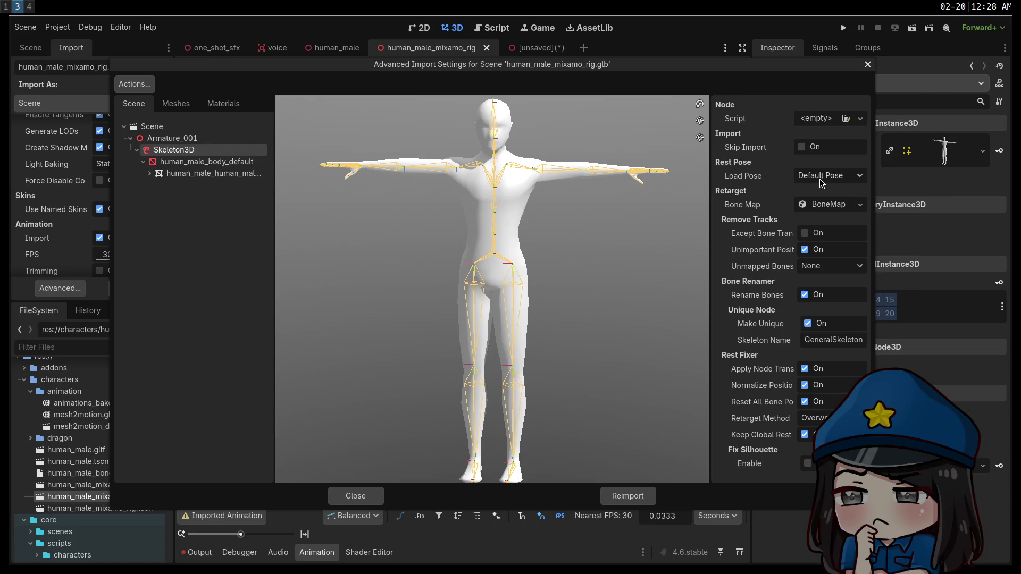
left_click(360, 495)
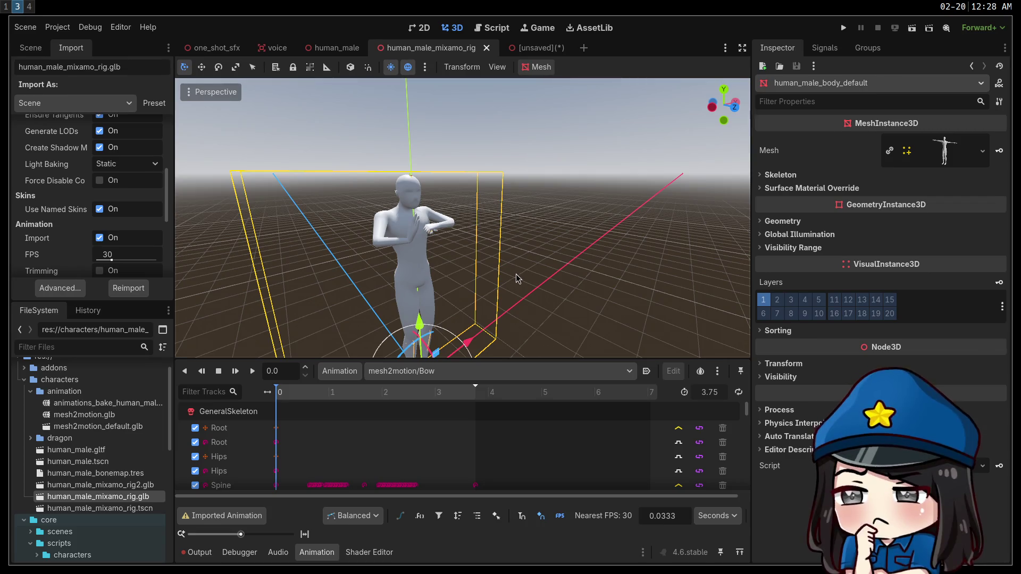
key("super+4")
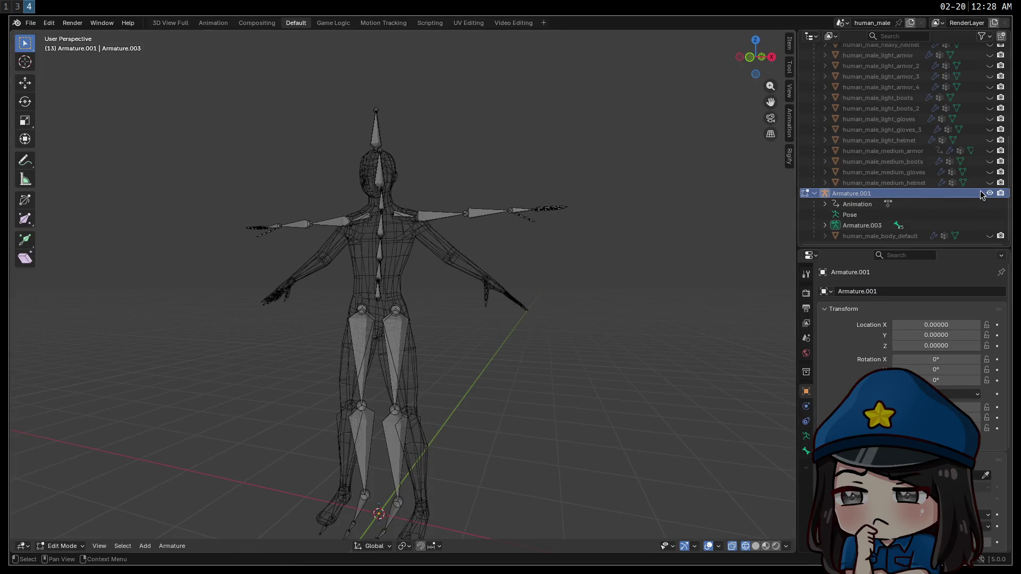
Hide the armature bones and browse the glTF 2.0 export to games/caverim3/characters.
left_click(990, 193)
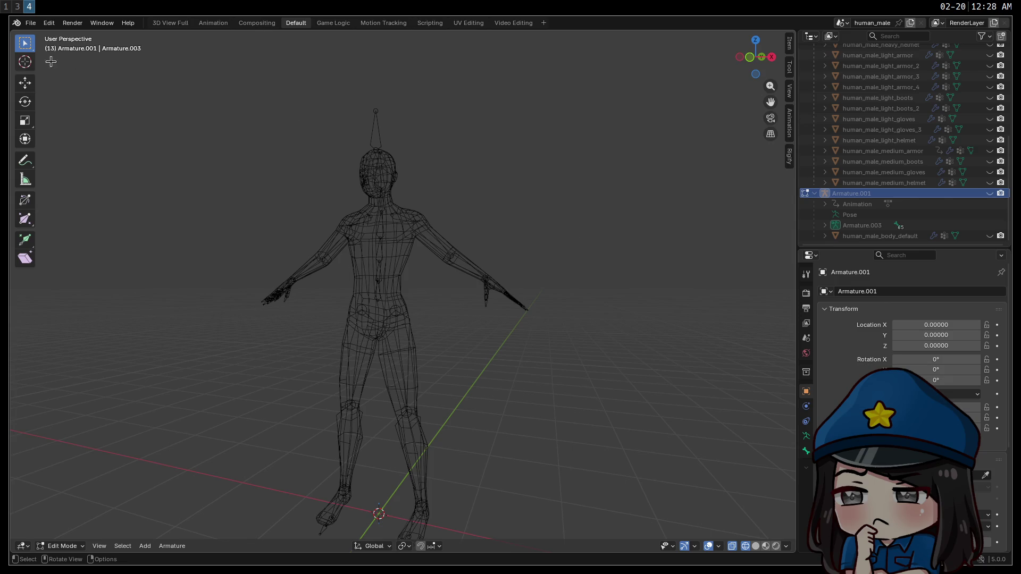
left_click(31, 23)
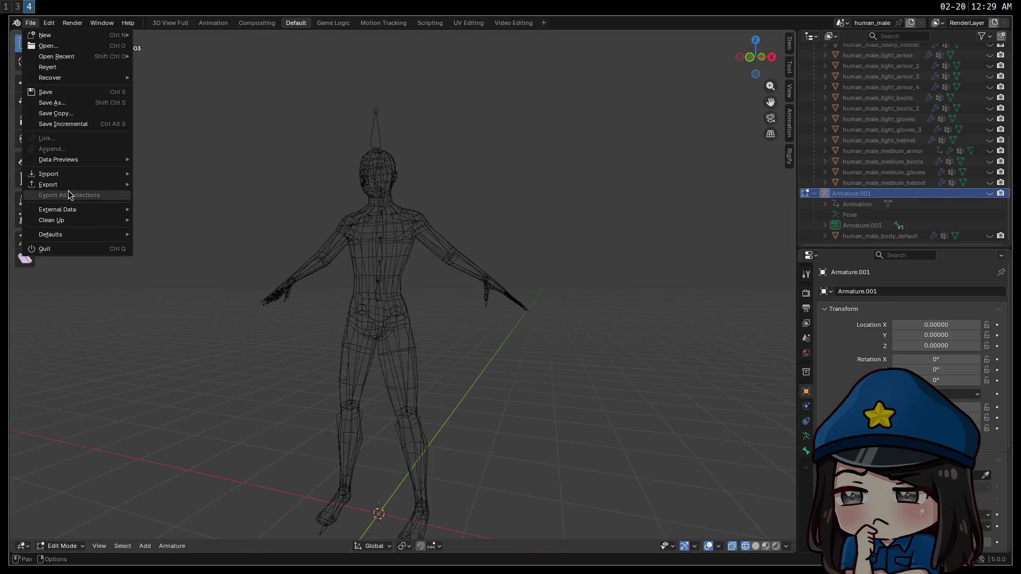
mouse_move(81, 185)
left_click(208, 278)
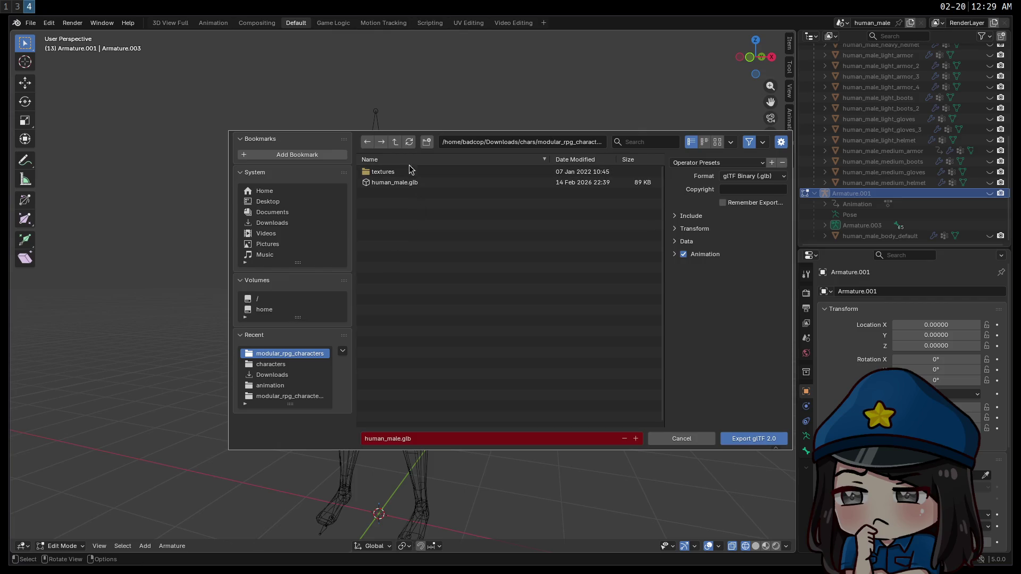
left_click(395, 142)
left_click(396, 142)
left_click(395, 142)
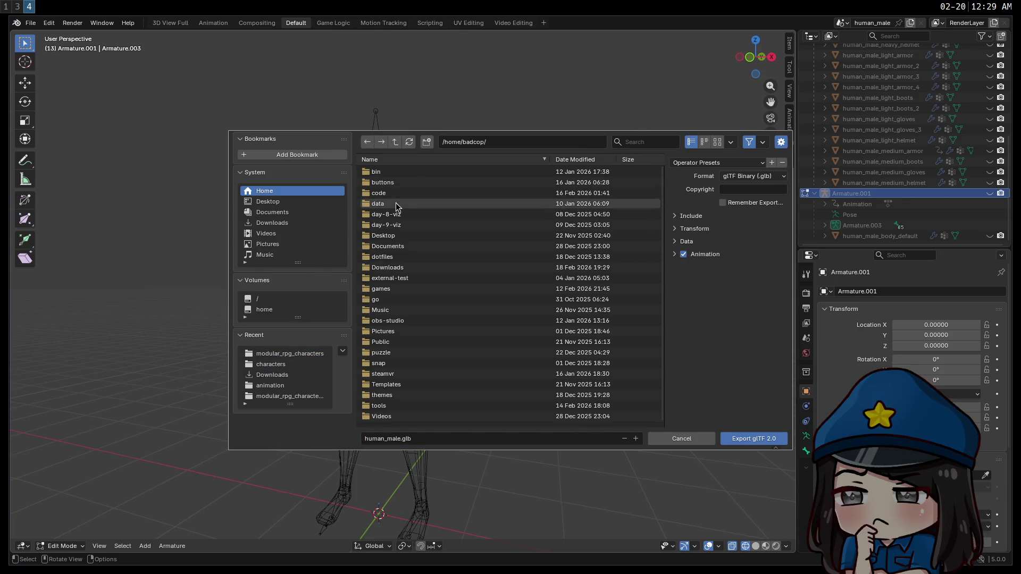
left_click(388, 288)
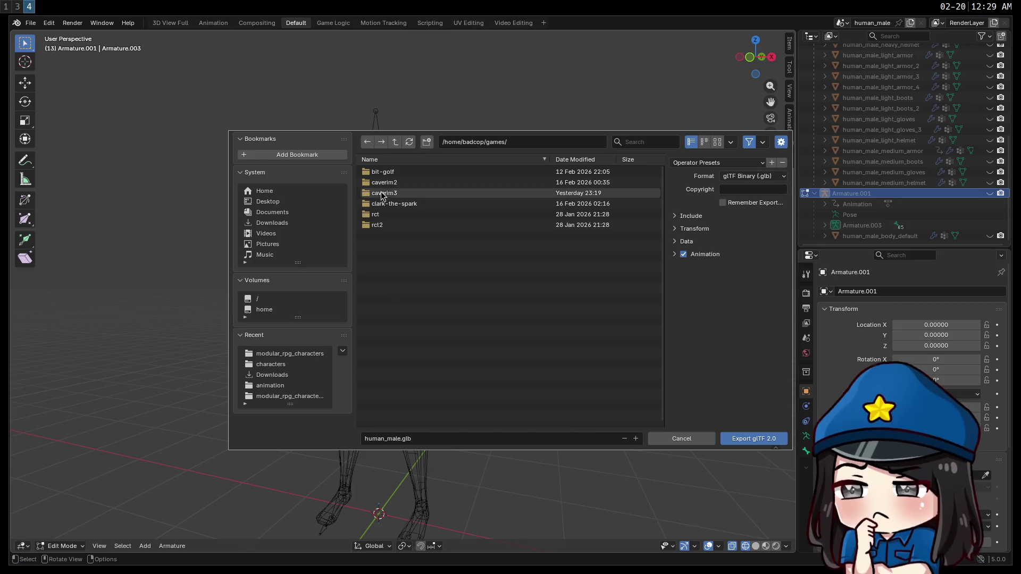
left_click(383, 193)
left_click(390, 183)
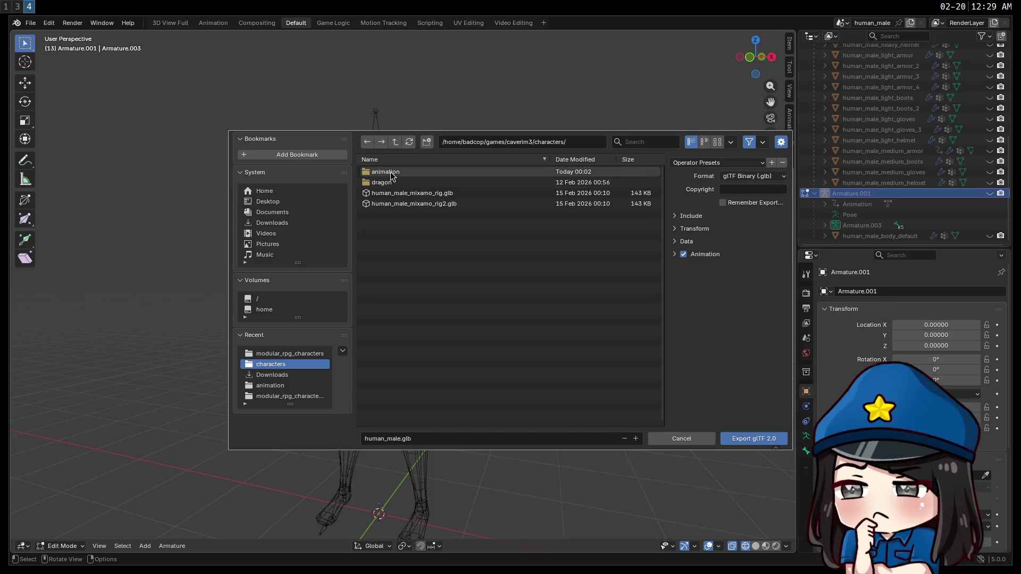
Overwrite human_male_mixamo_rig.glb exporting only visible objects, then return to Godot.
left_click(428, 195)
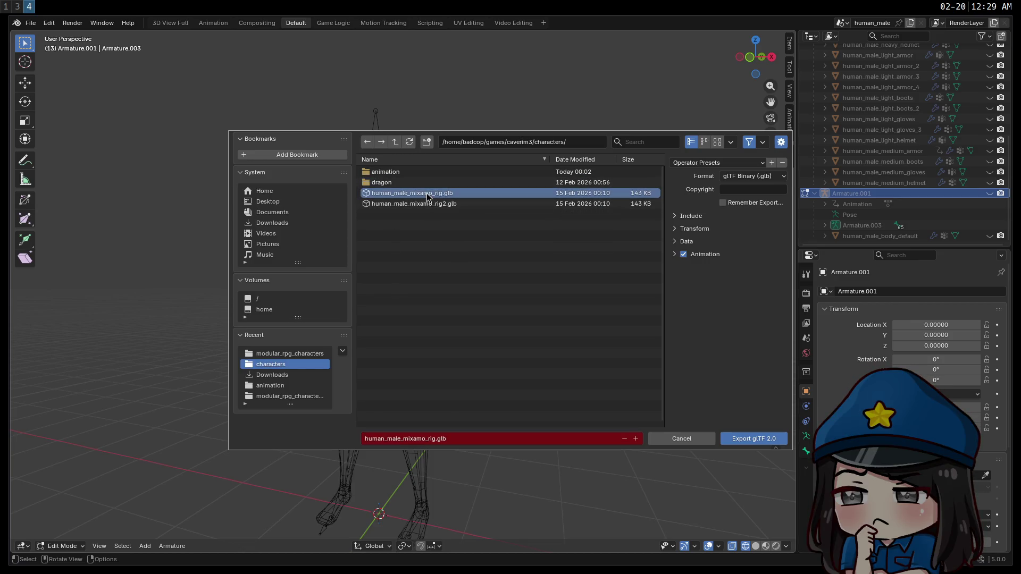
left_click(678, 218)
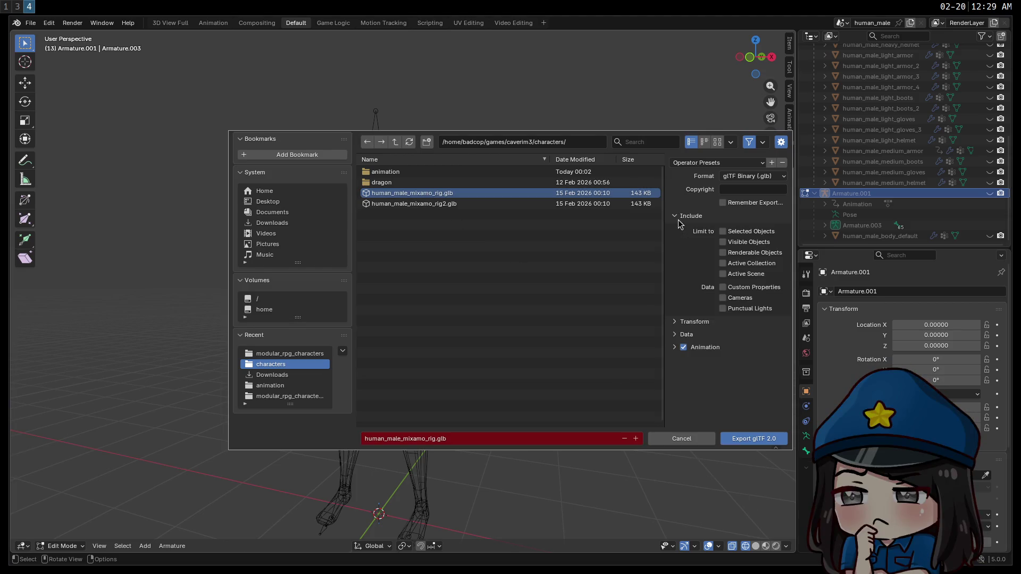
left_click(724, 242)
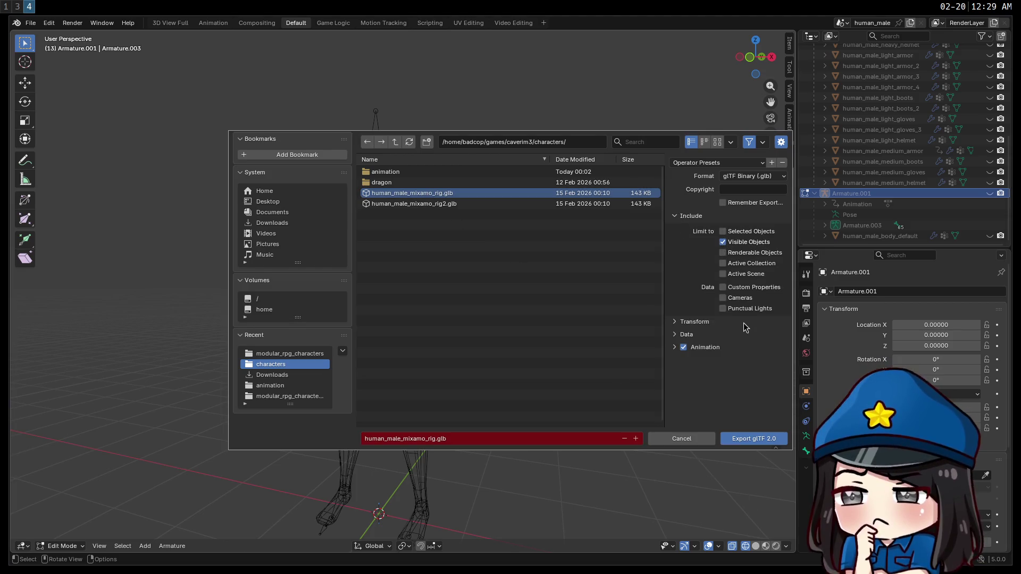
left_click(748, 441)
key("super+3")
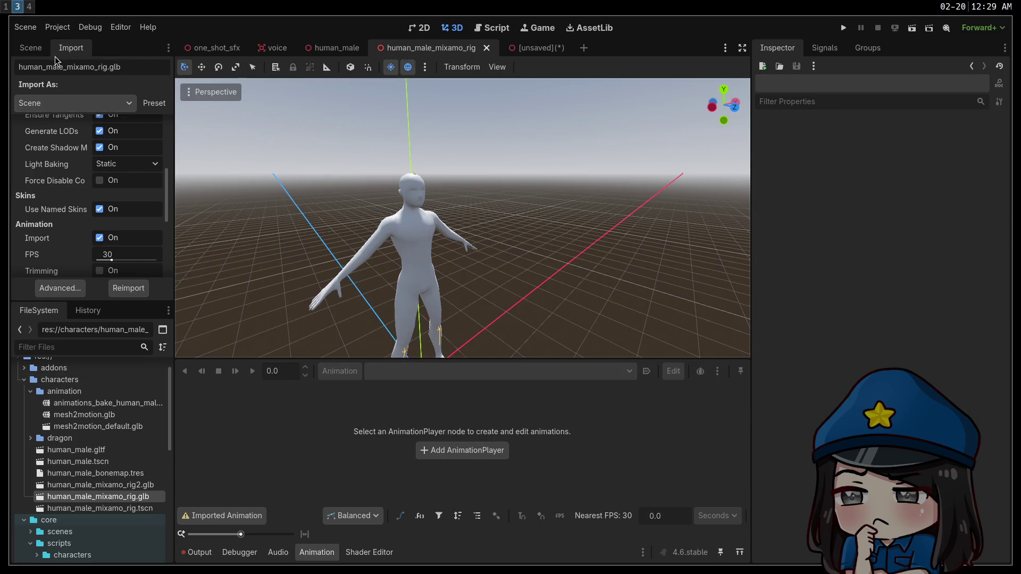
Play and stop mesh2motion/Bow on the rig, then open Manage Animations.
left_click(30, 47)
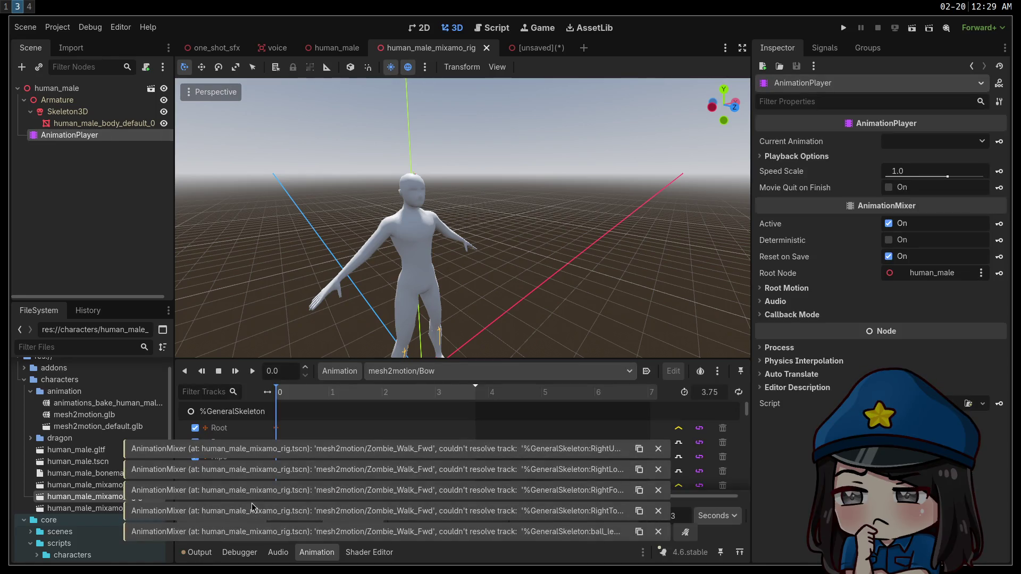
left_click(339, 371)
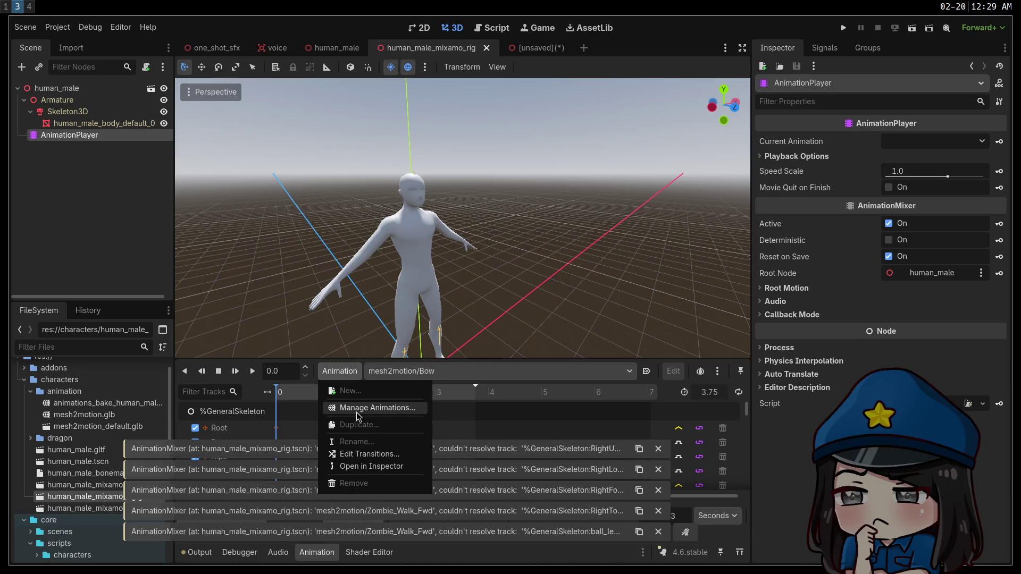
left_click(394, 375)
left_click(235, 372)
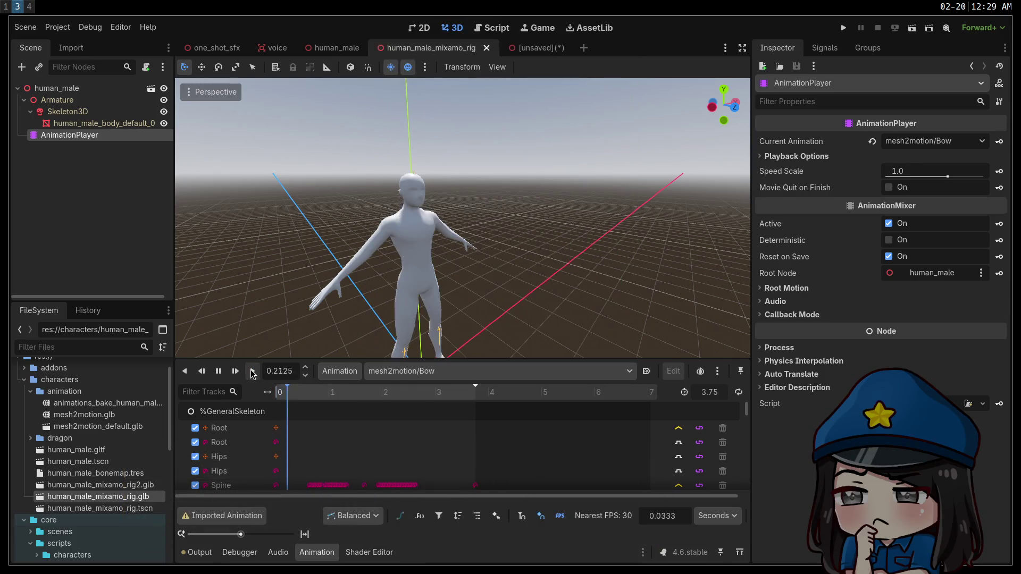
left_click(218, 371)
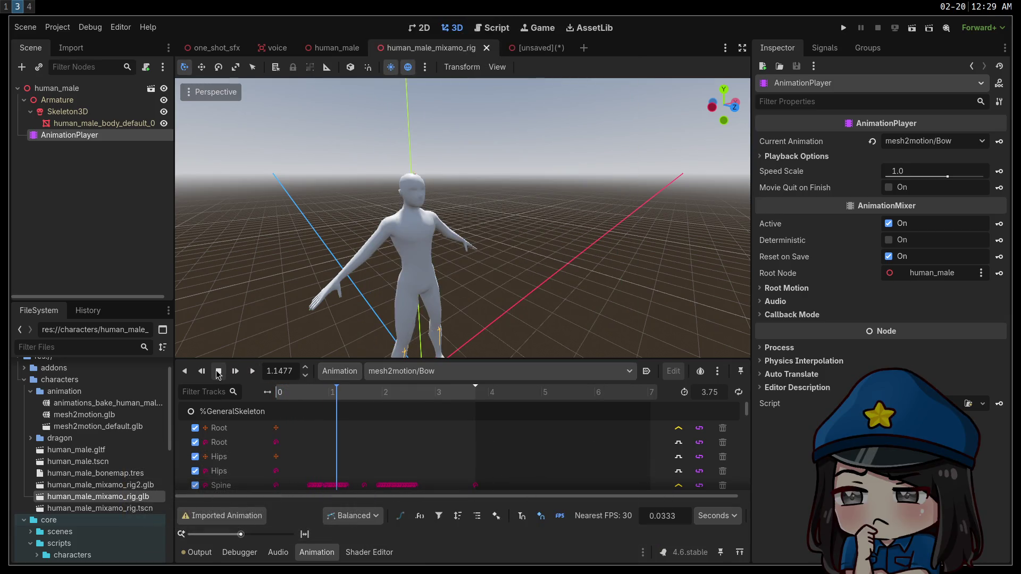
left_click(340, 371)
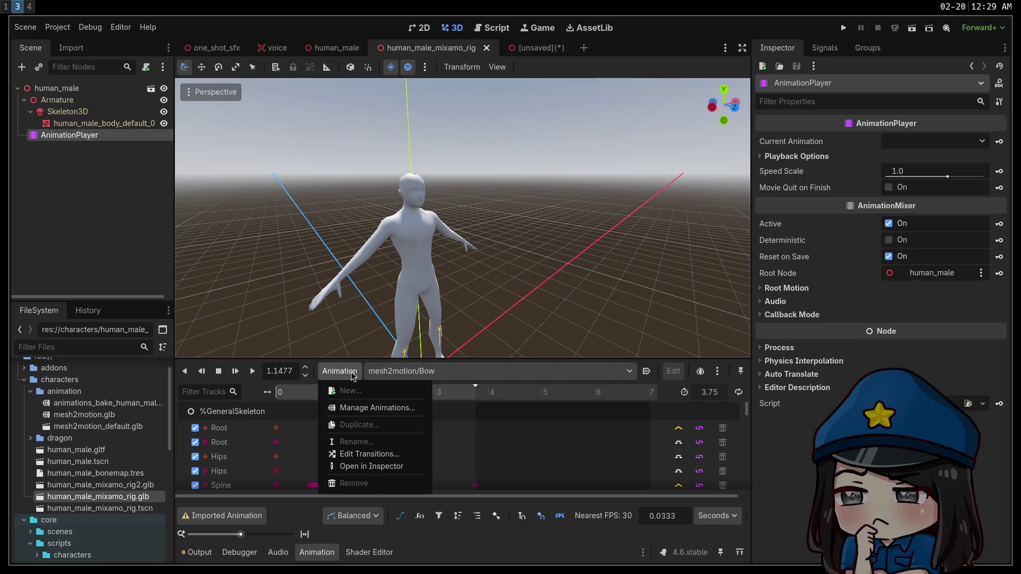
left_click(367, 408)
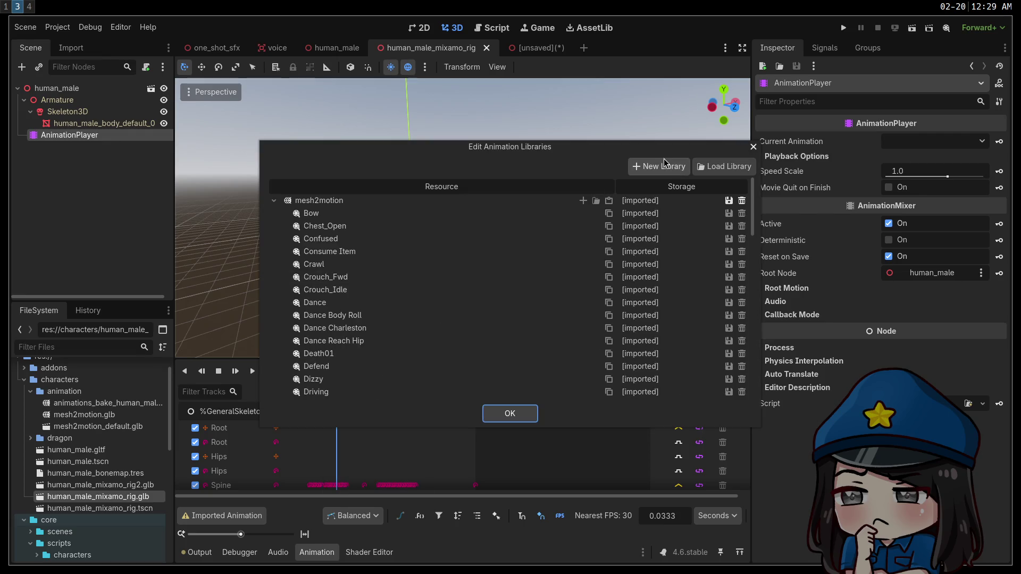
Delete mesh2motion, load then delete animations_bake_human_male.gltf, and pick mesh2motion.glb to load.
left_click(742, 200)
left_click(712, 166)
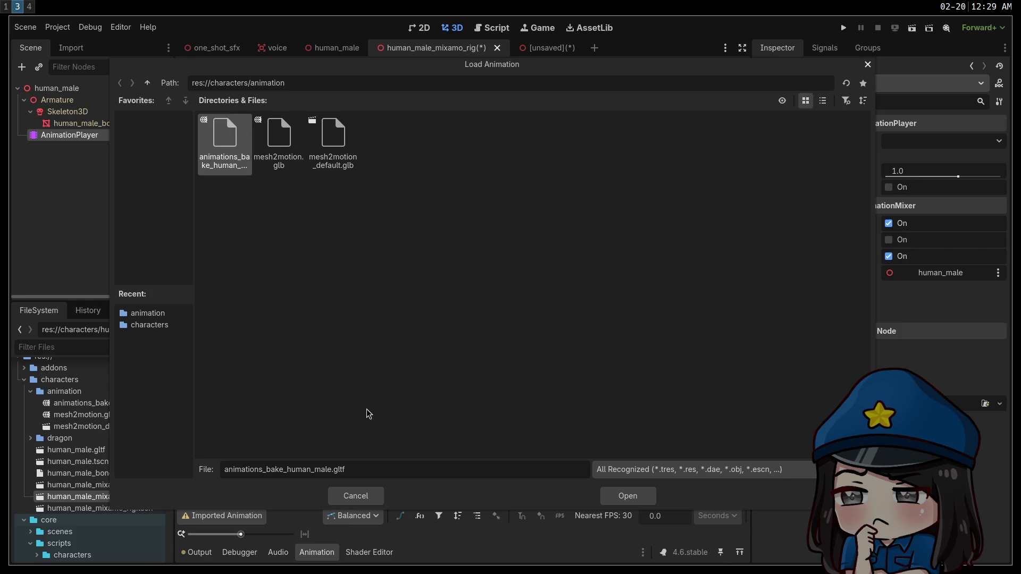
key("Return")
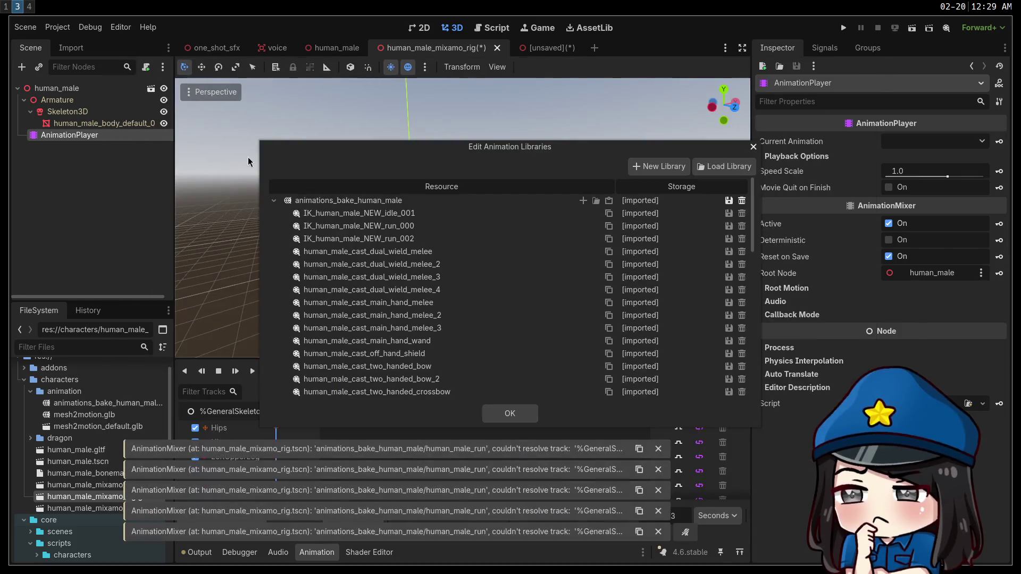
left_click(741, 200)
left_click(722, 173)
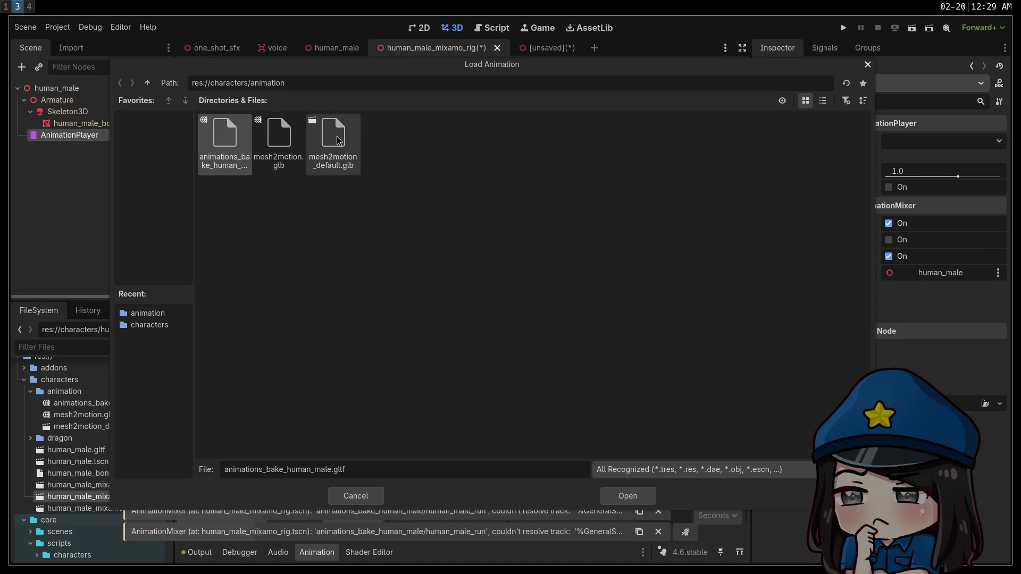
left_click(292, 140)
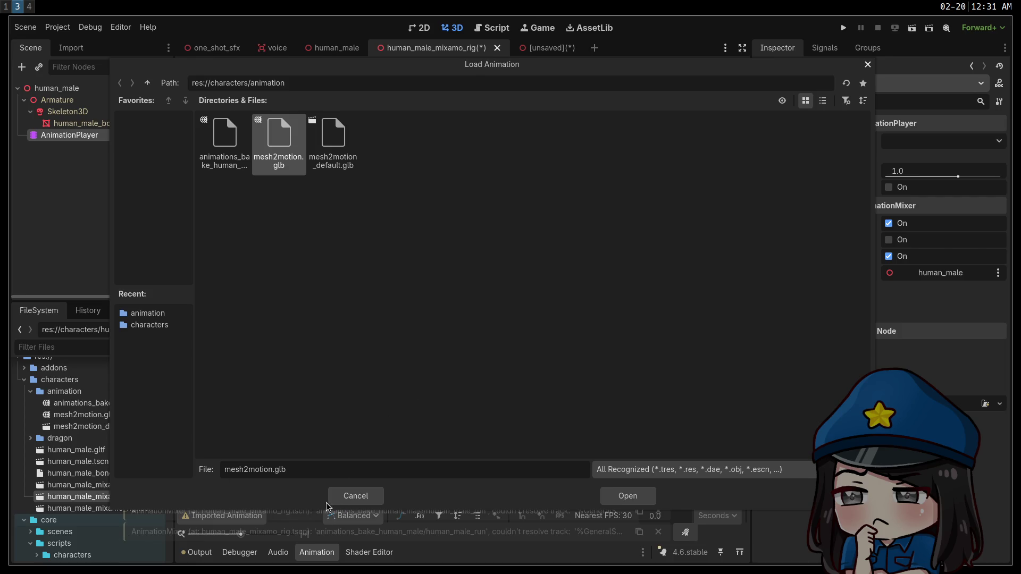
Confirm mesh2motion.glb to reload it as the mesh2motion animation library.
key("Return")
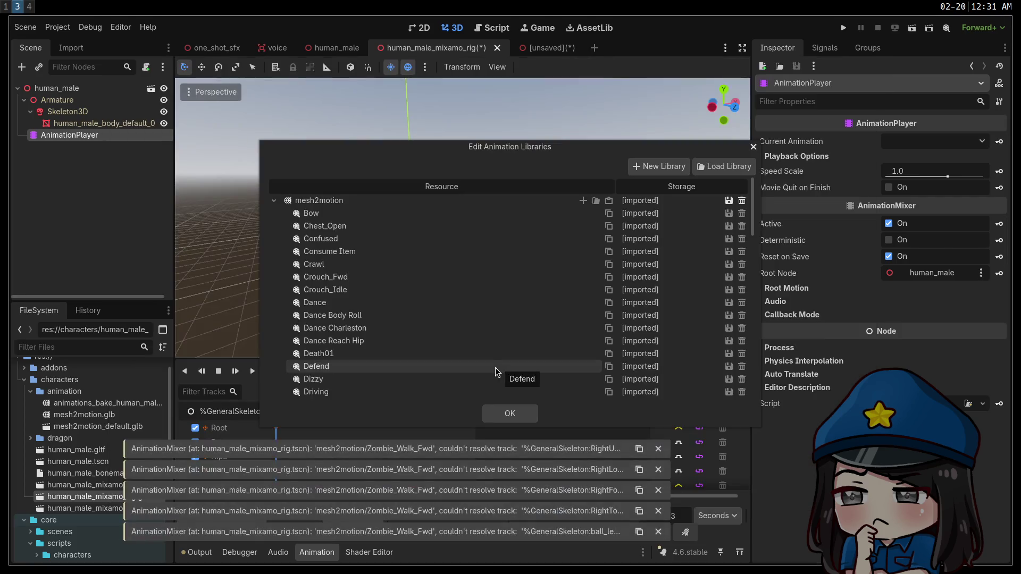
Remove the mesh2motion animation library and select Skeleton3D in the rig's advanced import settings.
left_click(742, 200)
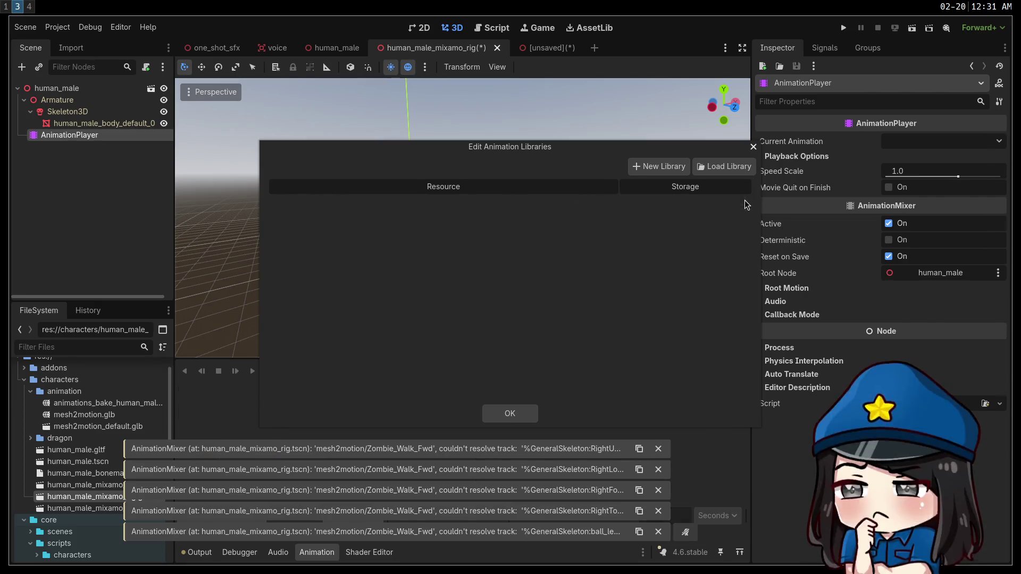
left_click(506, 415)
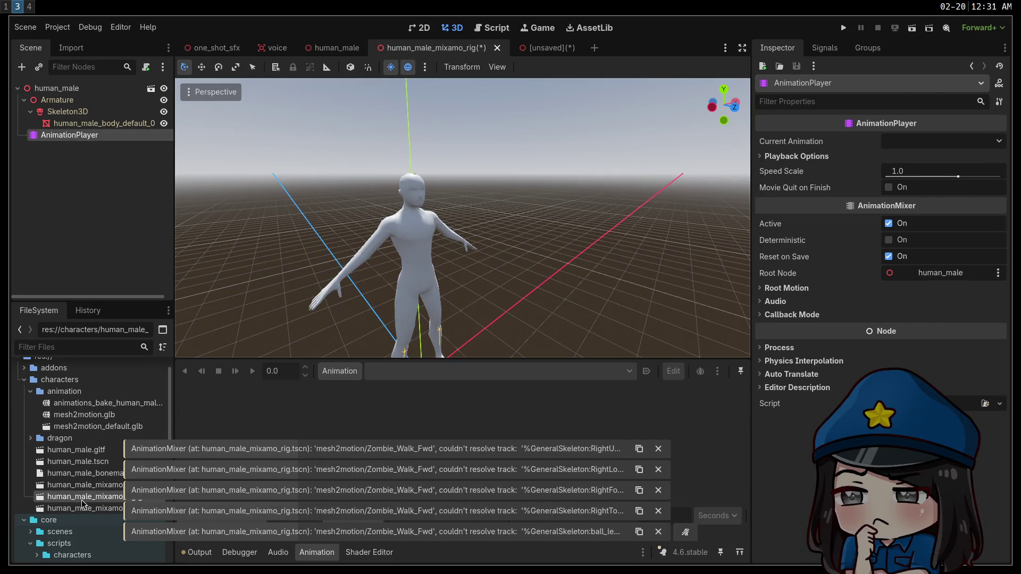
double_click(82, 499)
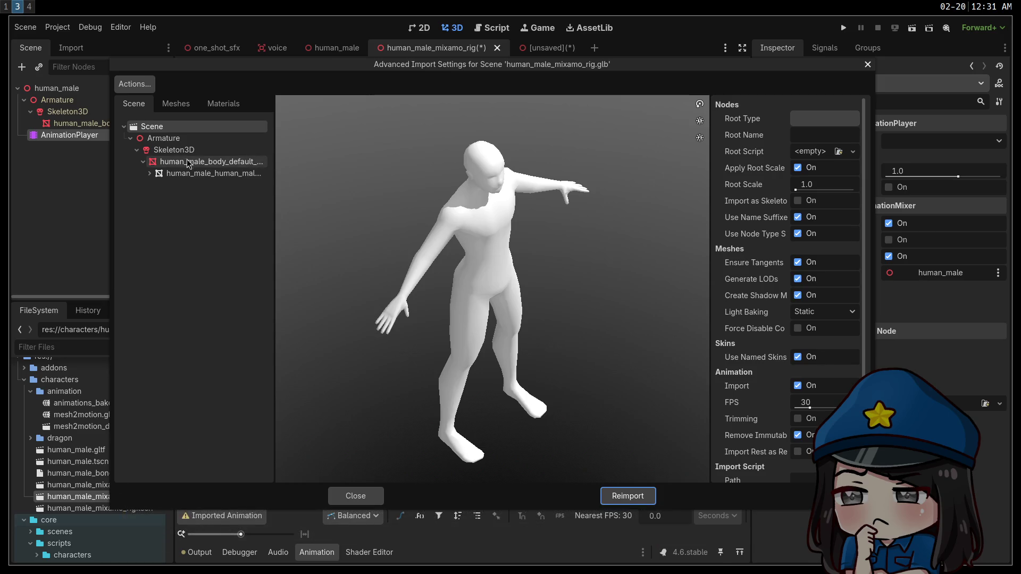
left_click(173, 152)
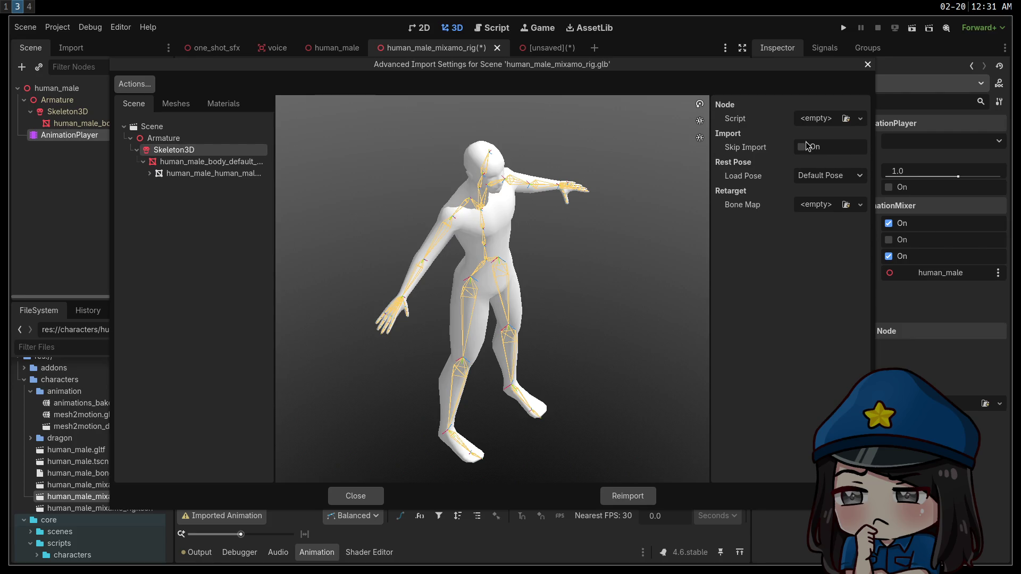
Give Skeleton3D a new BoneMap using SkeletonProfileHumanoid and reimport the rig.
left_click(831, 208)
left_click(837, 234)
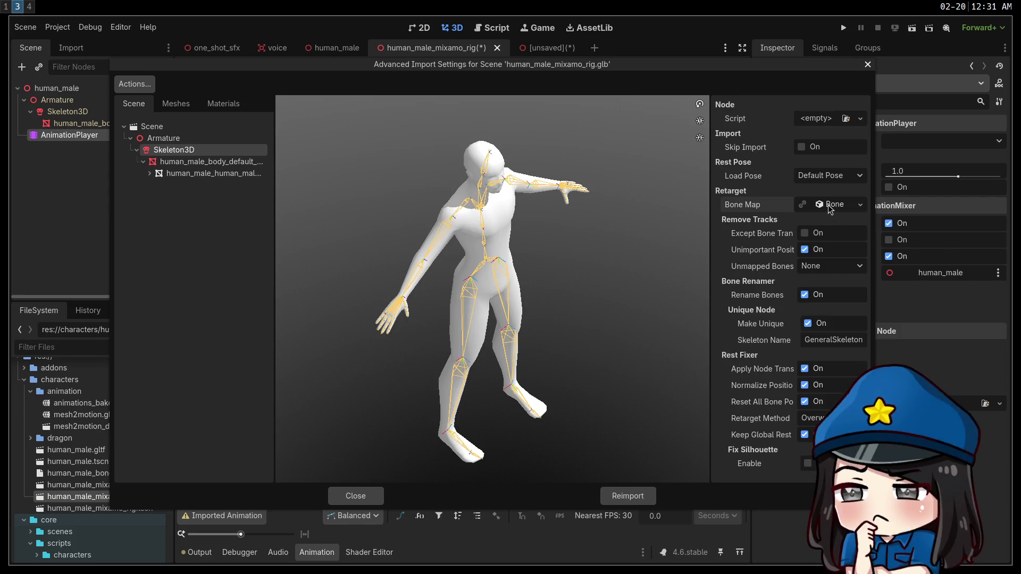
left_click(830, 204)
left_click(824, 224)
left_click(804, 268)
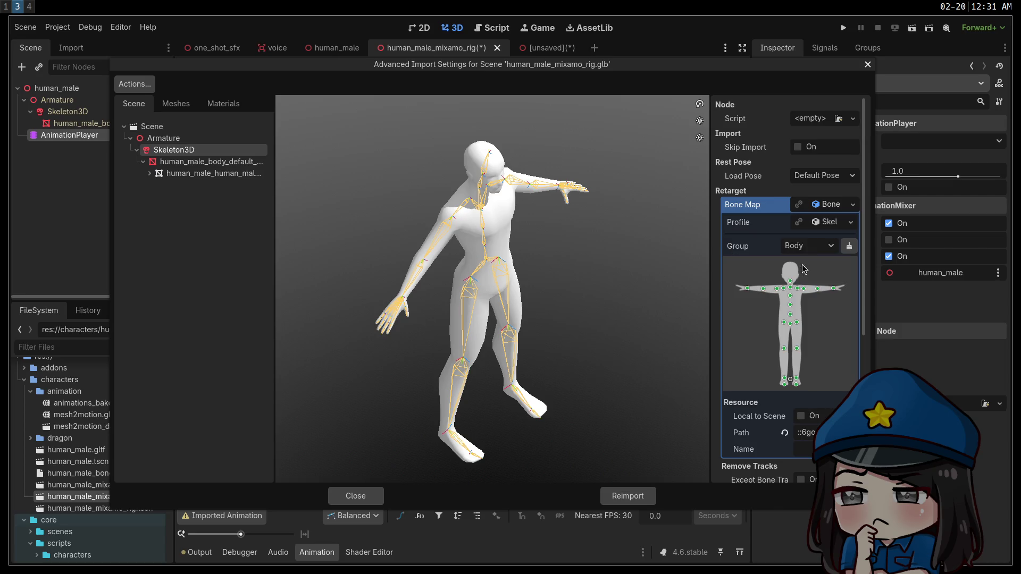
scroll(735, 397, "down", 3)
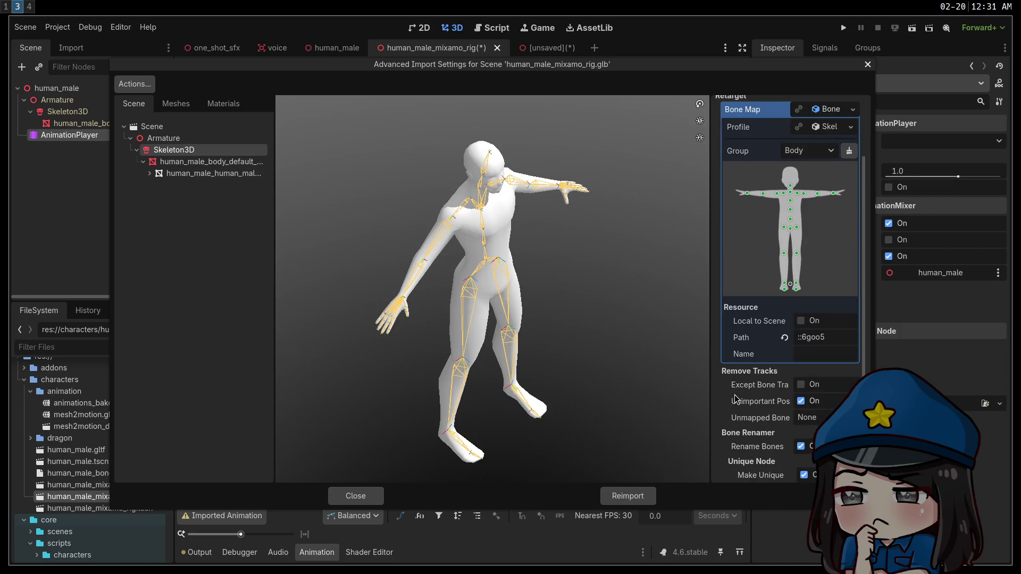
scroll(750, 408, "down", 3)
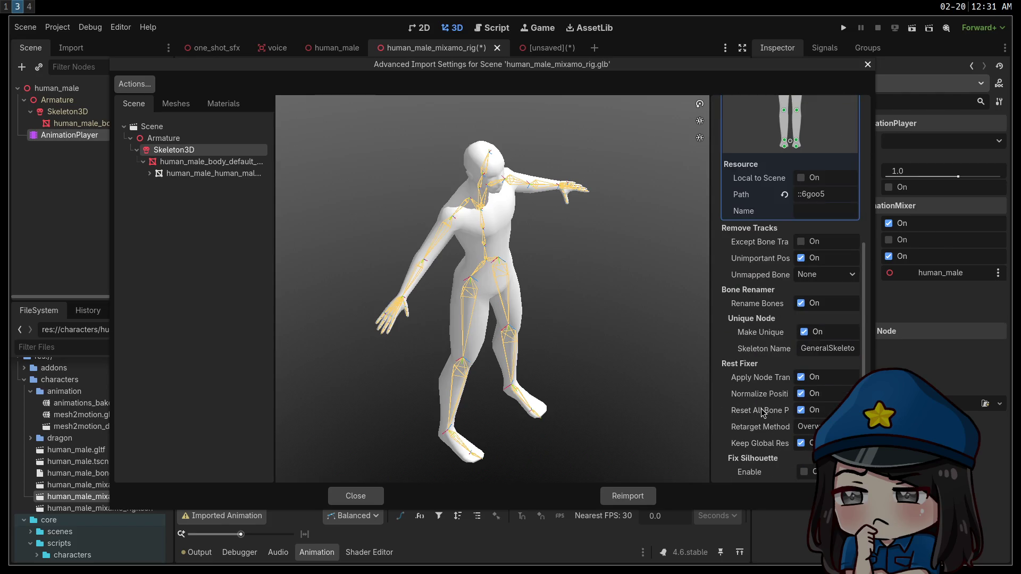
left_click(628, 497)
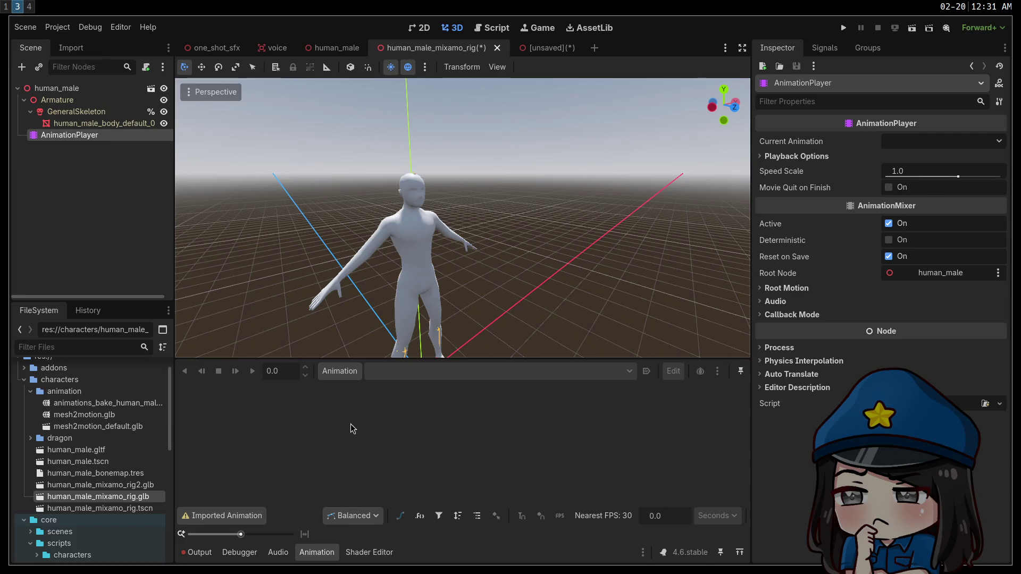
Discard the unsaved mesh2motion scene and close every tab except the rig scene.
left_click(514, 189)
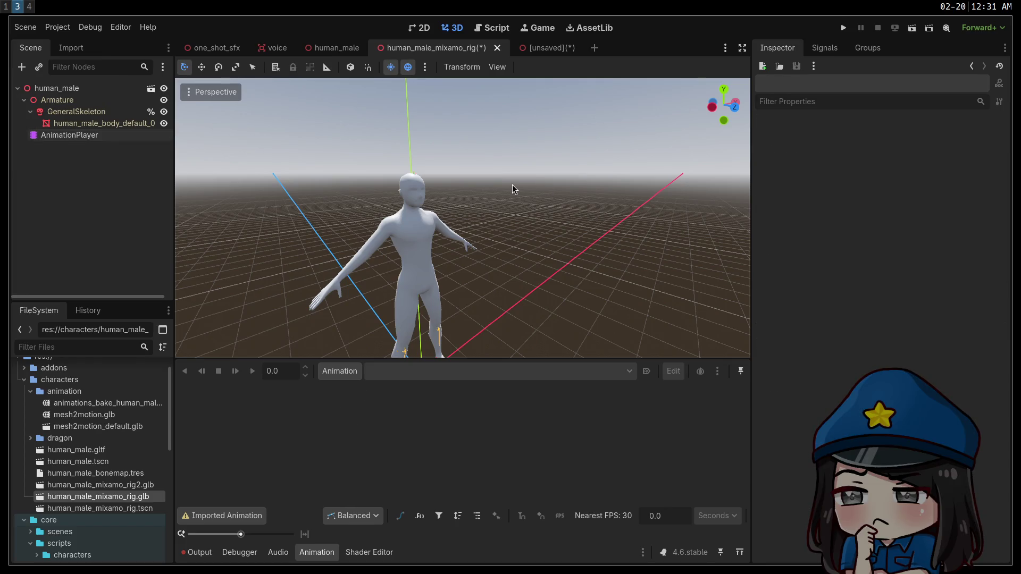
left_click(558, 49)
left_click(561, 48)
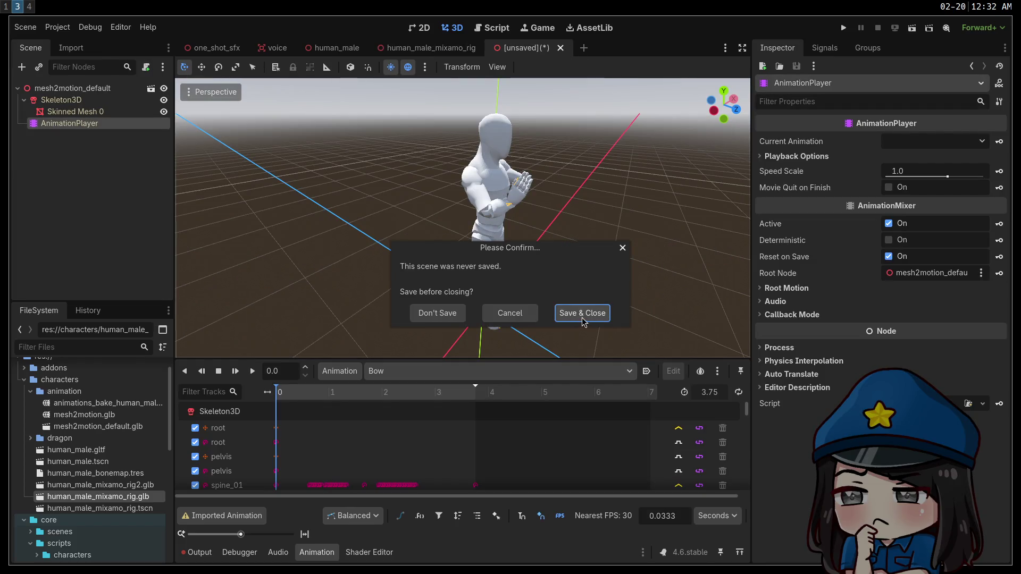
left_click(437, 313)
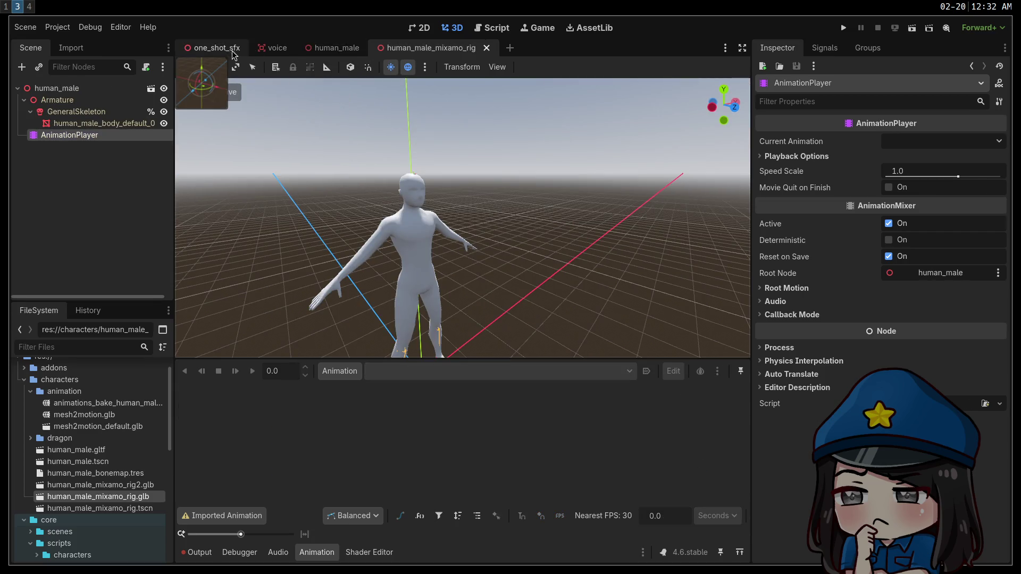
right_click(448, 51)
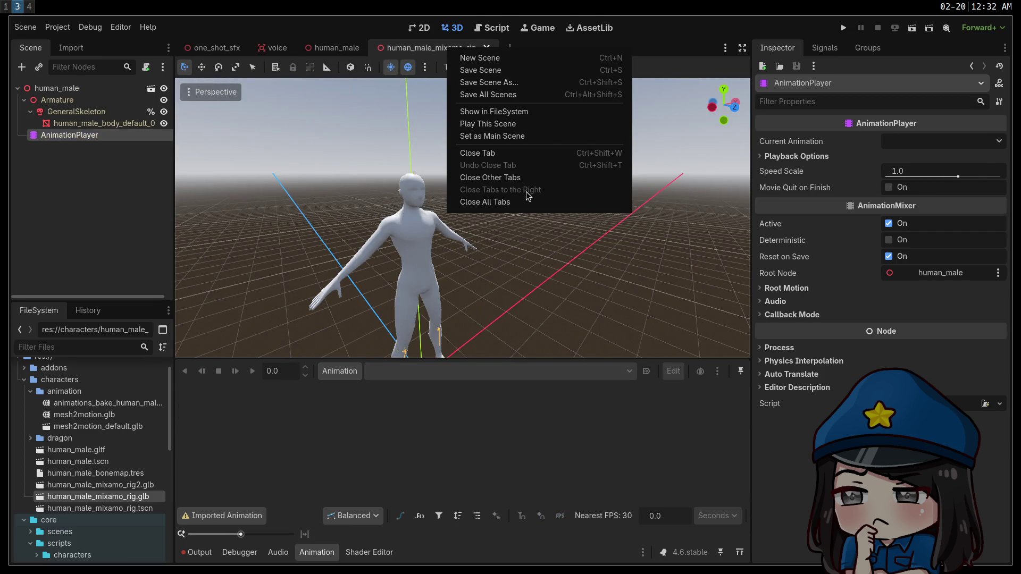
left_click(517, 178)
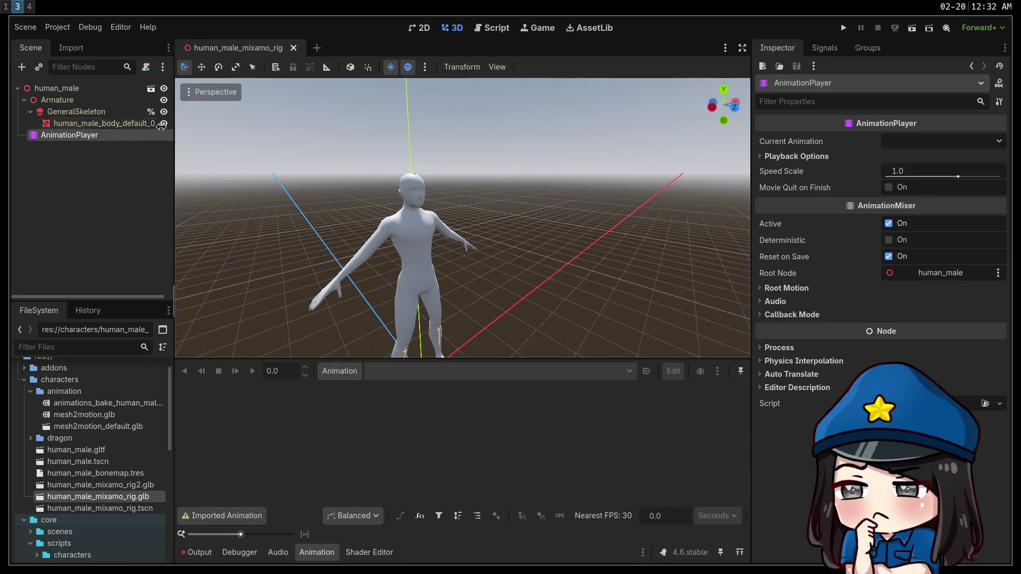
Load mesh2motion.glb as an animation library on the rig's AnimationPlayer.
left_click(94, 137)
left_click(342, 372)
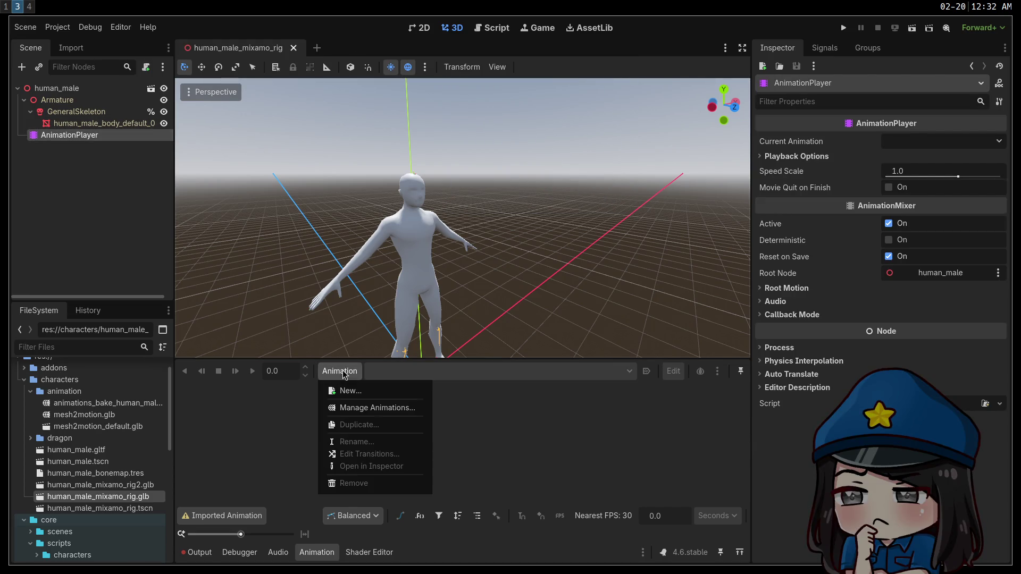
left_click(360, 415)
left_click(724, 166)
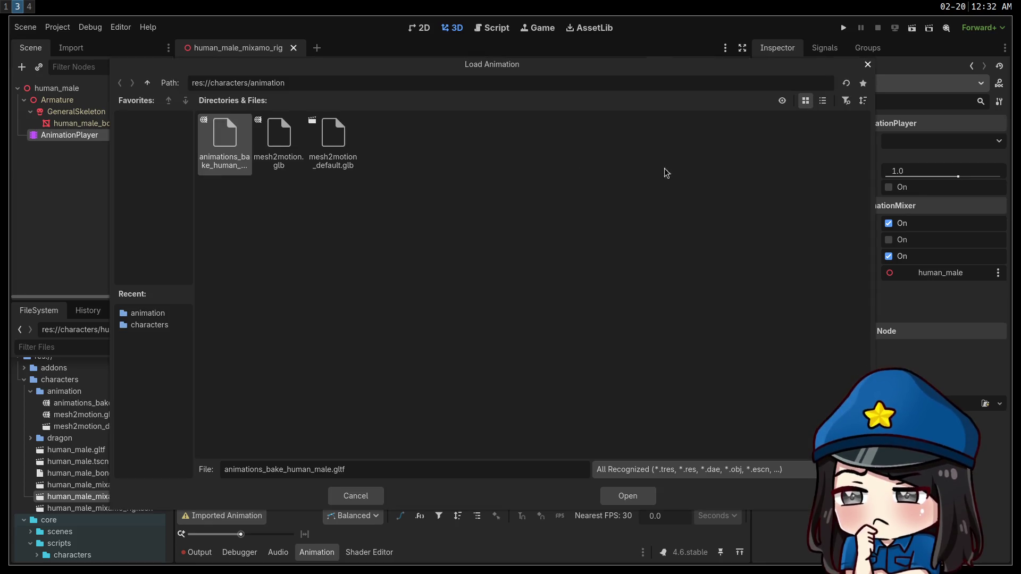
double_click(271, 152)
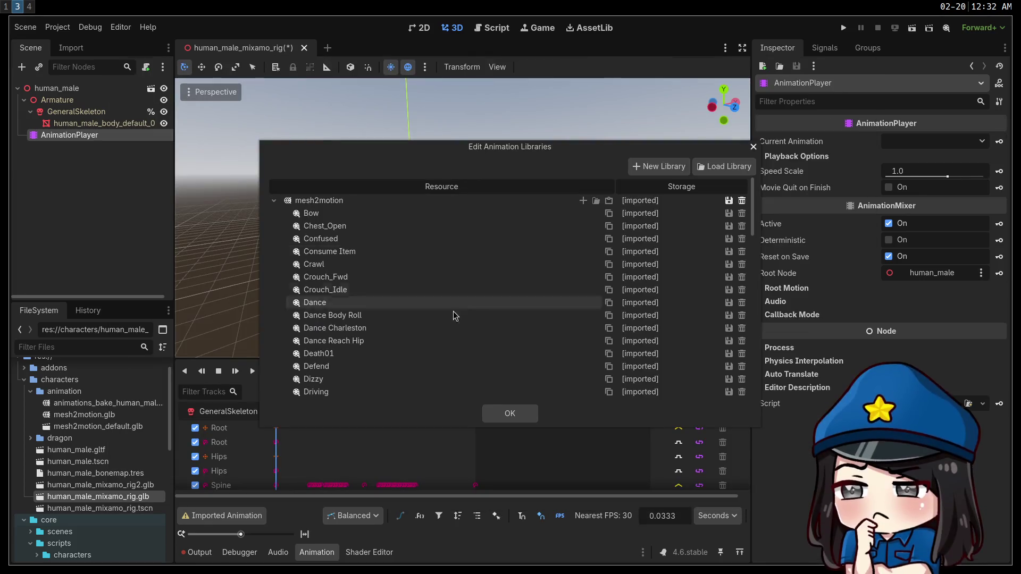
left_click(516, 420)
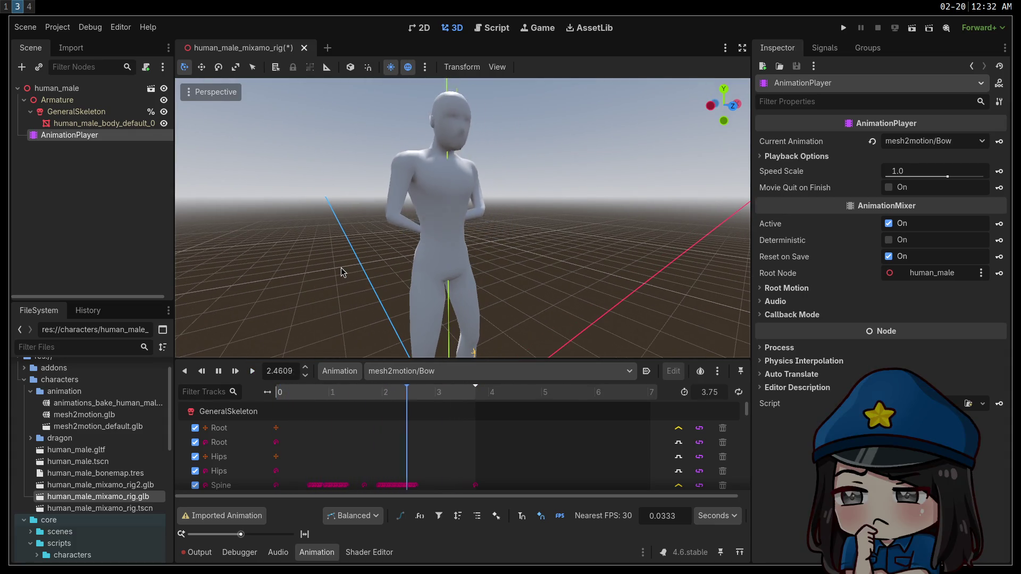
left_click(428, 370)
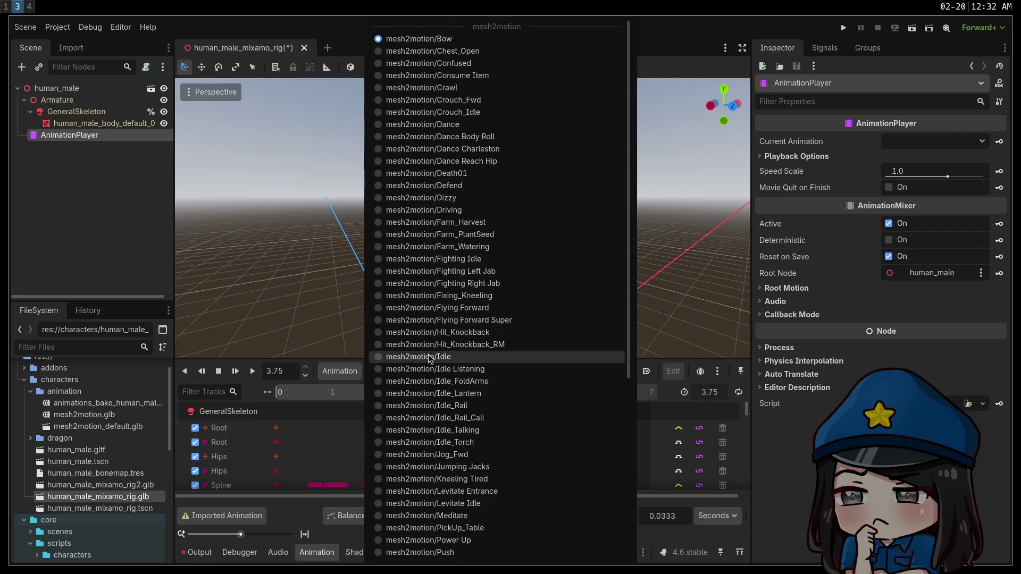
Play mesh2motion/Walk on the rig and orbit to view it from the side and front.
scroll(437, 288, "down", 5)
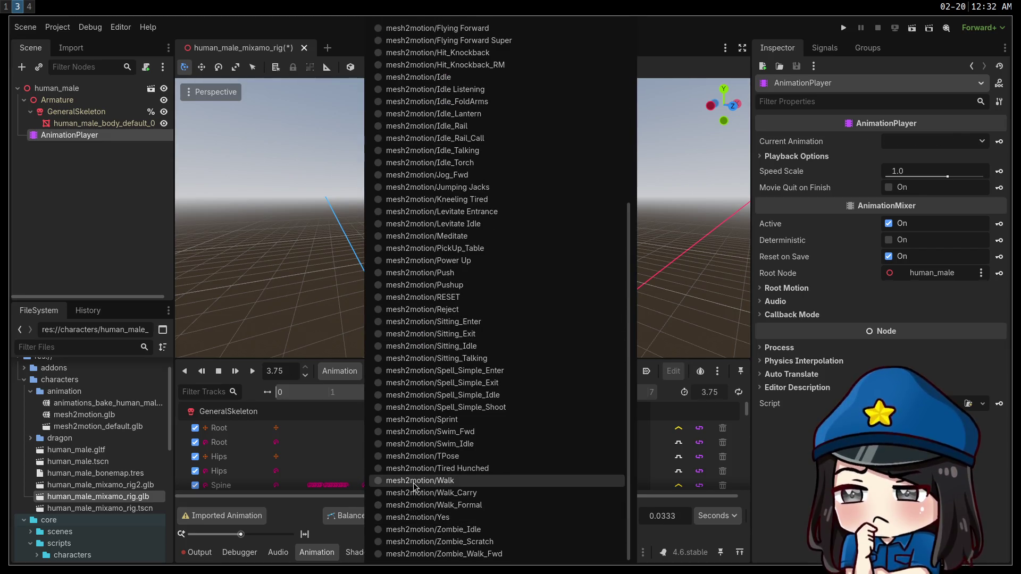
left_click(413, 483)
left_click(254, 370)
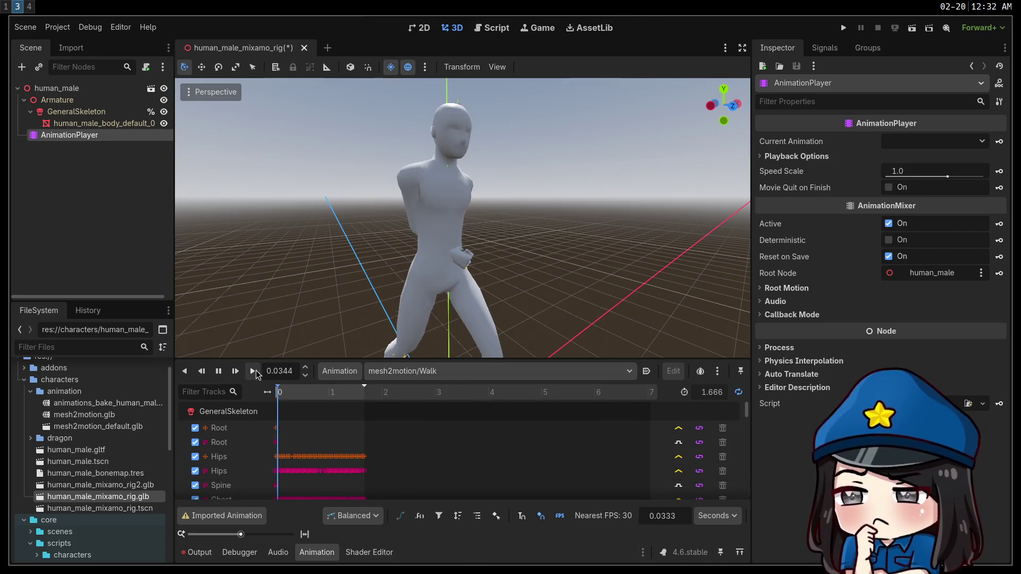
left_click_drag(404, 223, 745, 224)
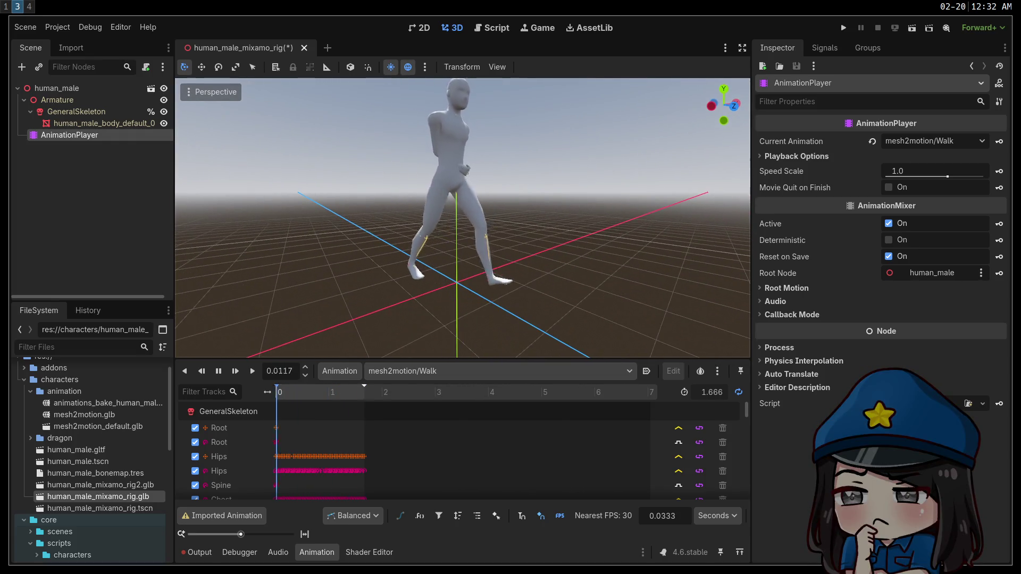
left_click_drag(463, 218, 516, 218)
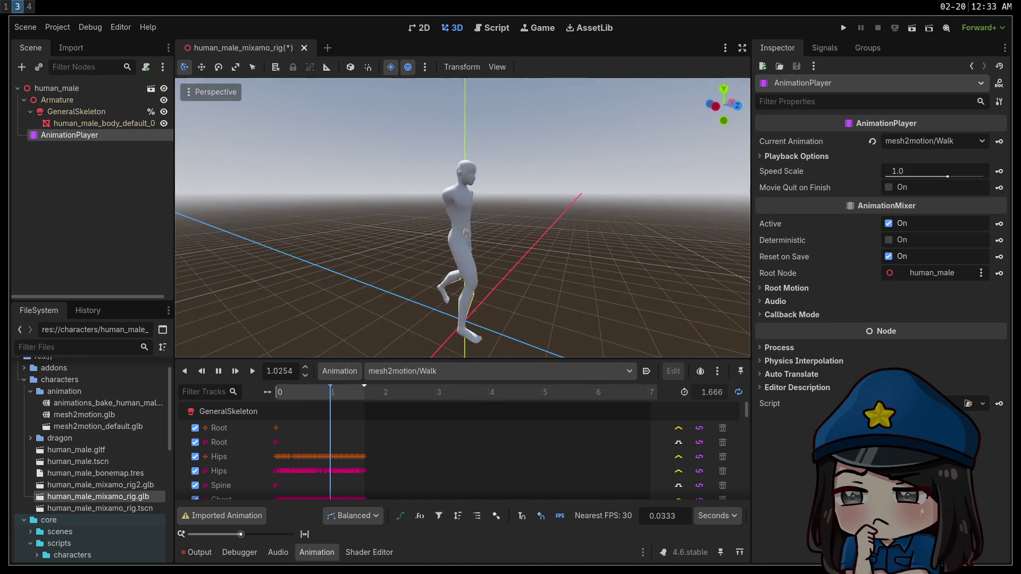
left_click(407, 374)
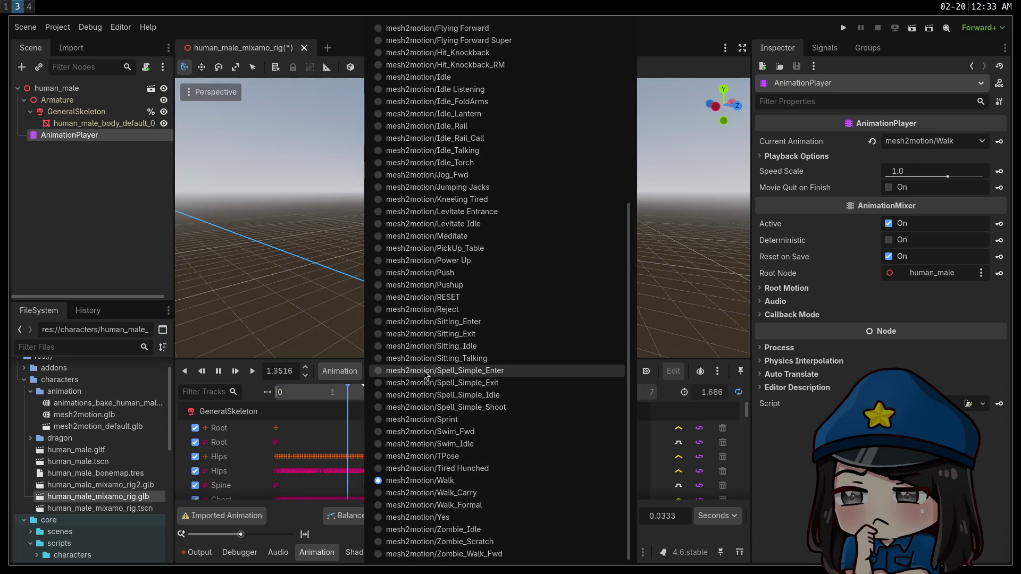
Preview Walk_Formal and Walk_Carry, then select mesh2motion/Zombie_Walk_Fwd.
left_click(458, 504)
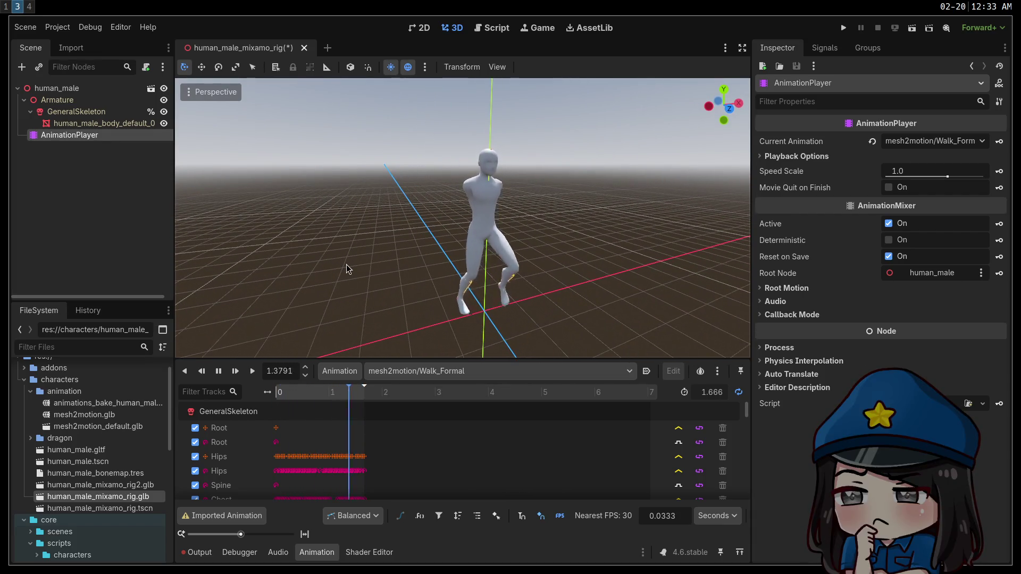
left_click(585, 371)
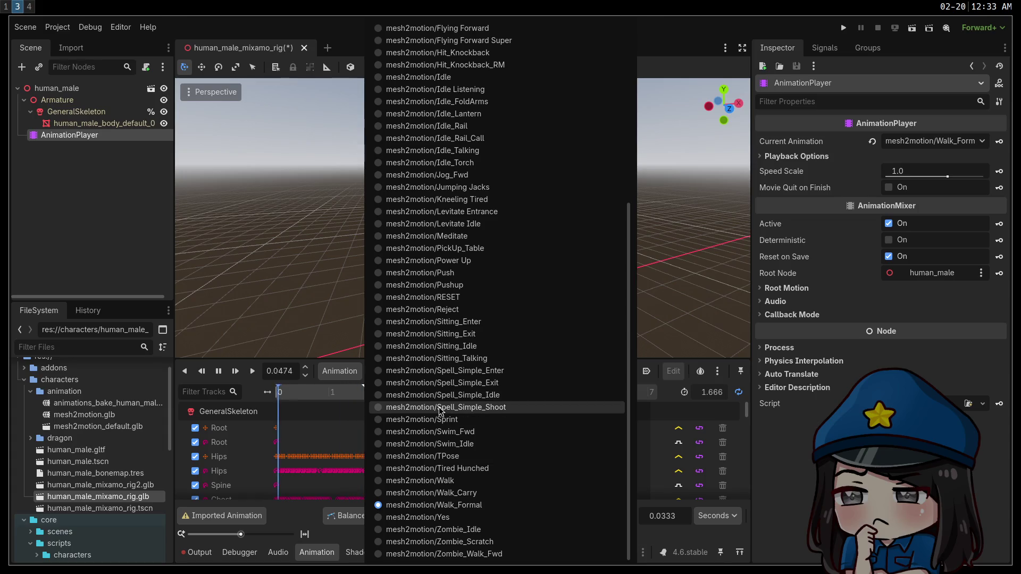
left_click(425, 493)
left_click(252, 373)
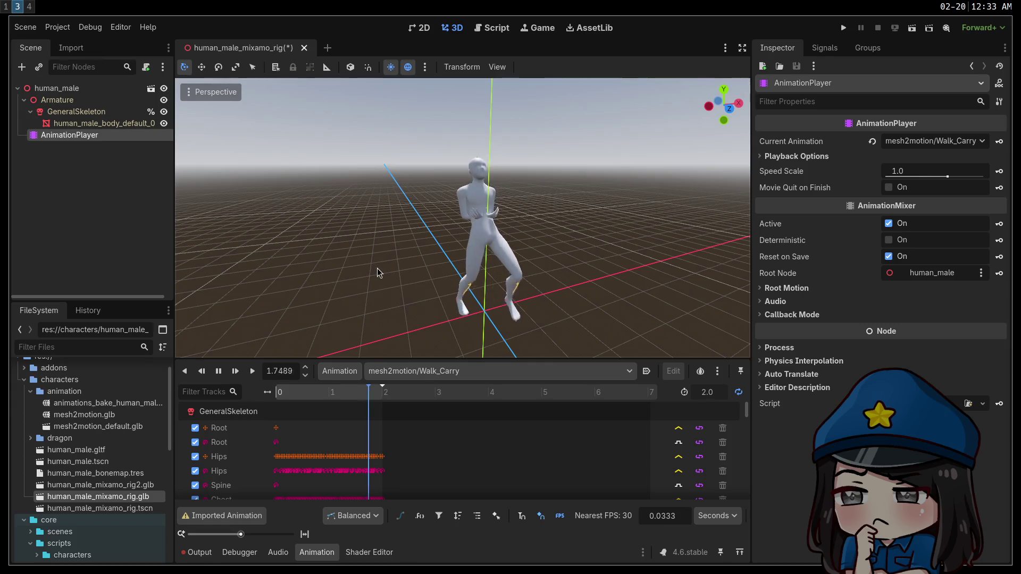
left_click(445, 375)
left_click(436, 556)
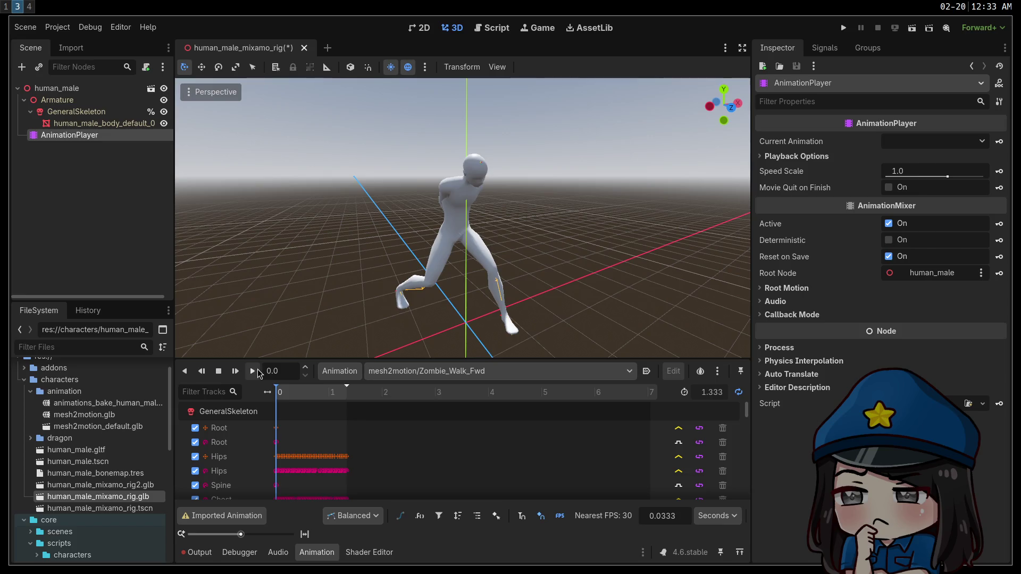
Play Zombie_Walk_Fwd, try slower reverse playback, then reset the speed to 1.0.
left_click(253, 372)
left_click_drag(375, 251, 346, 247)
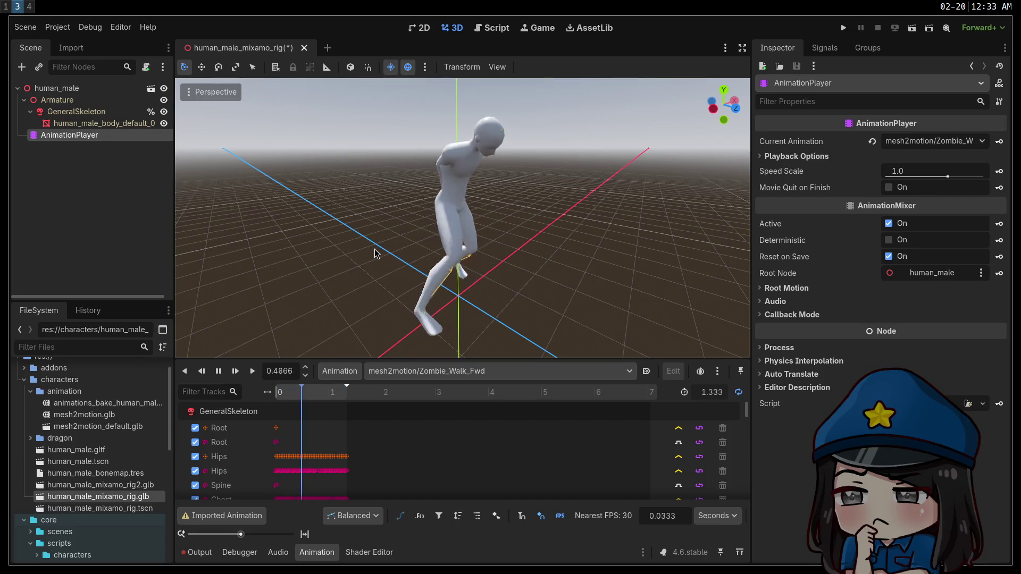
left_click_drag(947, 176, 934, 180)
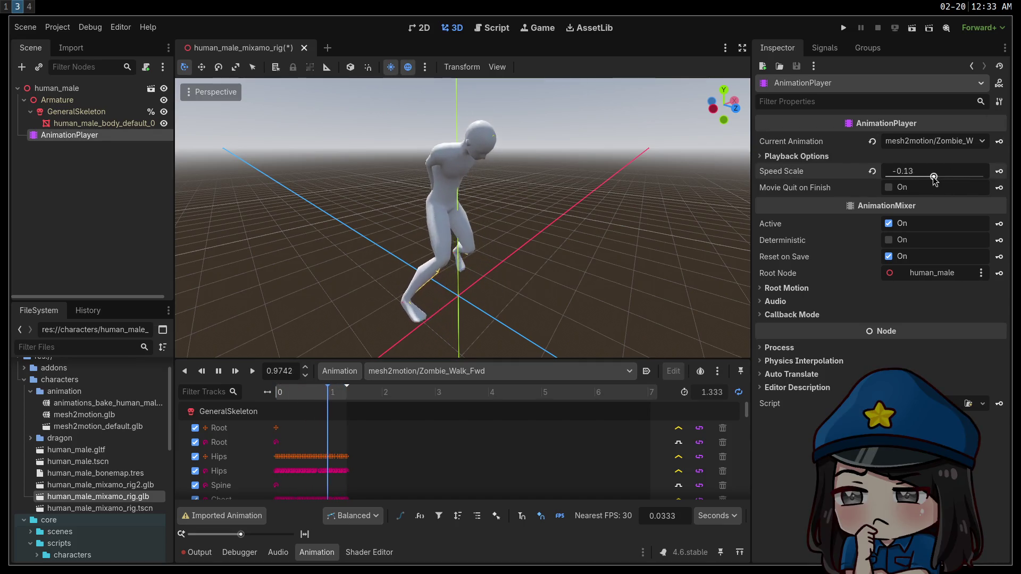
left_click(872, 171)
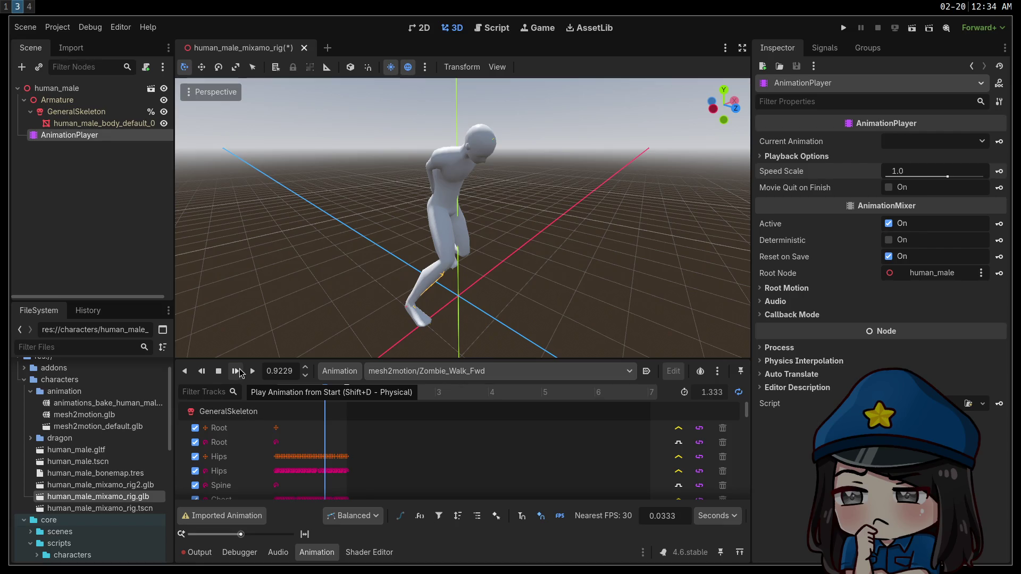
Switch to Blender and orbit around the wireframe T-posed Armature.001 character.
key("super+4")
mouse_move(229, 354)
left_mouse_down()
mouse_move(424, 401)
mouse_move(517, 372)
mouse_move(228, 354)
mouse_move(276, 365)
mouse_move(369, 333)
mouse_move(234, 355)
mouse_move(281, 346)
left_mouse_up()
mouse_move(304, 347)
left_mouse_down()
mouse_move(373, 346)
mouse_move(313, 351)
left_mouse_up()
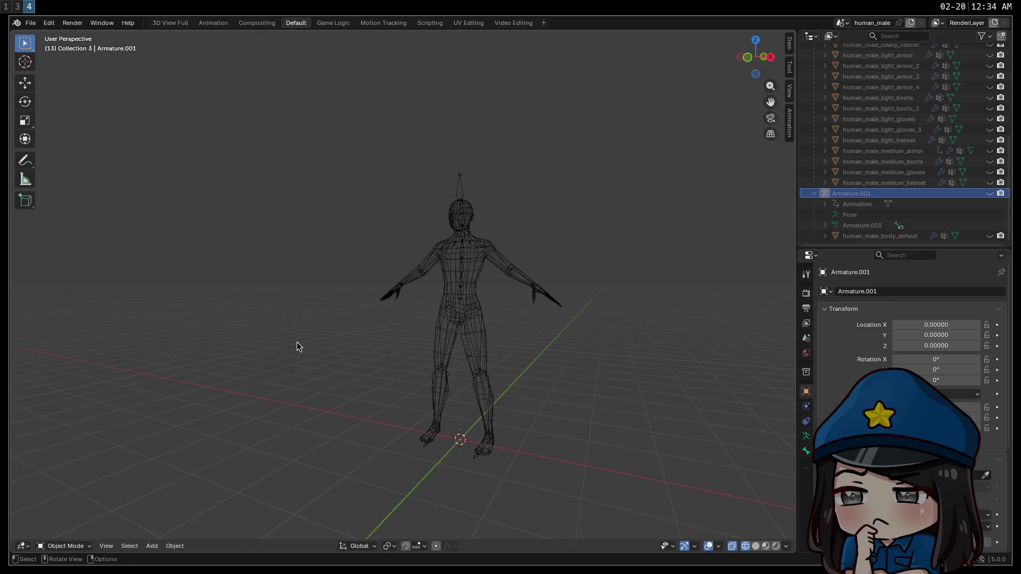
Orbit to a near-front view of the T-posed rig, then return to Godot.
left_click_drag(325, 362, 383, 348)
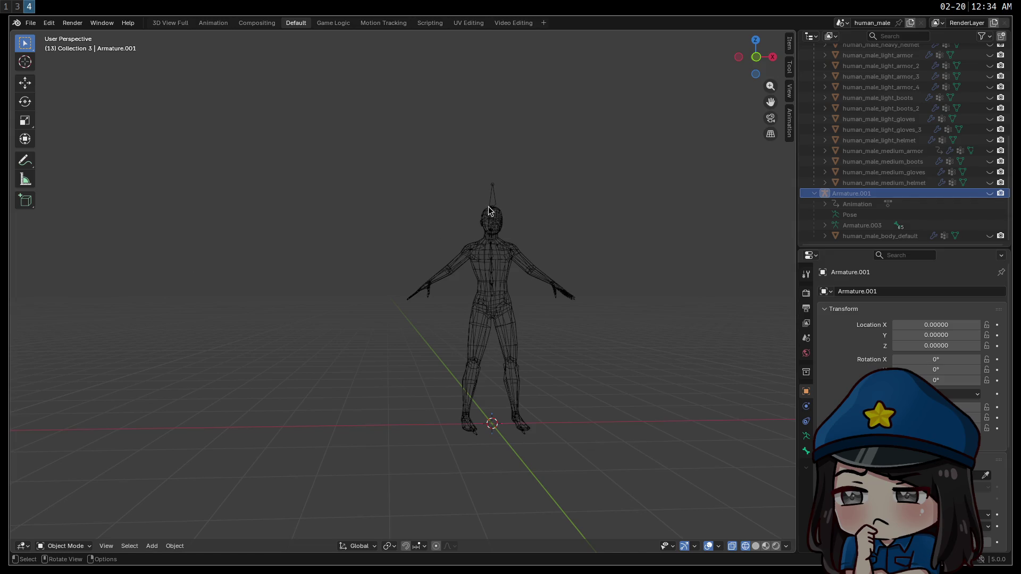
key("super+3")
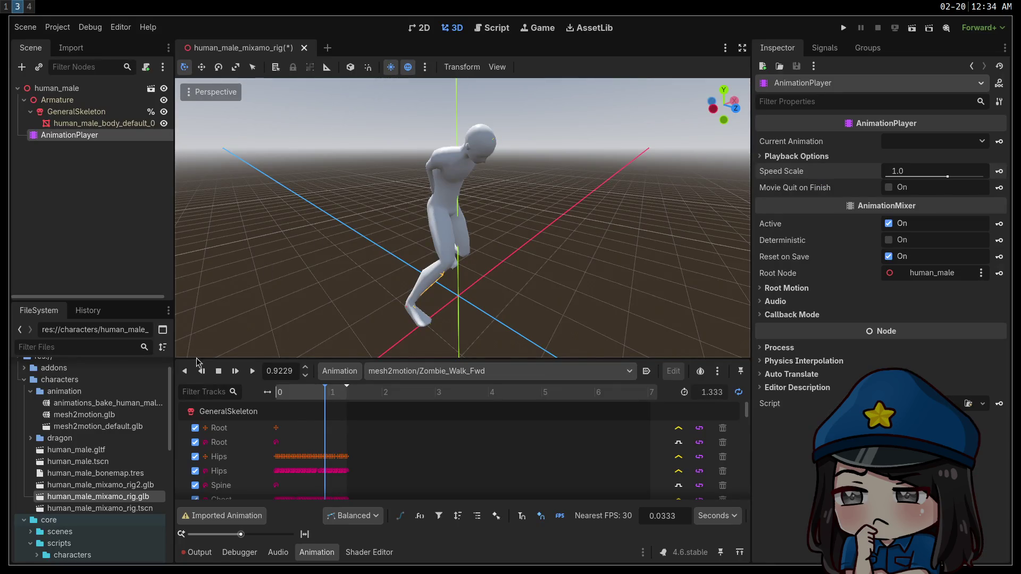
Set Skeleton3D's Load Pose to Use AnimationPlayer with TPose, reimport, and replay Zombie_Walk_Fwd.
double_click(112, 495)
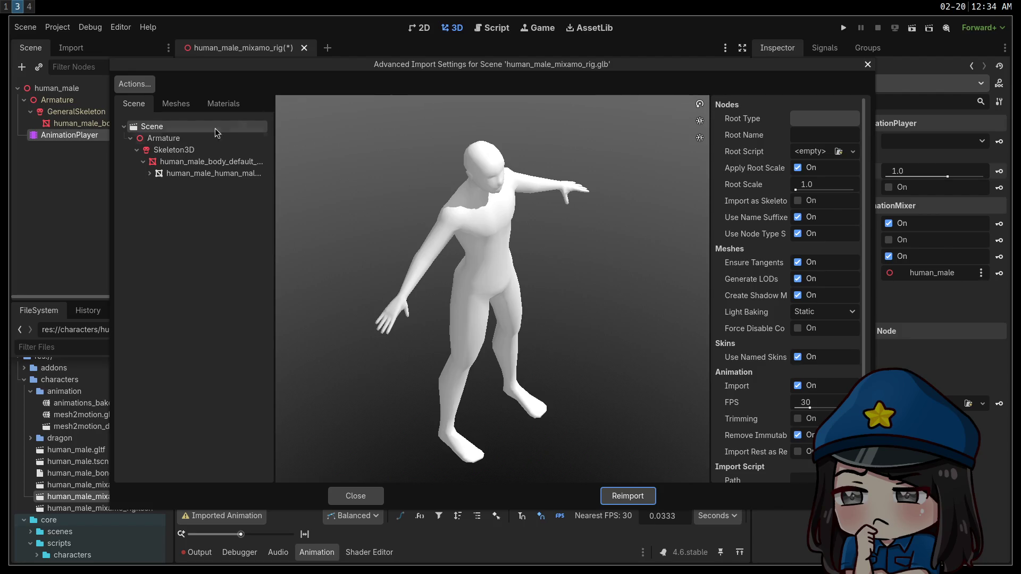
left_click(174, 149)
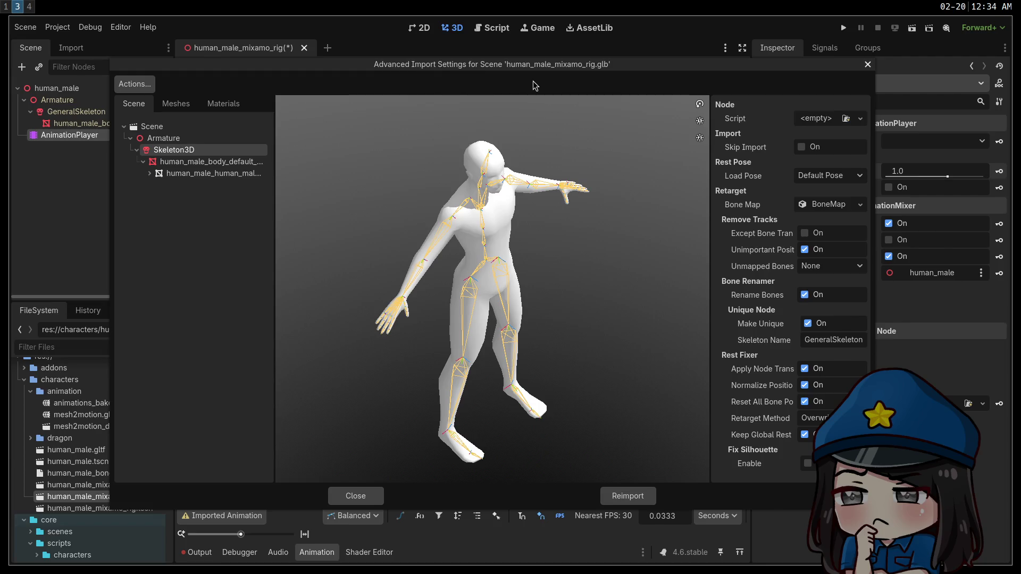
left_click_drag(537, 68, 475, 67)
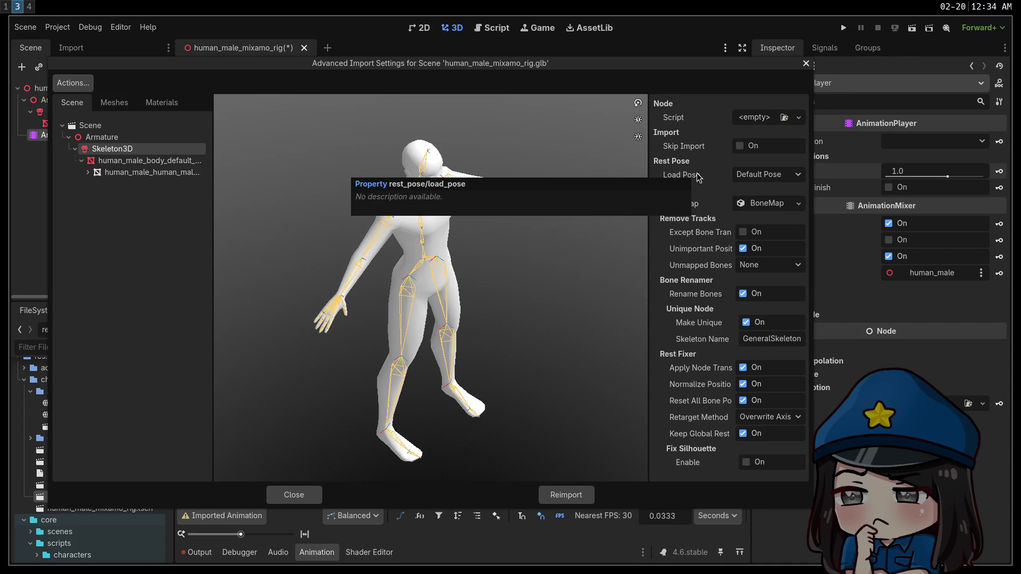
left_click(750, 175)
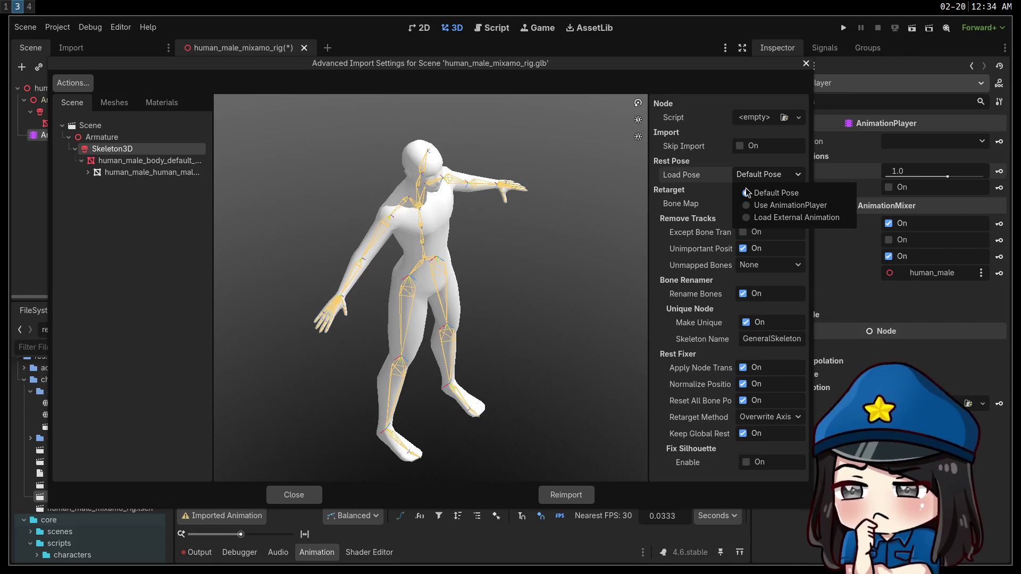
left_click(787, 205)
left_click(779, 192)
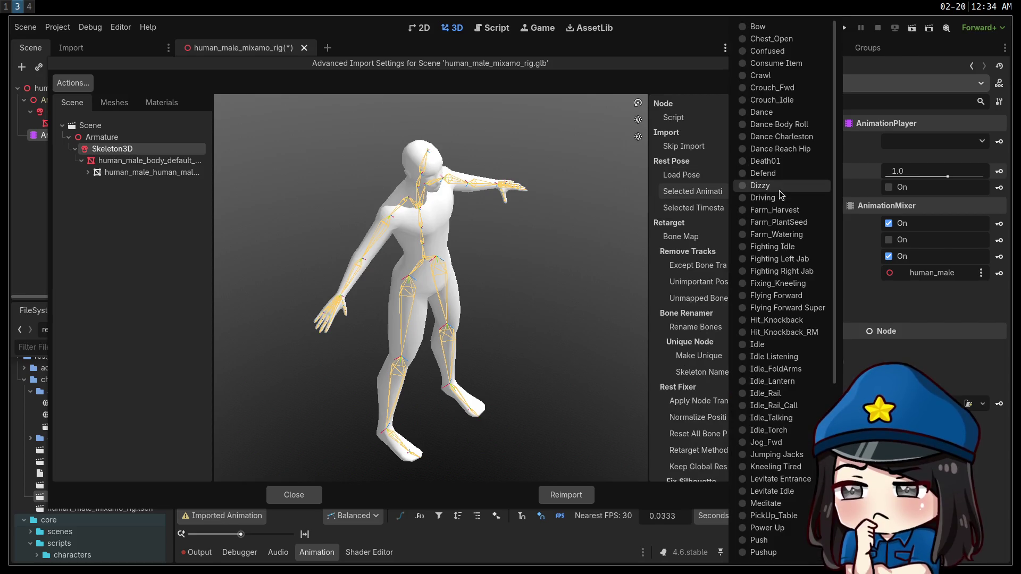
scroll(776, 223, "down", 8)
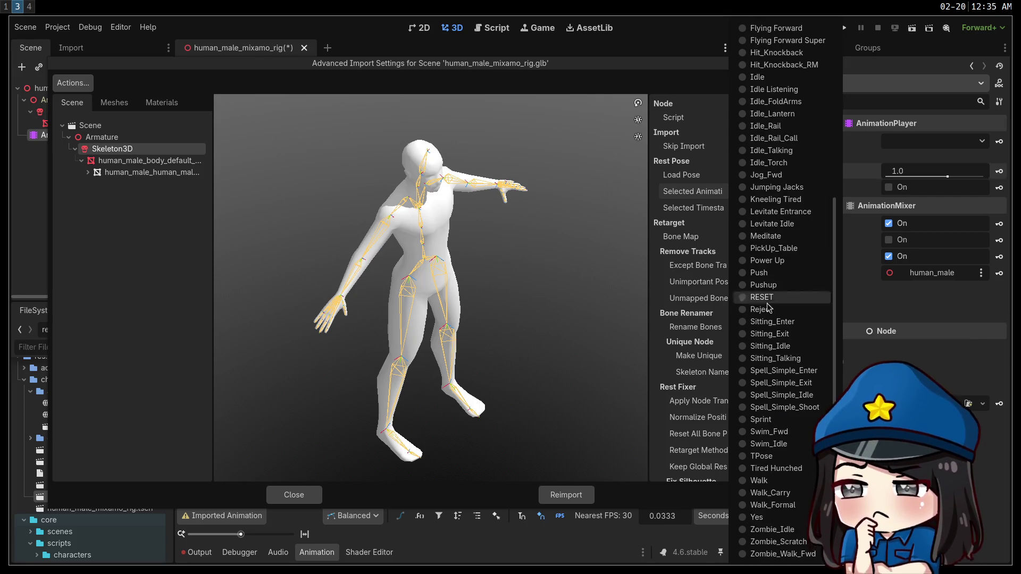
left_click(757, 458)
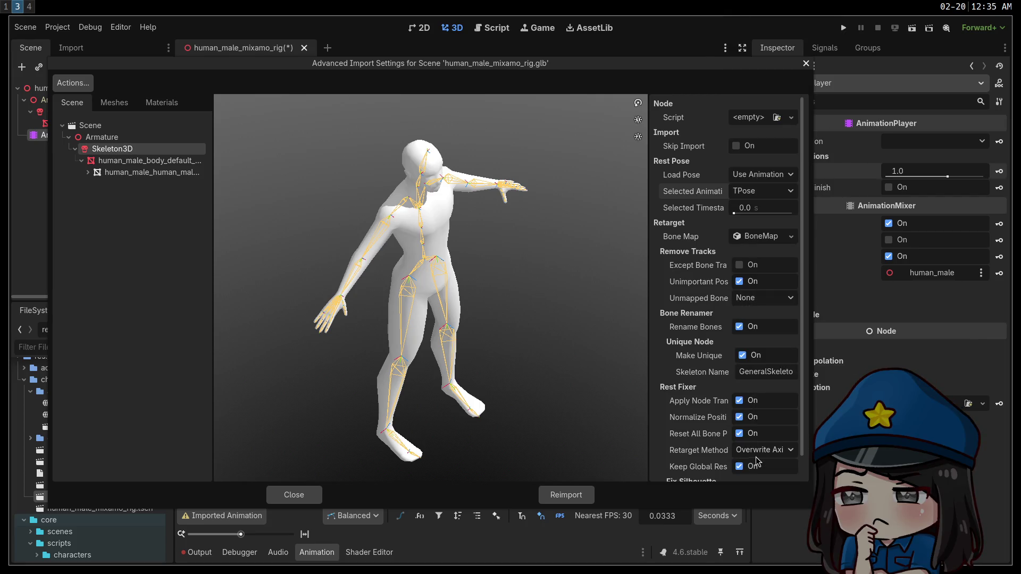
left_click(578, 490)
left_click(252, 371)
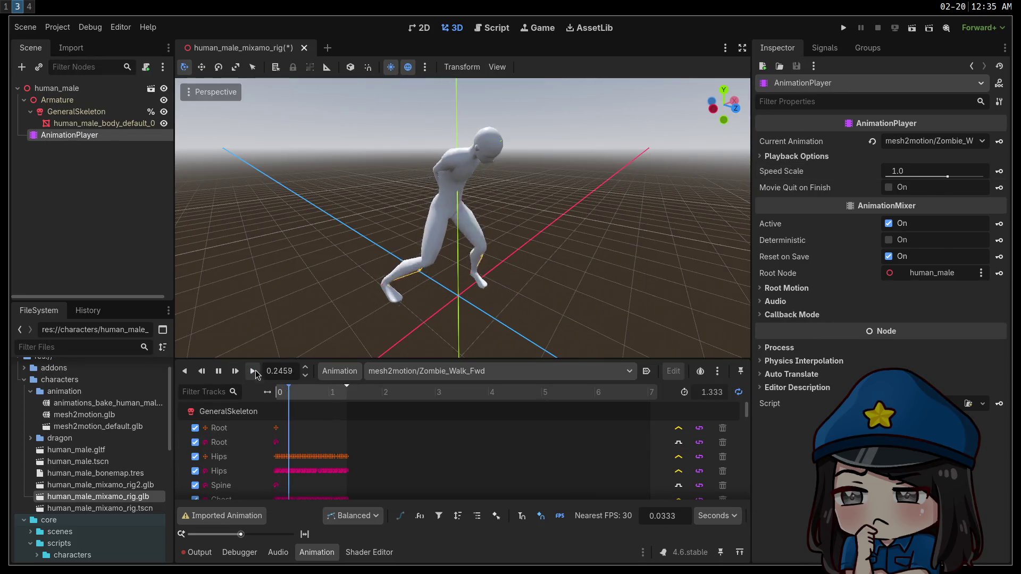
Play and stop mesh2motion/Walk, then reopen human_male_mixamo_rig.glb's Advanced Import Settings.
left_click(446, 370)
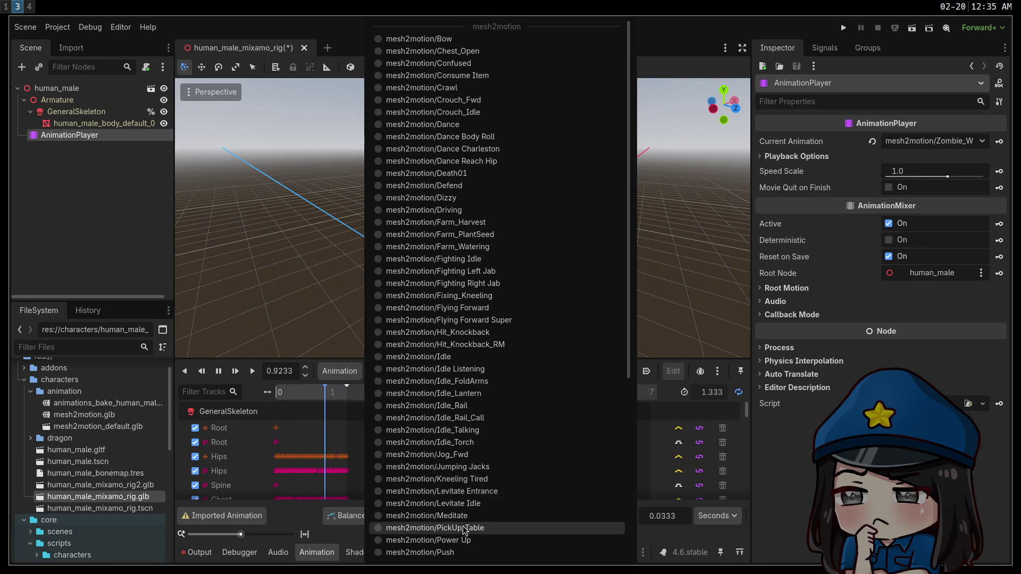
scroll(468, 511, "down", 5)
left_click(442, 481)
left_click(237, 371)
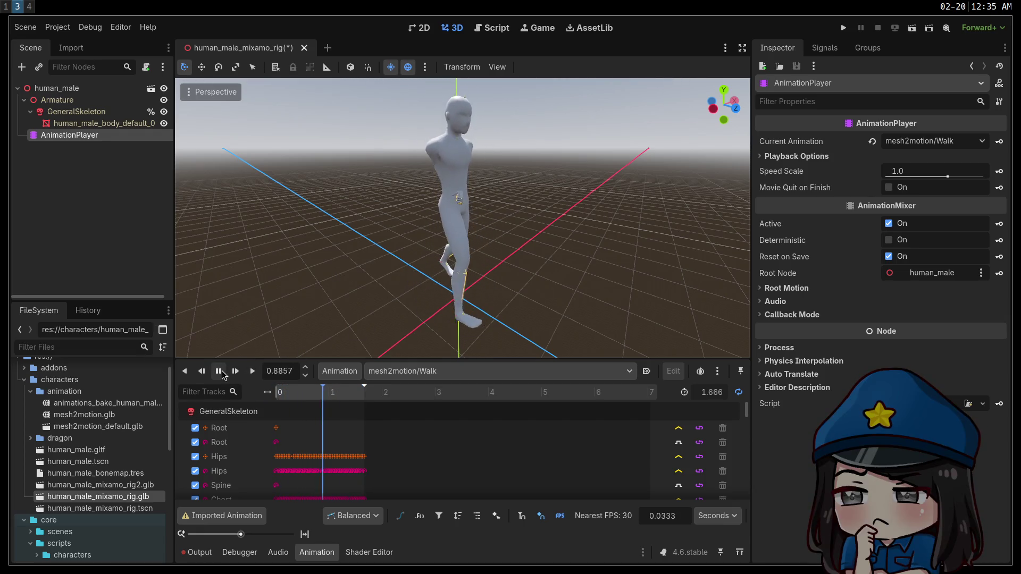
left_click(218, 372)
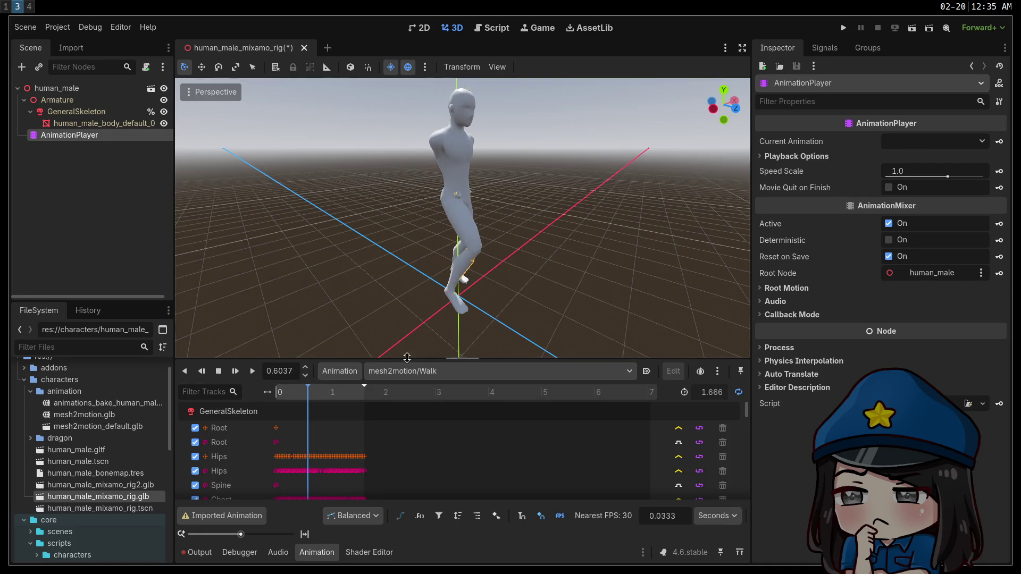
double_click(98, 497)
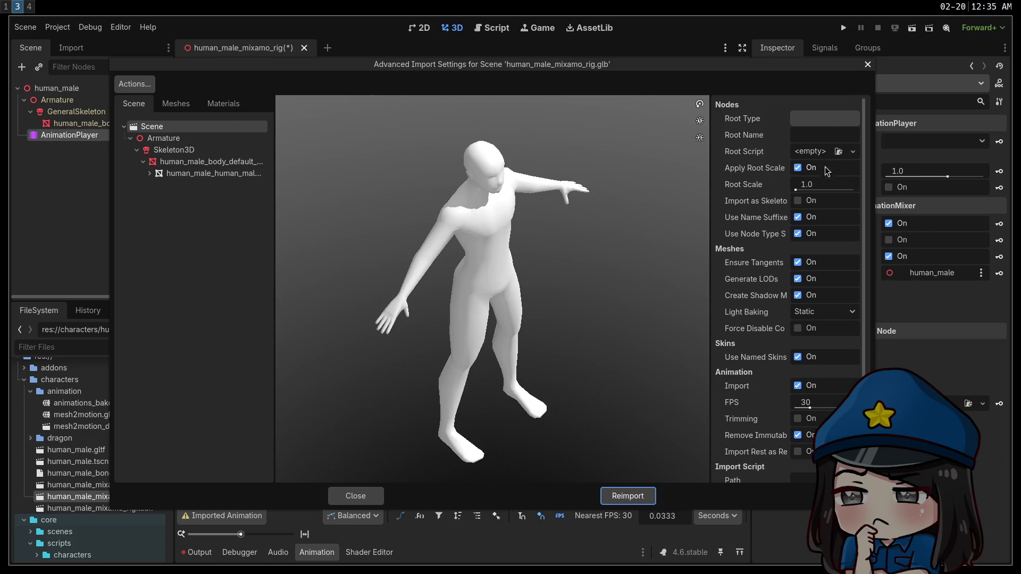
Confirm Skeleton3D still loads its rest pose from TPose, close unchanged, and switch to Blender.
left_click(173, 151)
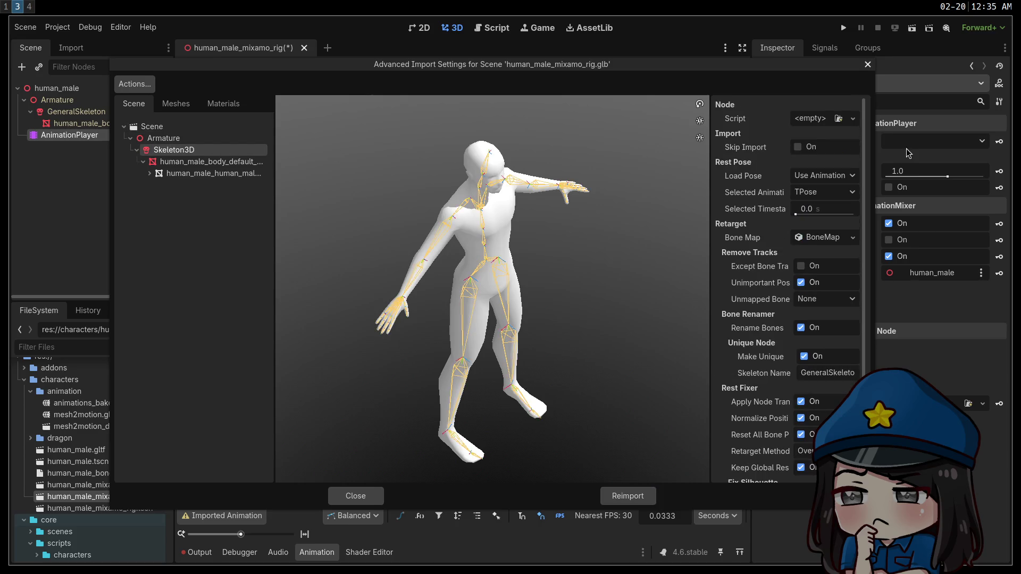
left_click(831, 191)
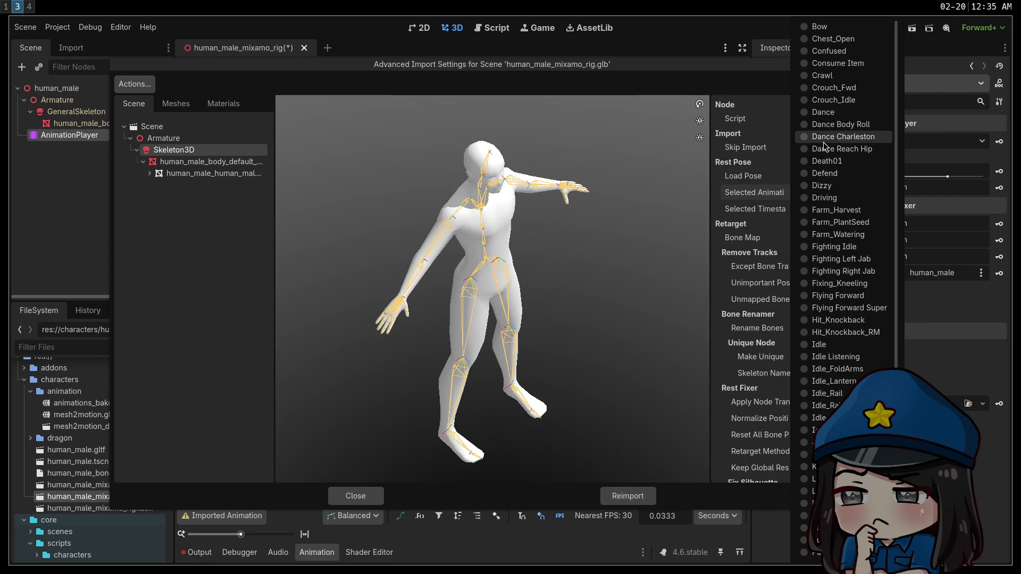
left_click(761, 203)
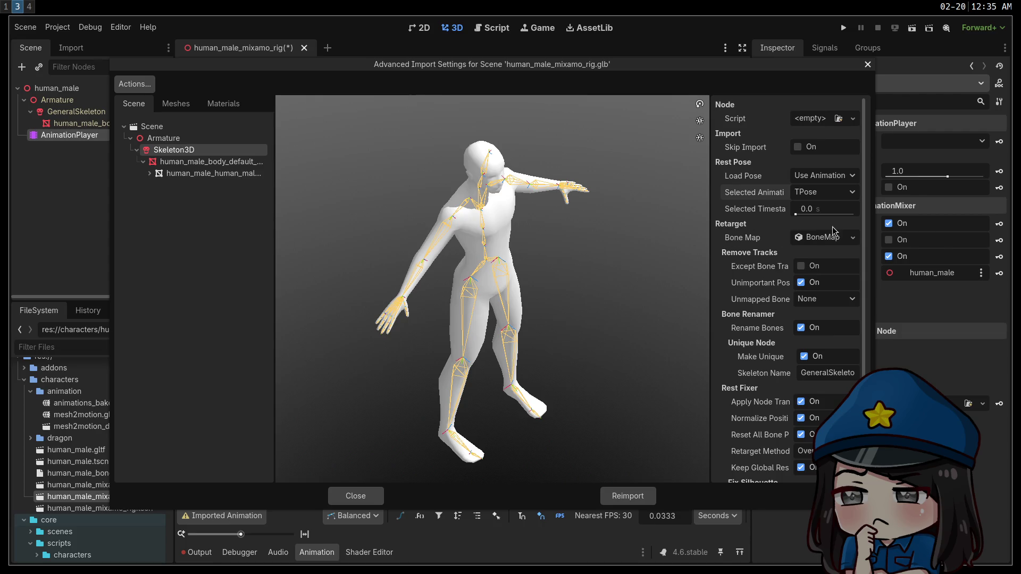
scroll(768, 293, "down", 1)
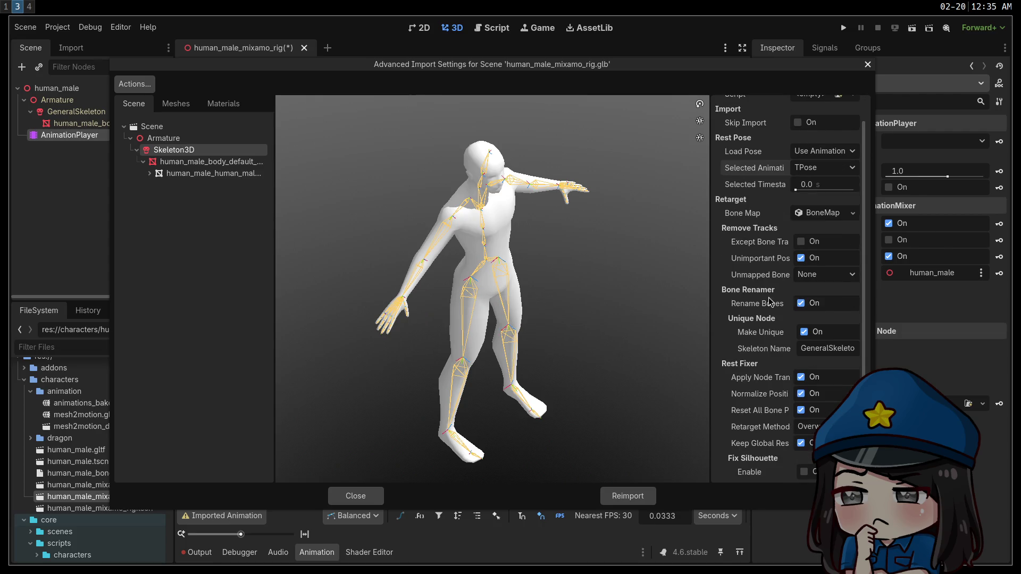
scroll(769, 302, "up", 1)
left_click(831, 177)
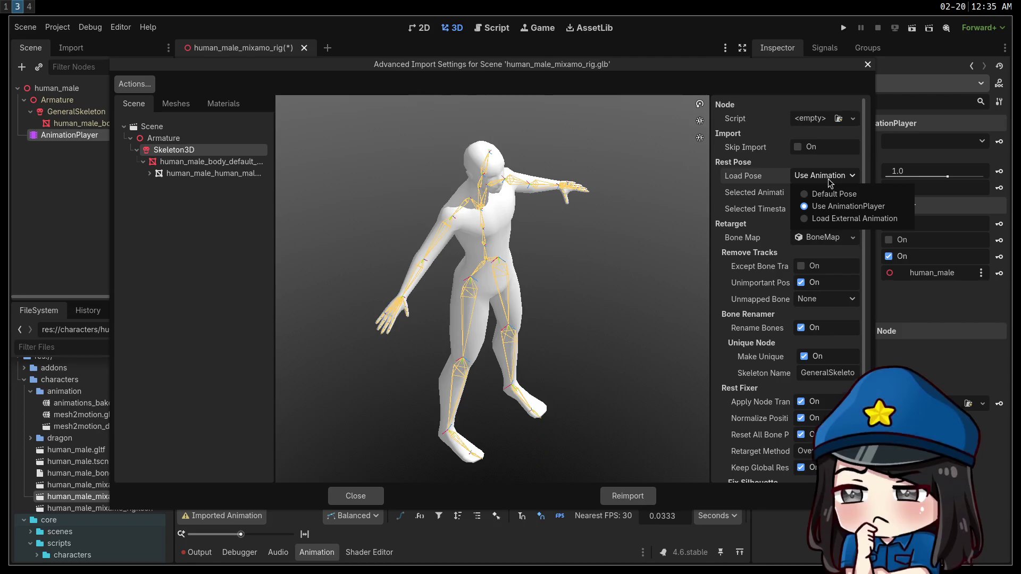
left_click(848, 206)
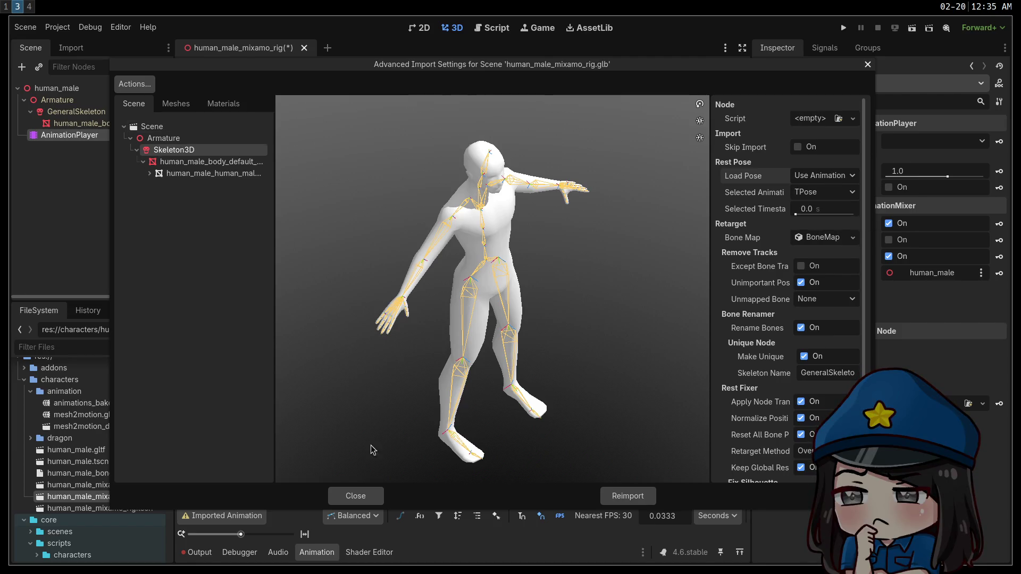
left_click(353, 500)
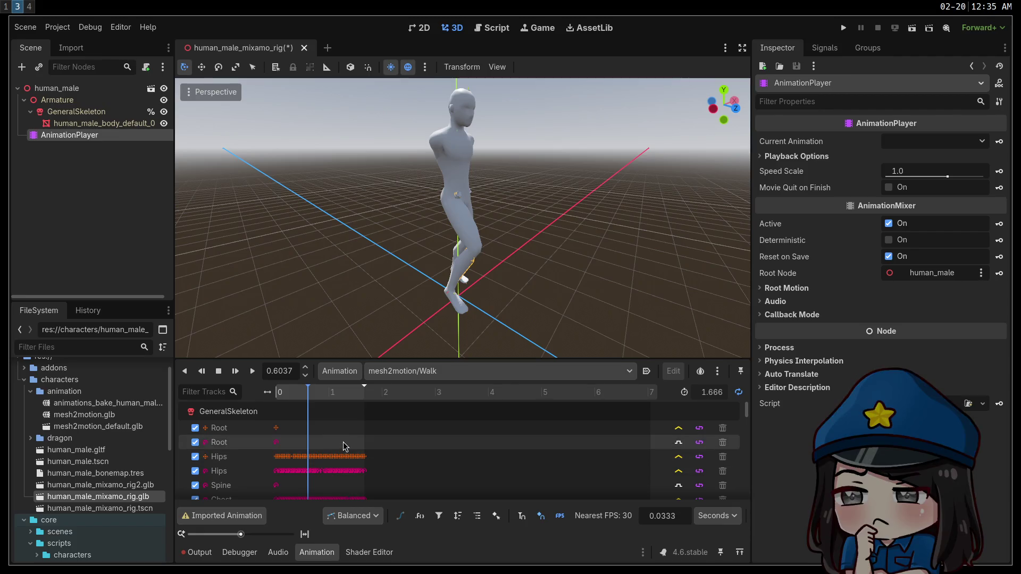
key("super+4")
scroll(872, 186, "up", 8)
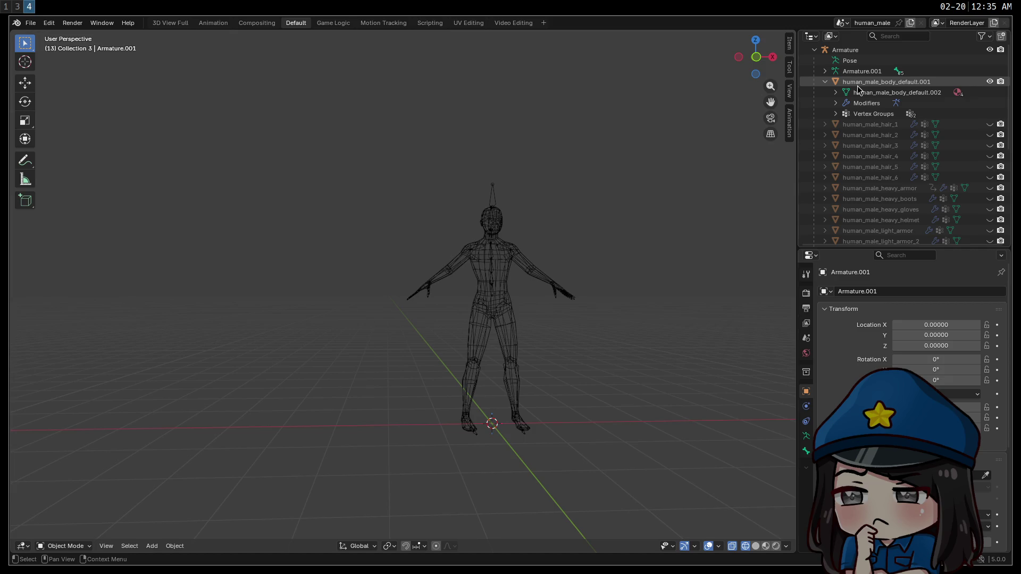
Select the Armature in the Animation workspace and toggle it into Edit Mode.
left_click(850, 51)
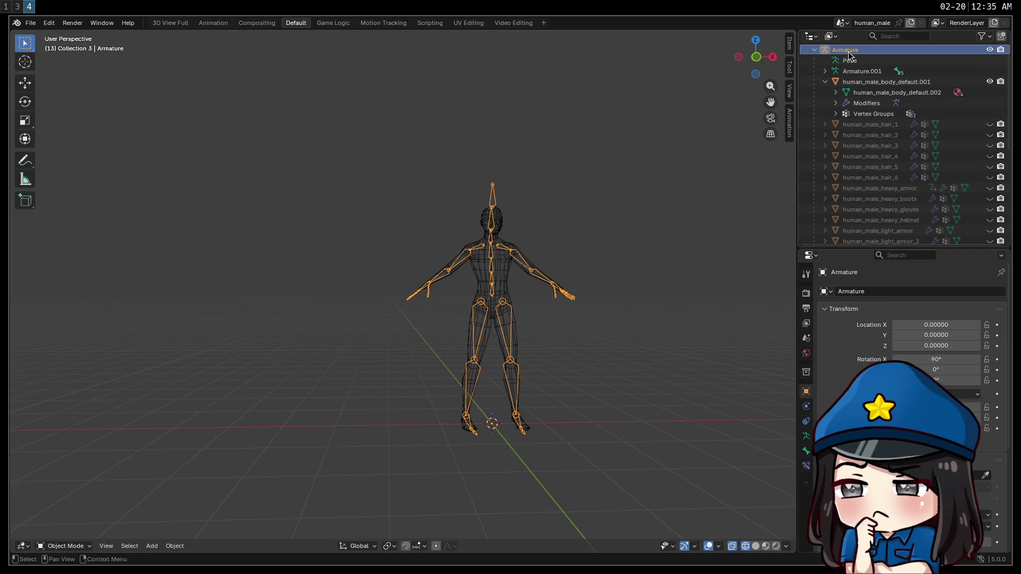
left_click(209, 22)
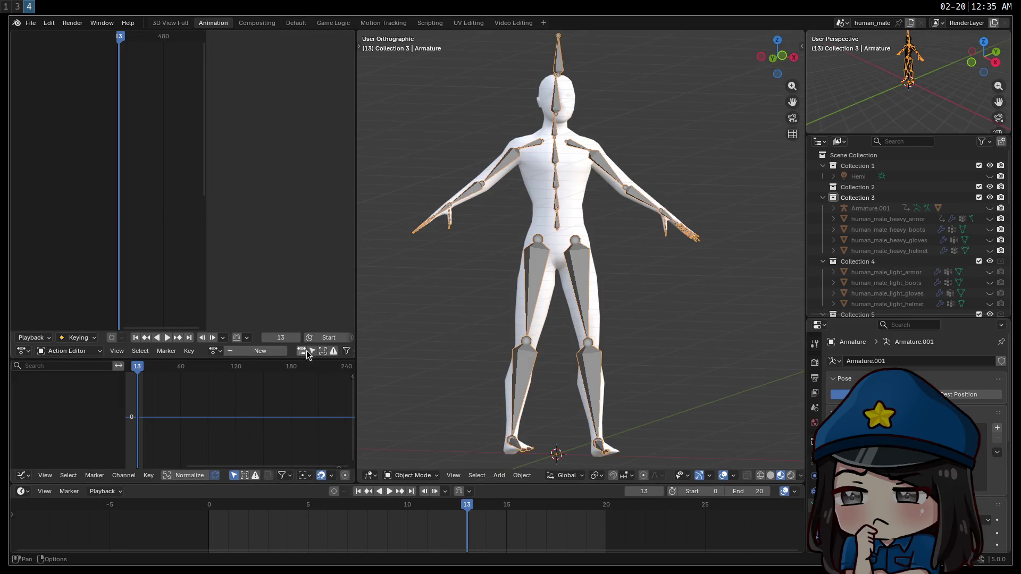
mouse_move(352, 353)
left_mouse_down()
mouse_move(481, 353)
mouse_move(420, 353)
mouse_move(453, 353)
left_mouse_up()
scroll(569, 390, "down", 5)
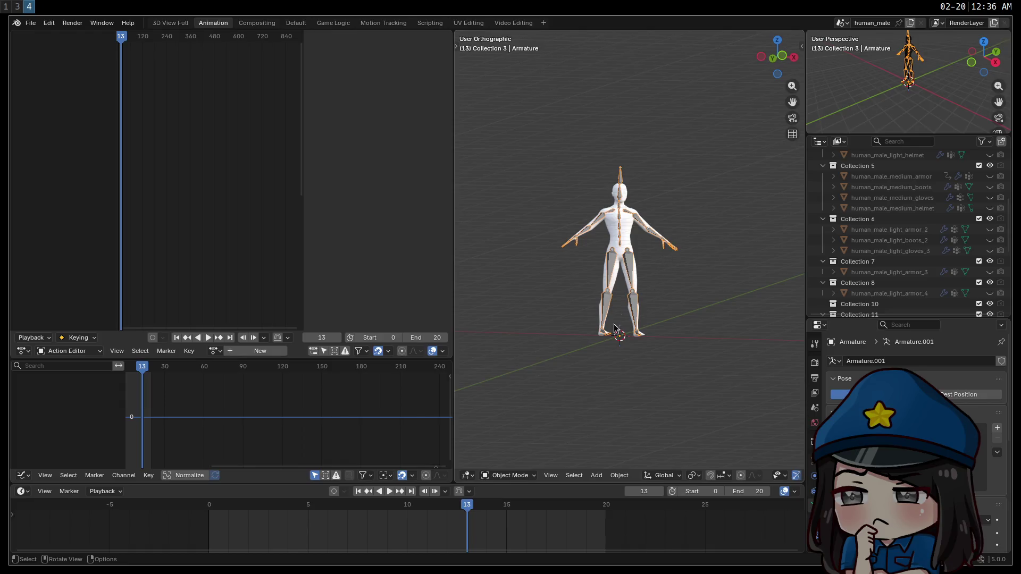
key("Tab")
key("Tab")
scroll(896, 269, "down", 3)
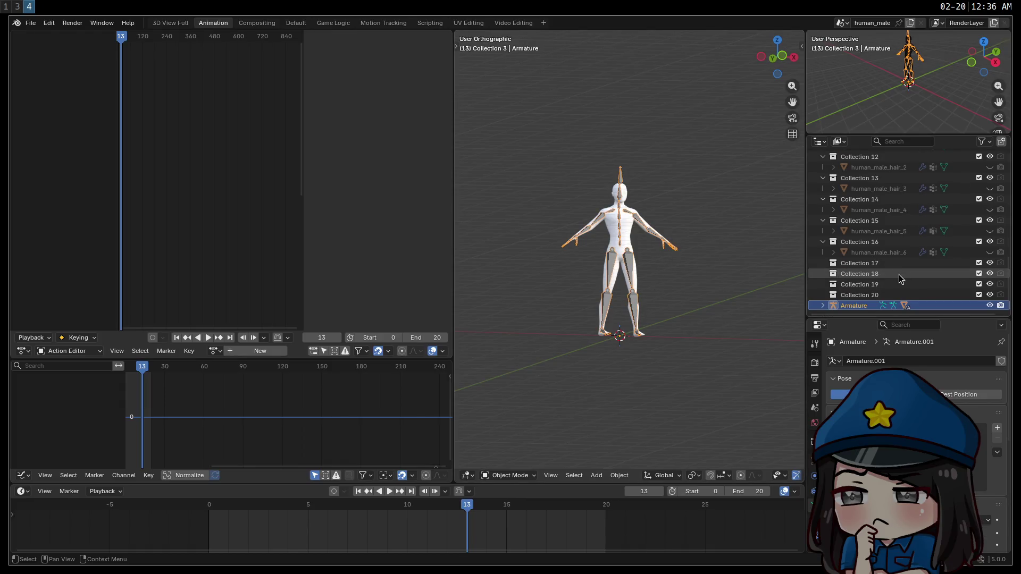
scroll(928, 286, "up", 10)
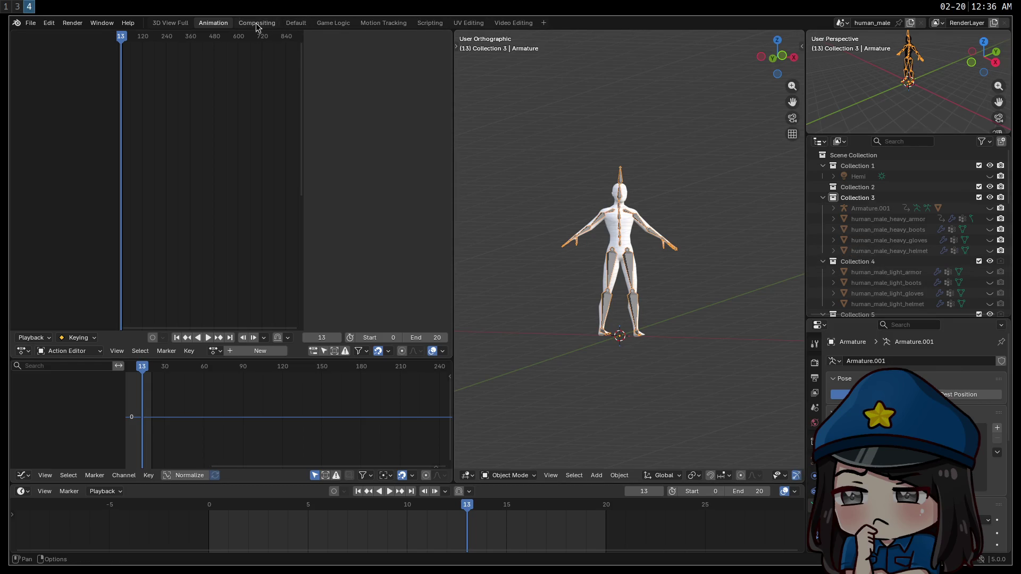
Back in Layout, unhide Armature.001 and the body mesh, then put Armature.001 into Edit Mode.
left_click(297, 22)
scroll(876, 138, "down", 5)
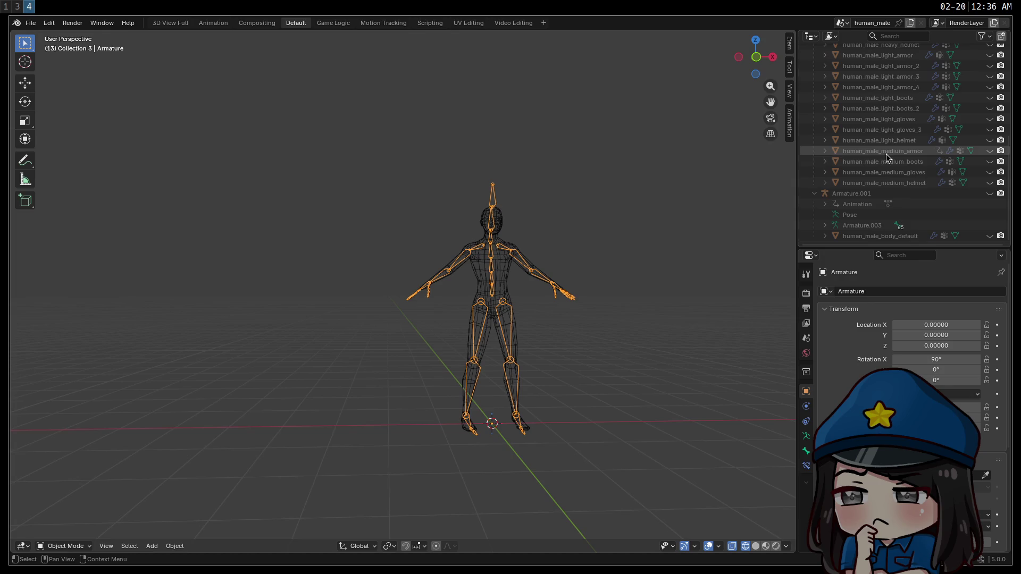
left_click(990, 193)
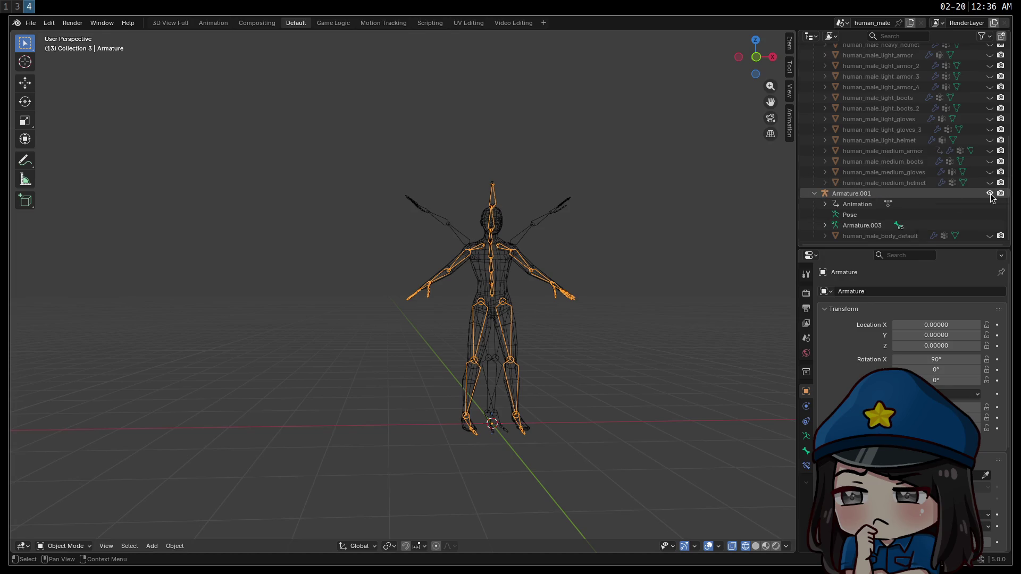
left_click(990, 236)
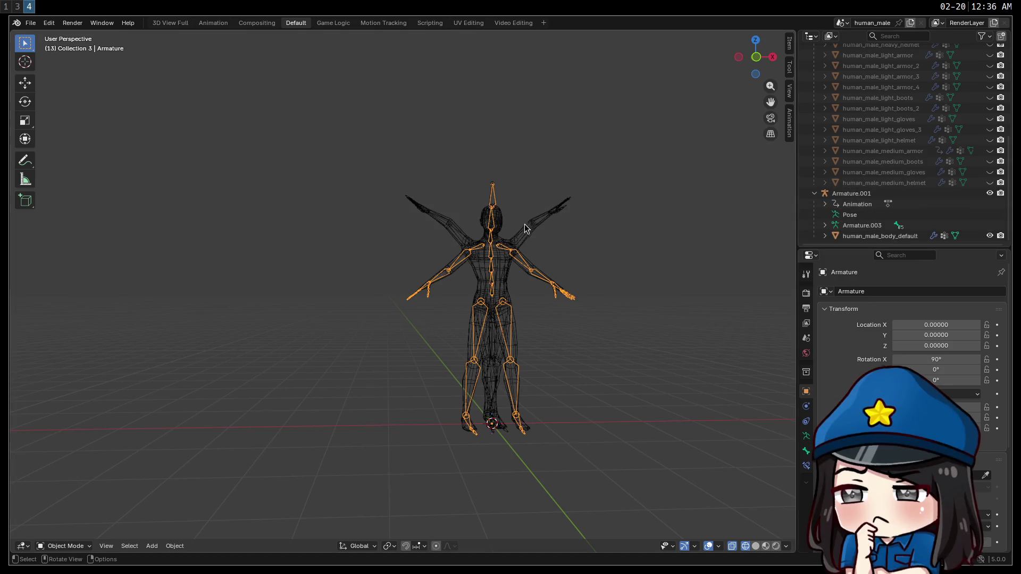
left_click(852, 194)
key("Tab")
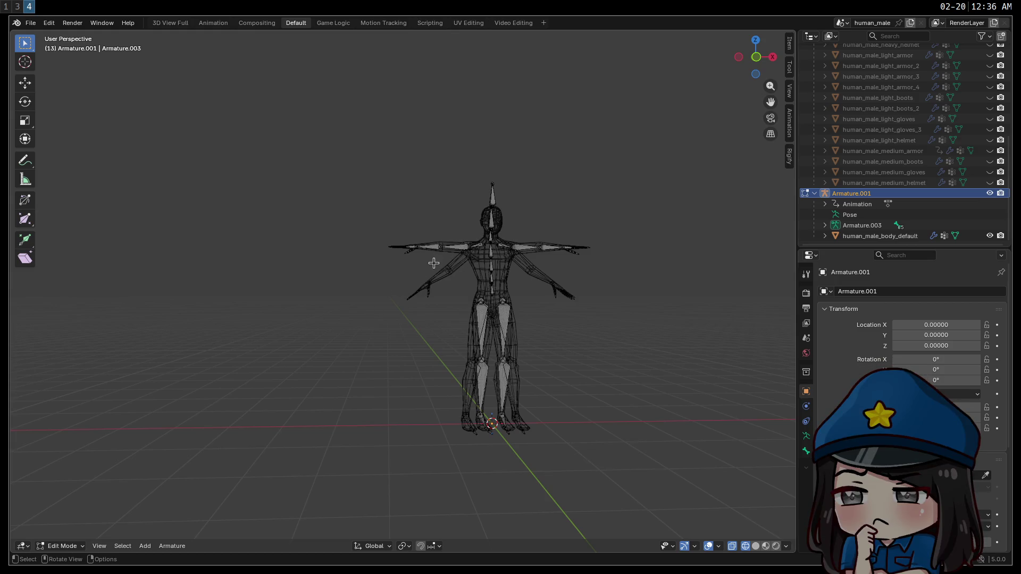
scroll(442, 230, "up", 3)
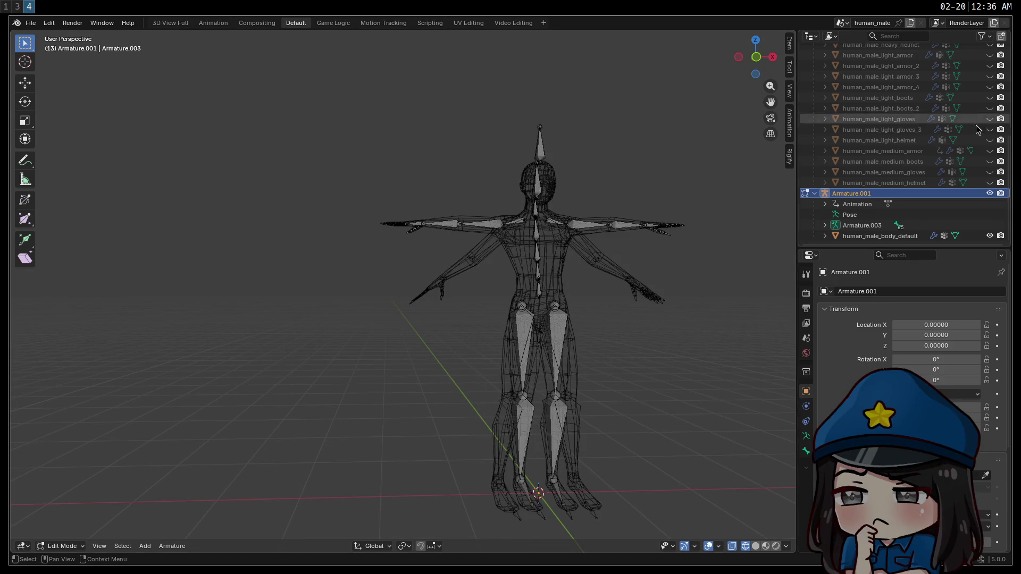
Browse Armature.001's options and the Armature menu, then open the Animation workspace with its mixamo.com.001 action.
right_click(830, 194)
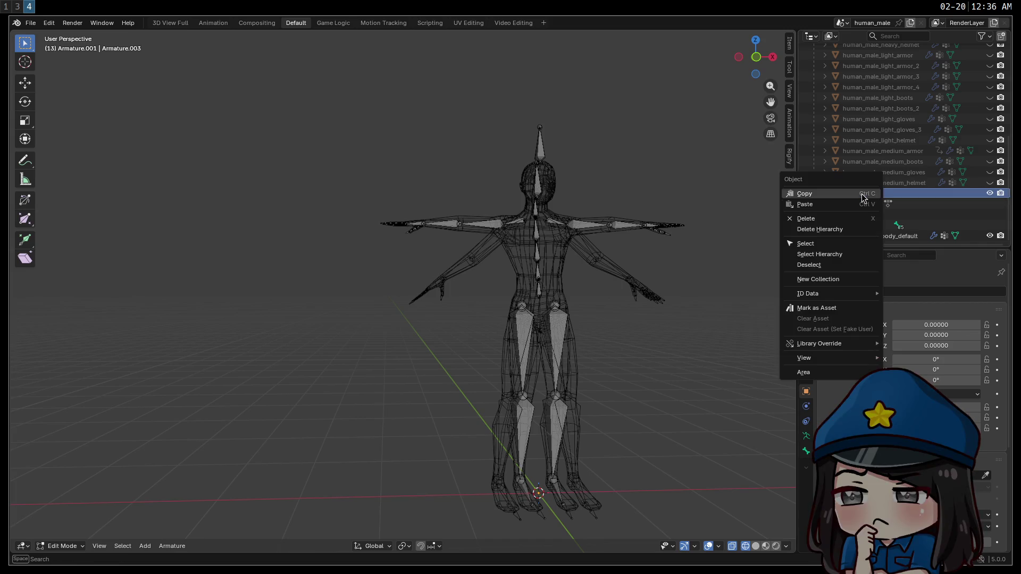
left_click(921, 195)
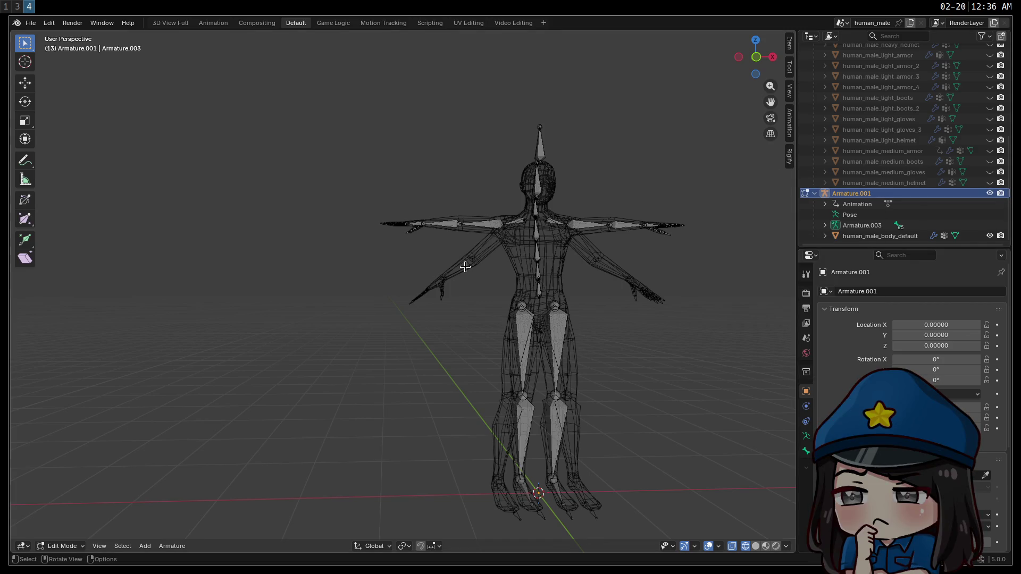
left_click(172, 547)
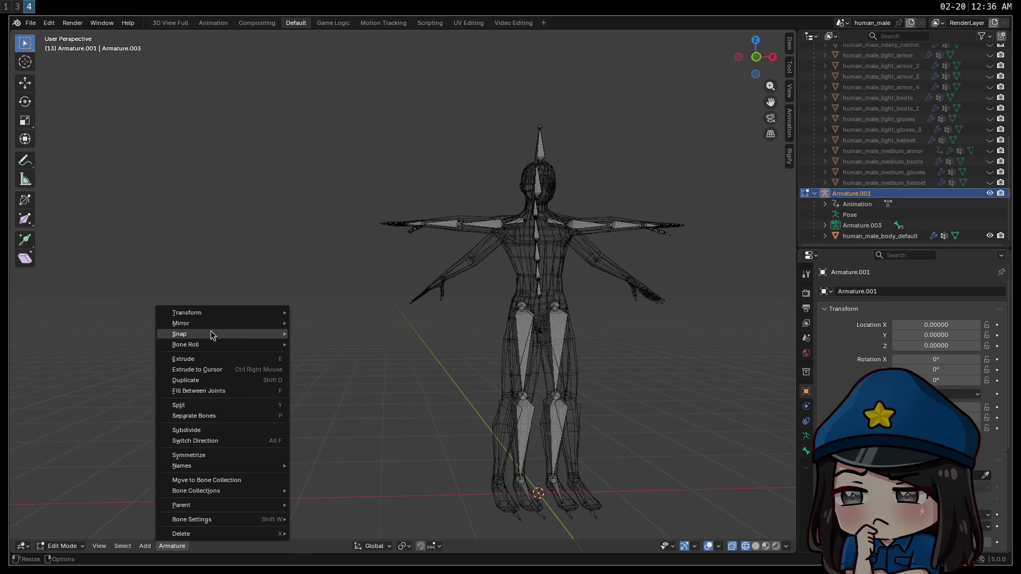
mouse_move(215, 317)
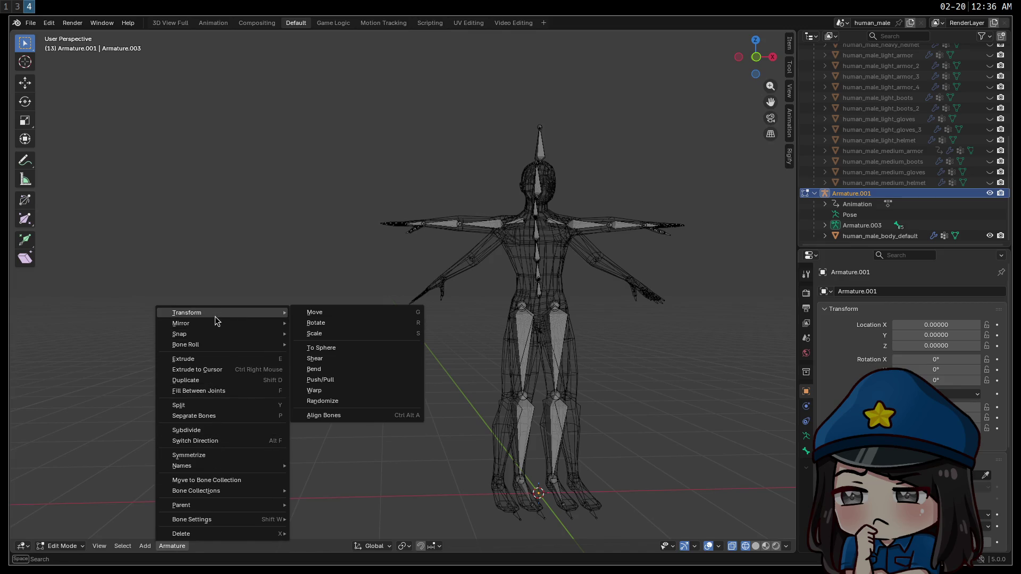
mouse_move(234, 518)
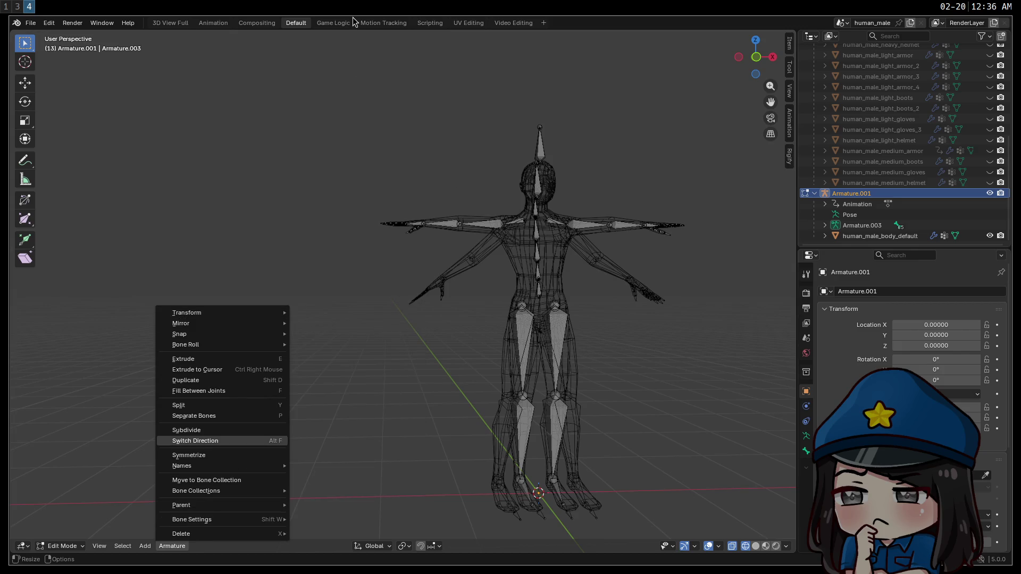
left_click(206, 22)
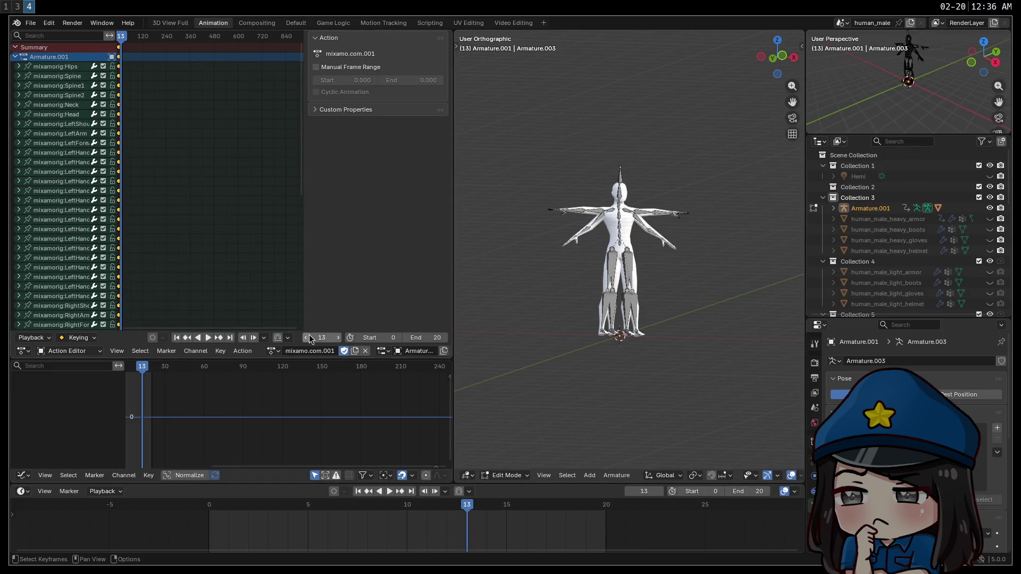
Assign the human_male_cast_dual_wield_melee_4 action to the armature and preview its playback.
left_click(274, 350)
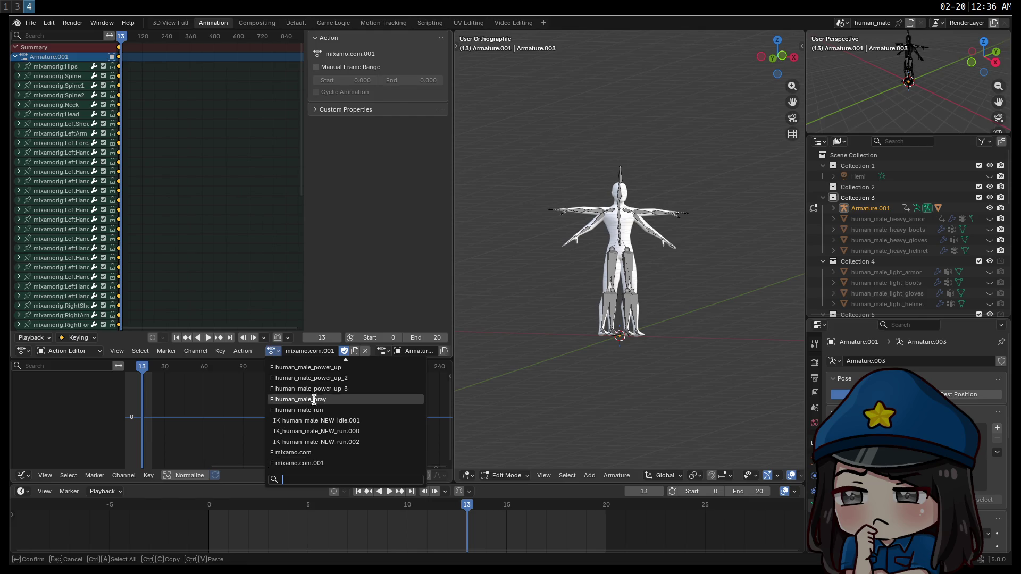
scroll(325, 410, "up", 3)
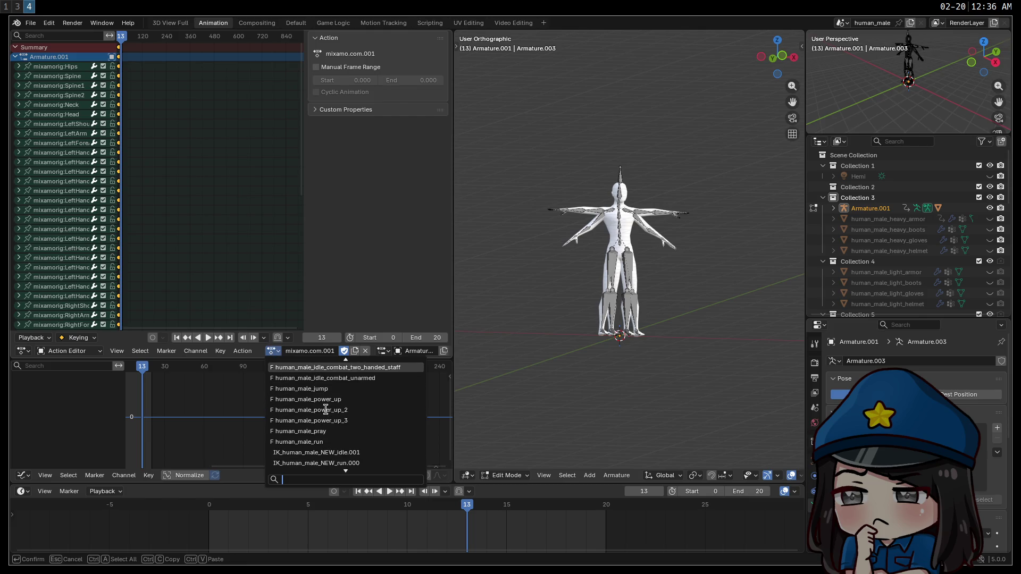
scroll(326, 411, "up", 10)
scroll(326, 411, "up", 6)
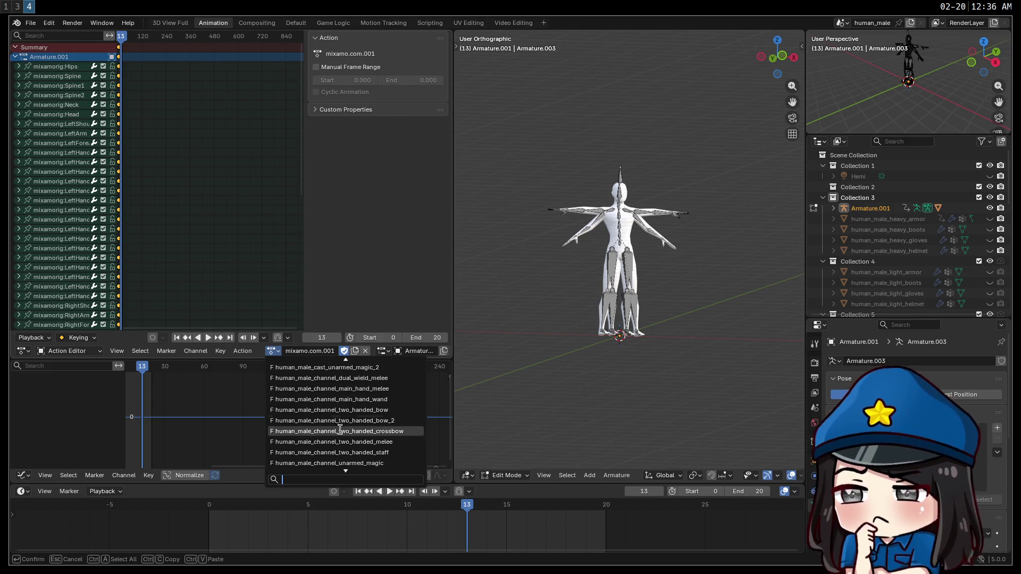
scroll(340, 430, "up", 15)
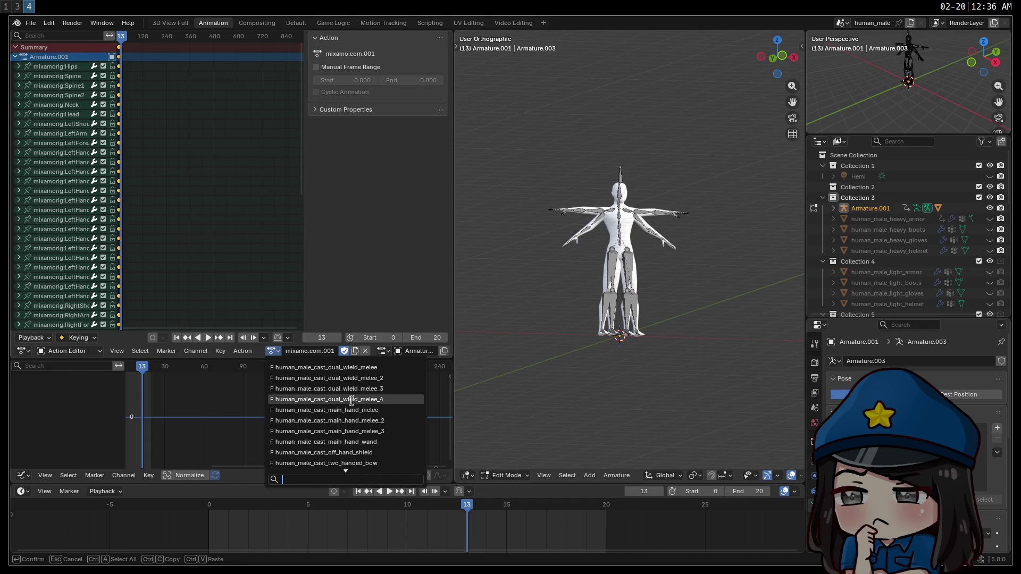
left_click(352, 400)
left_click(208, 337)
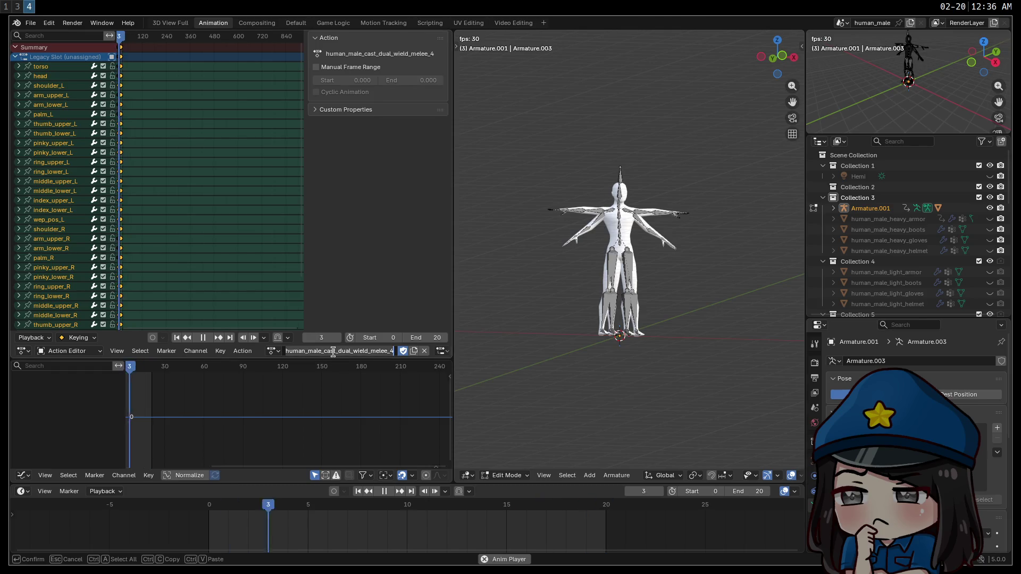
left_click(202, 337)
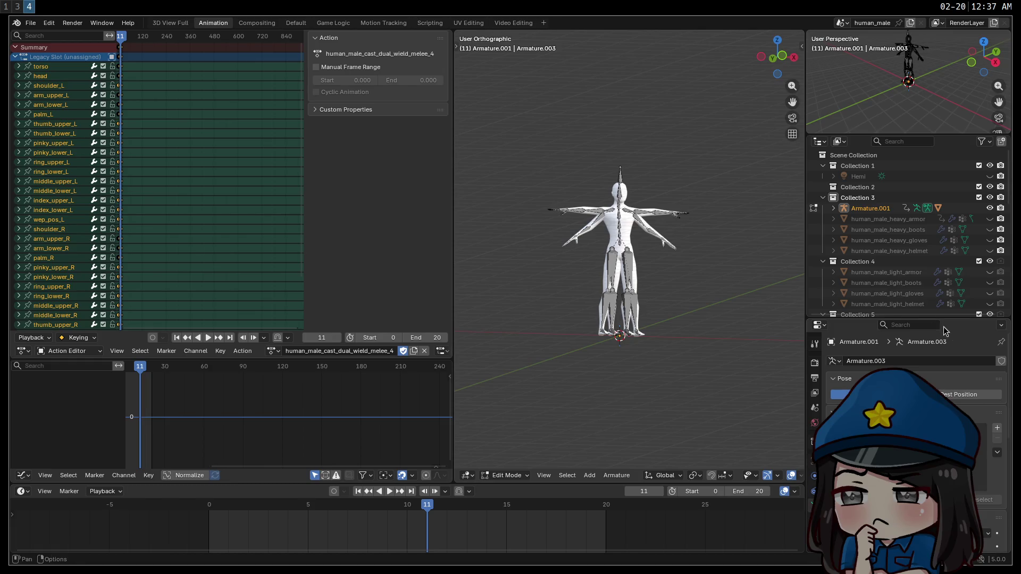
Create a new copy, human_male_cast_dual_wield_melee_4.001, and start renaming it.
scroll(892, 276, "down", 10)
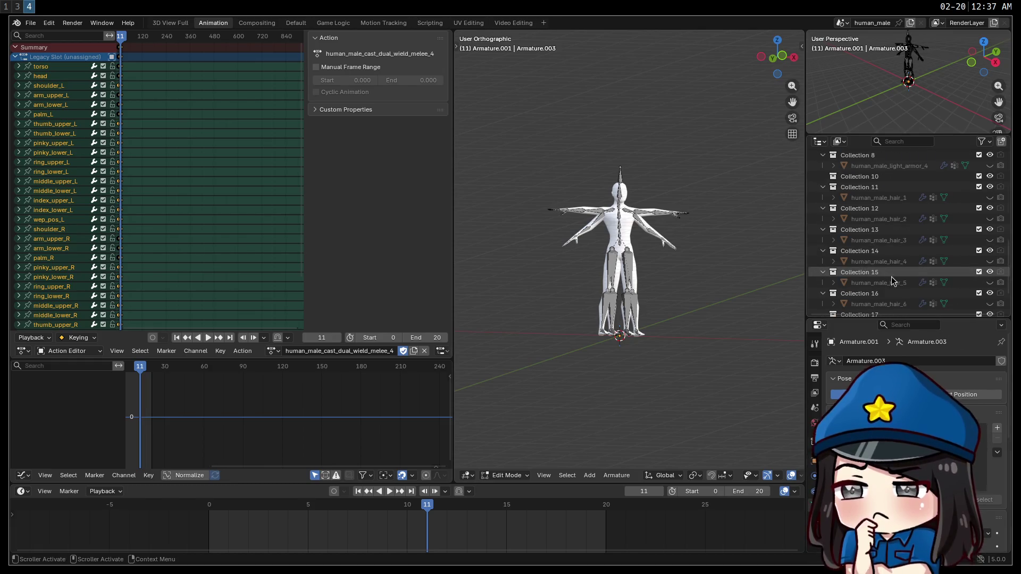
scroll(892, 276, "down", 3)
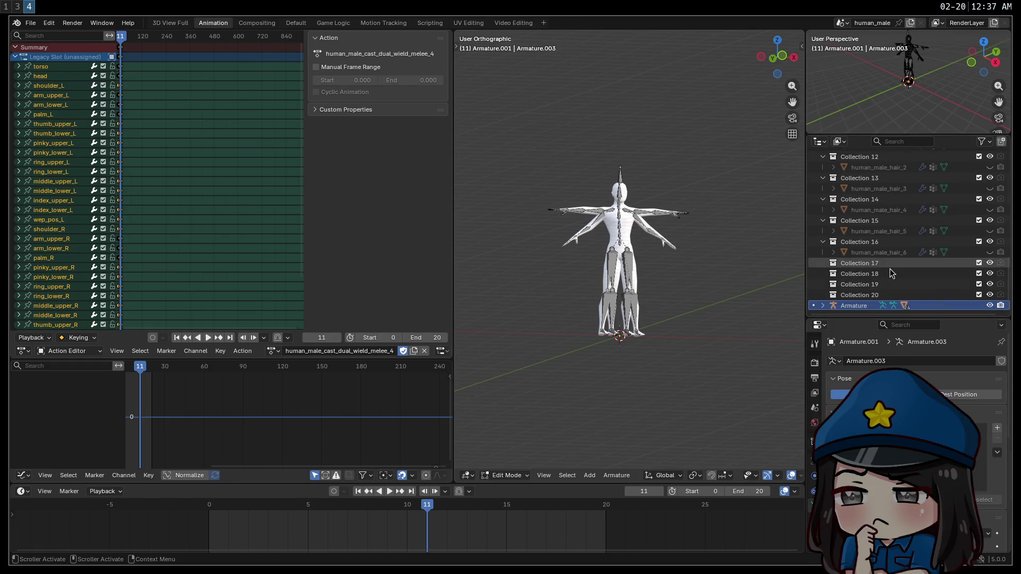
scroll(889, 269, "up", 13)
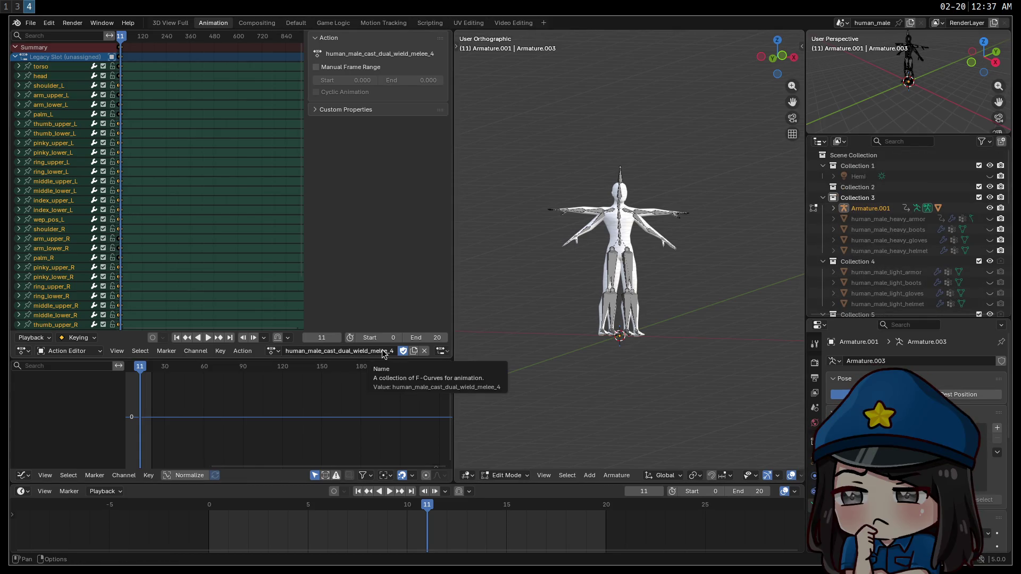
left_click(269, 351)
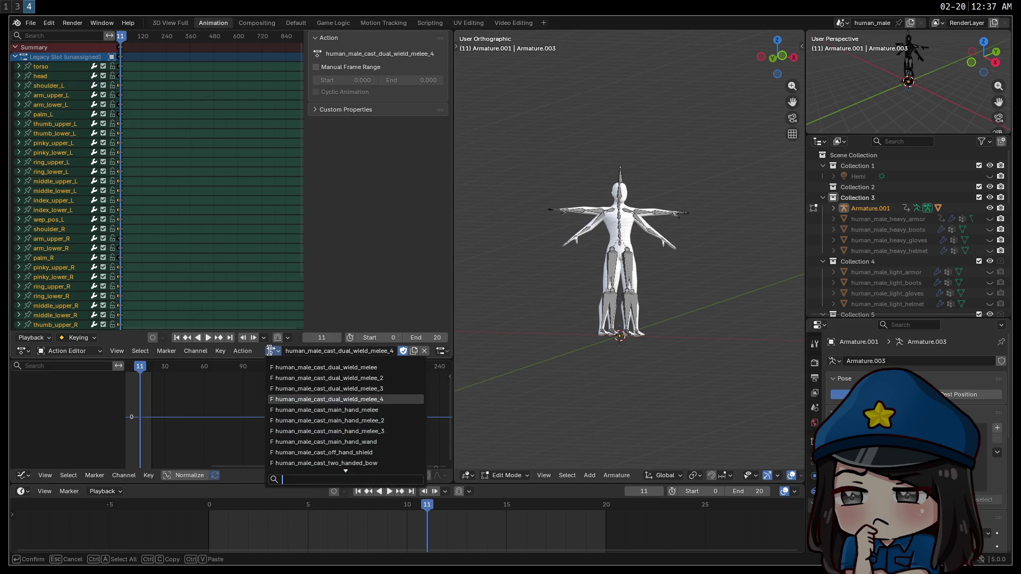
scroll(339, 414, "down", 10)
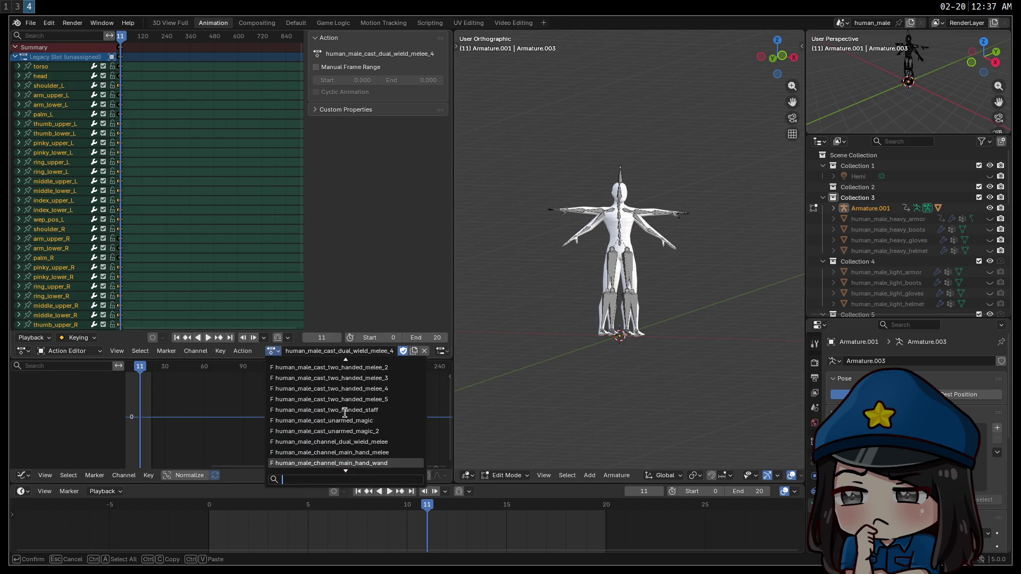
scroll(338, 414, "down", 9)
left_click(232, 411)
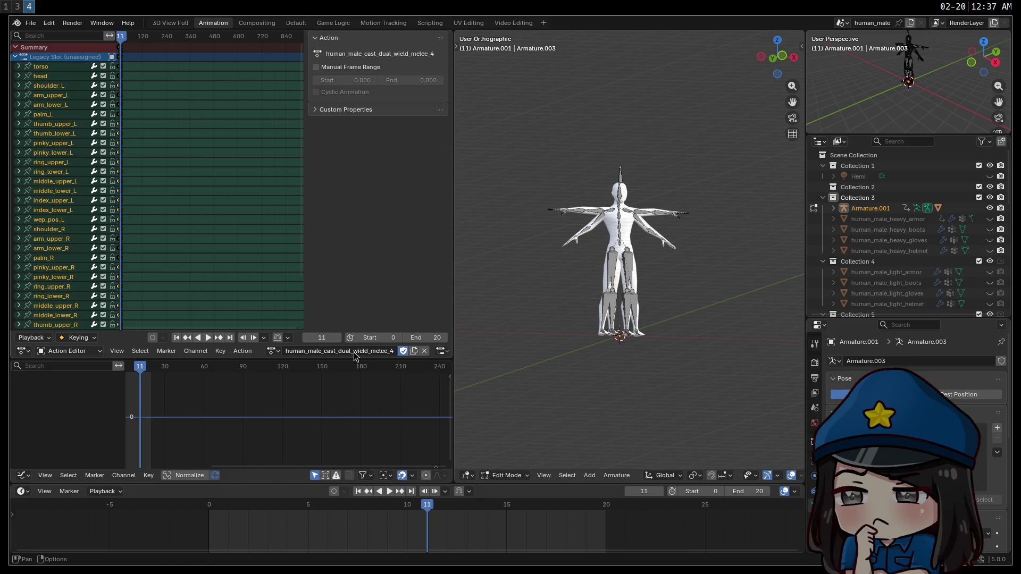
left_click(274, 351)
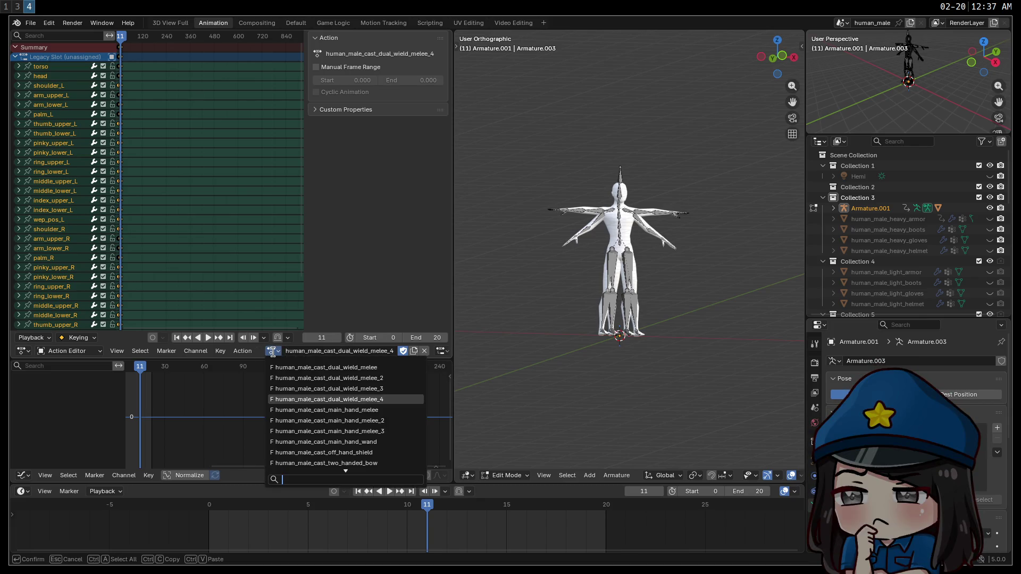
scroll(346, 420, "down", 10)
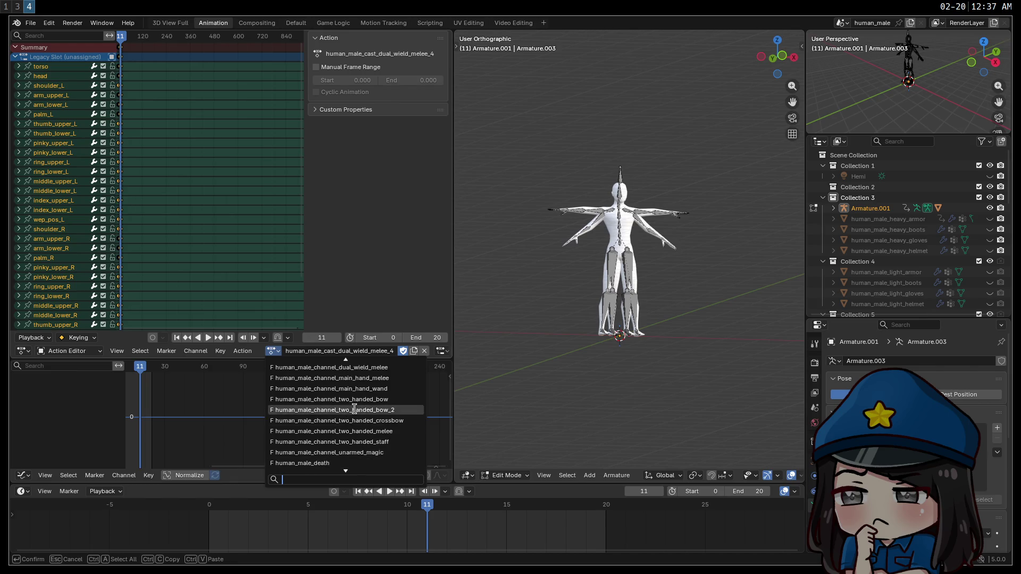
key("Escape")
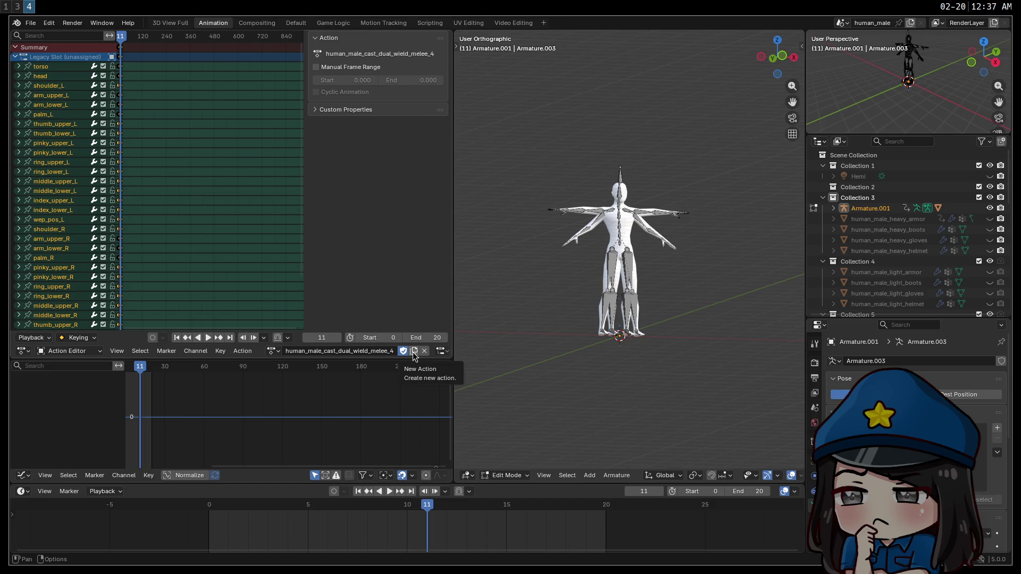
left_click(414, 351)
double_click(365, 351)
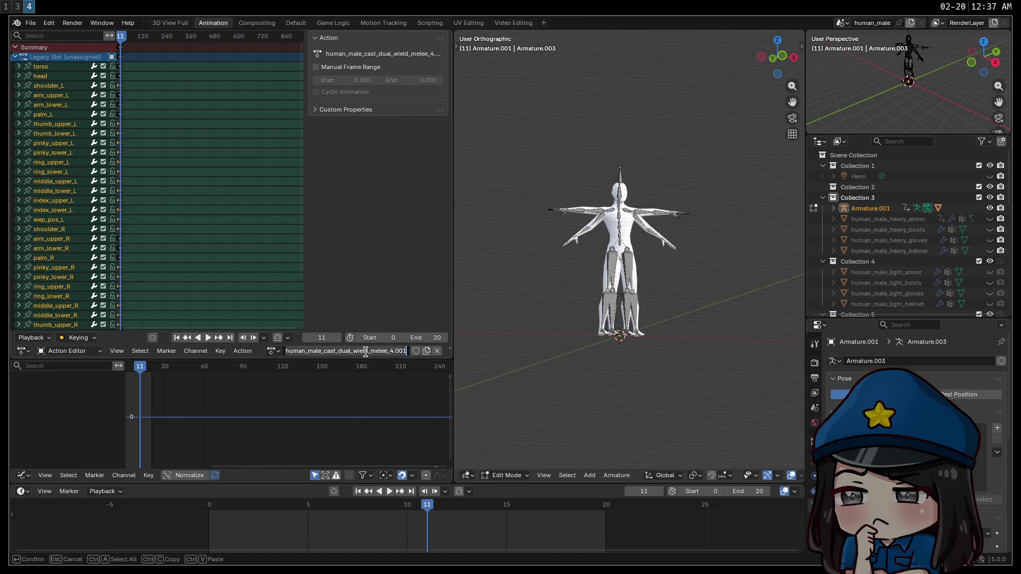
Rename the copied action to TPose, select all bones, and move the playhead to frame 0.
type("TPose")
key("Return")
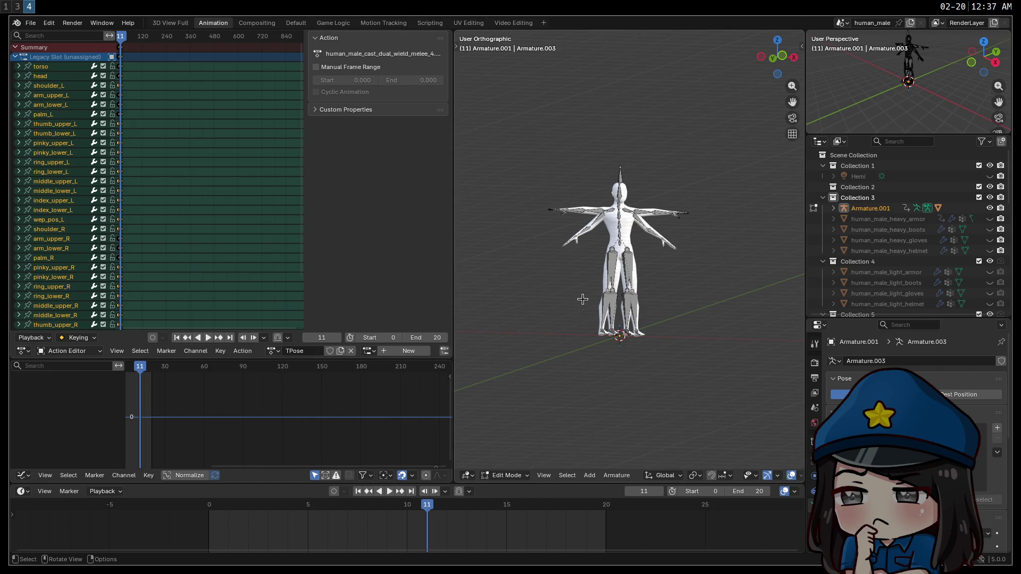
key("a")
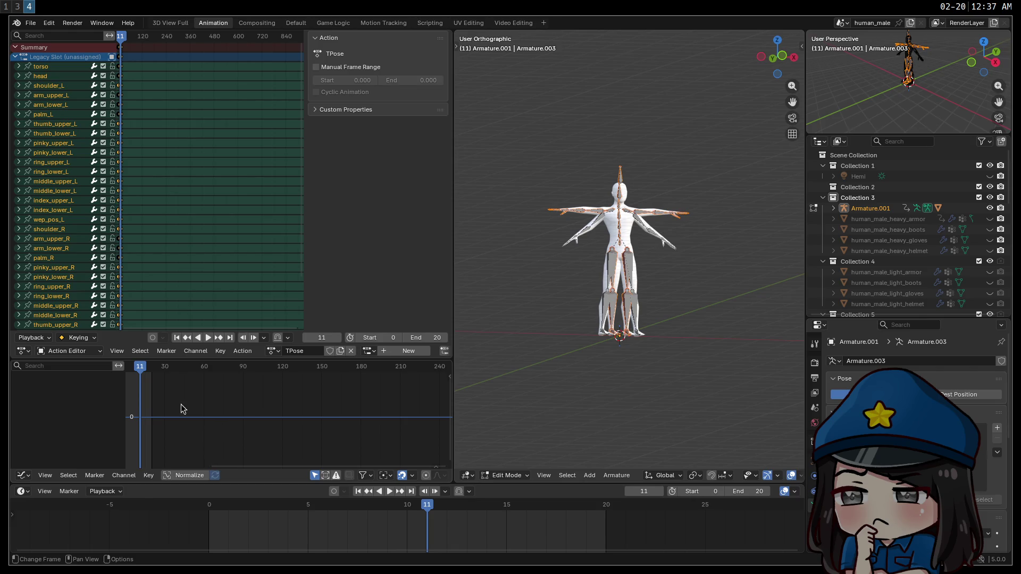
mouse_move(147, 375)
left_mouse_down()
mouse_move(117, 375)
mouse_move(446, 375)
mouse_move(125, 377)
left_mouse_up()
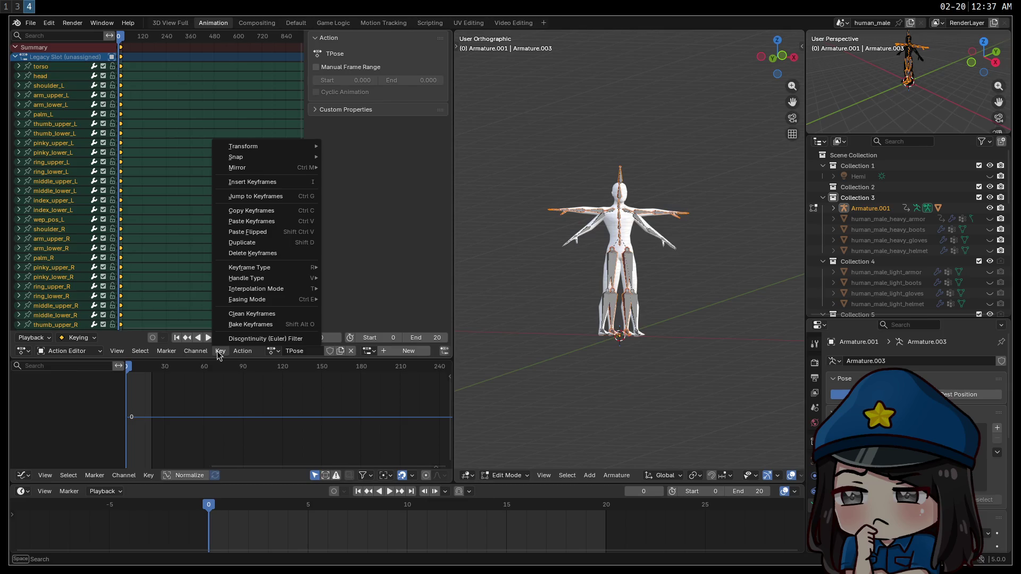
Set the Dope Sheet mode back to Action Editor showing the TPose action.
mouse_move(237, 353)
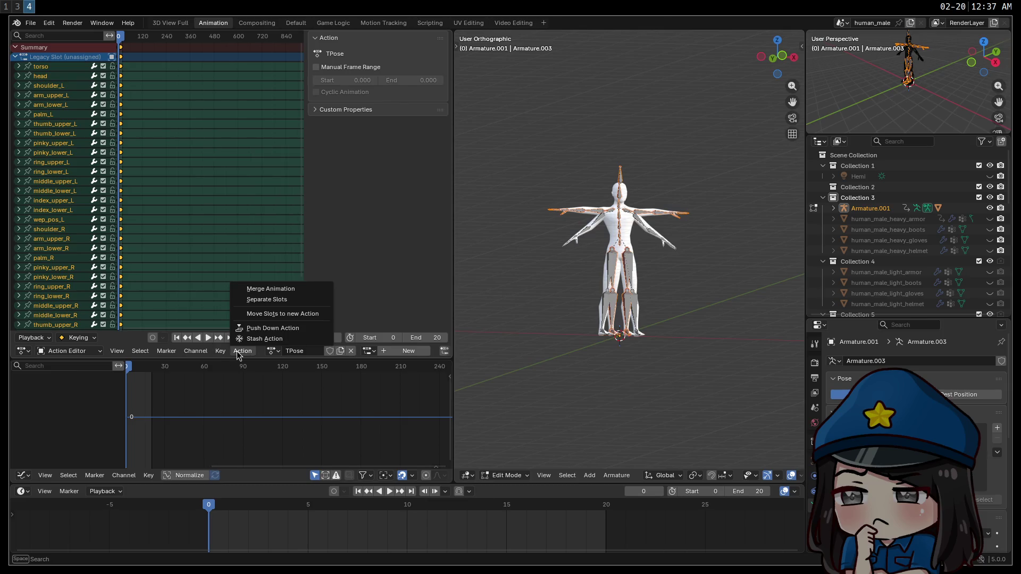
left_click(196, 352)
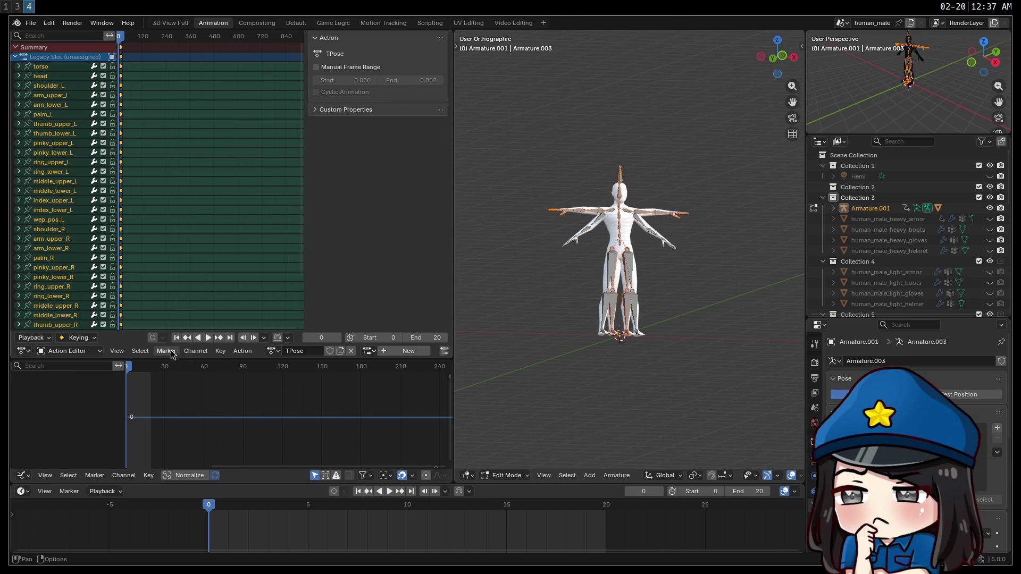
left_click(137, 353)
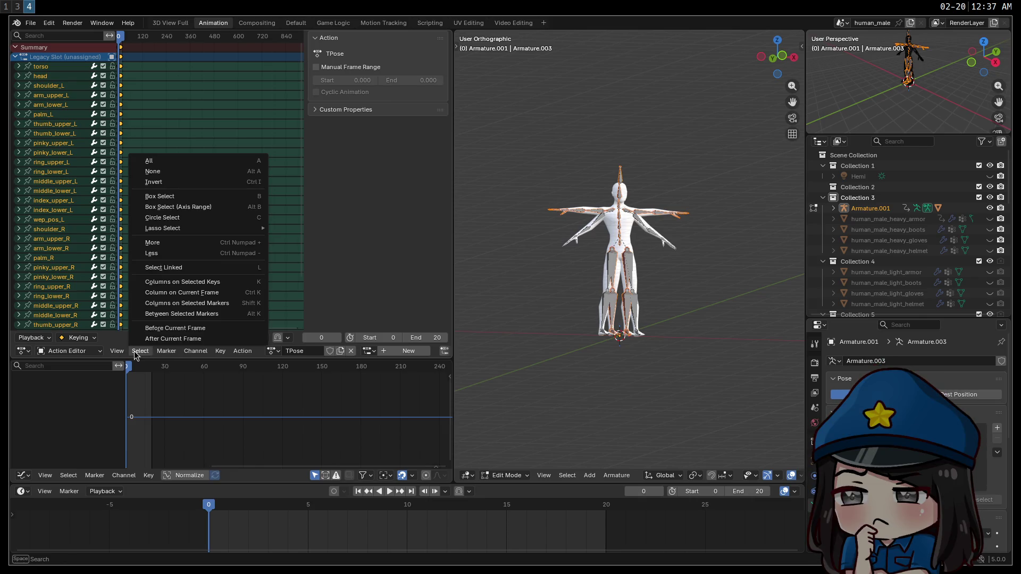
mouse_move(114, 352)
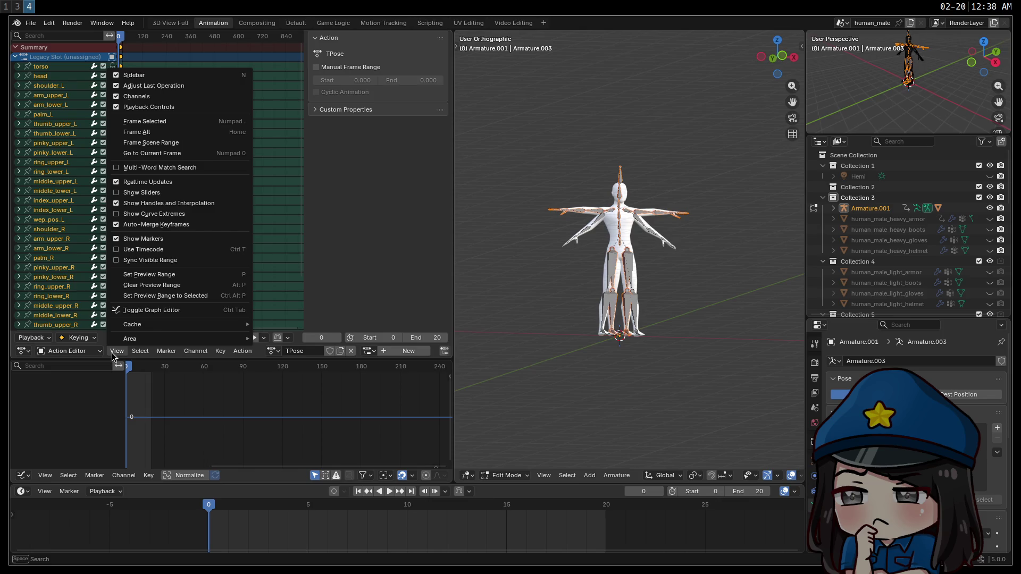
left_click(85, 353)
left_click(87, 282)
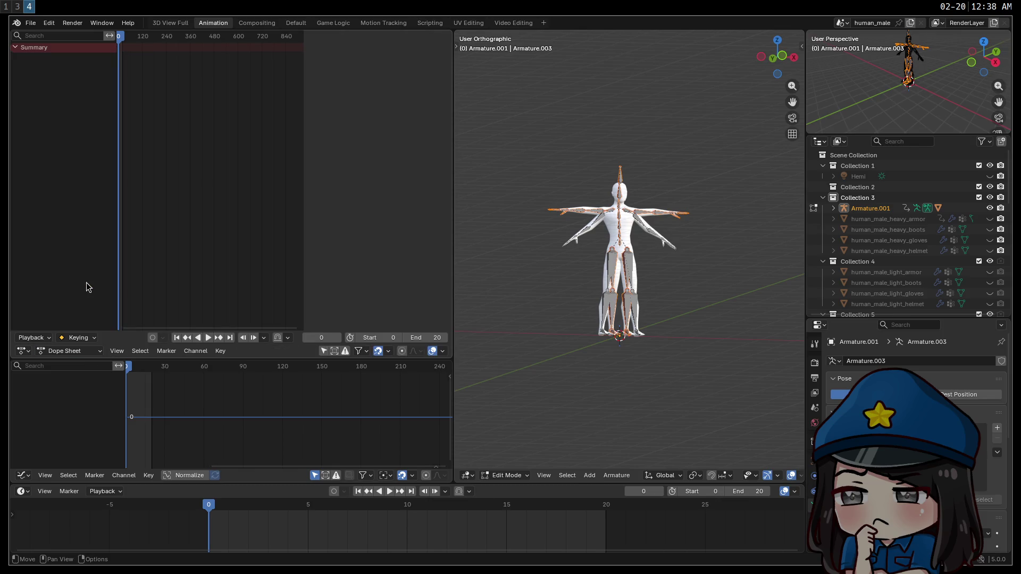
left_click(69, 352)
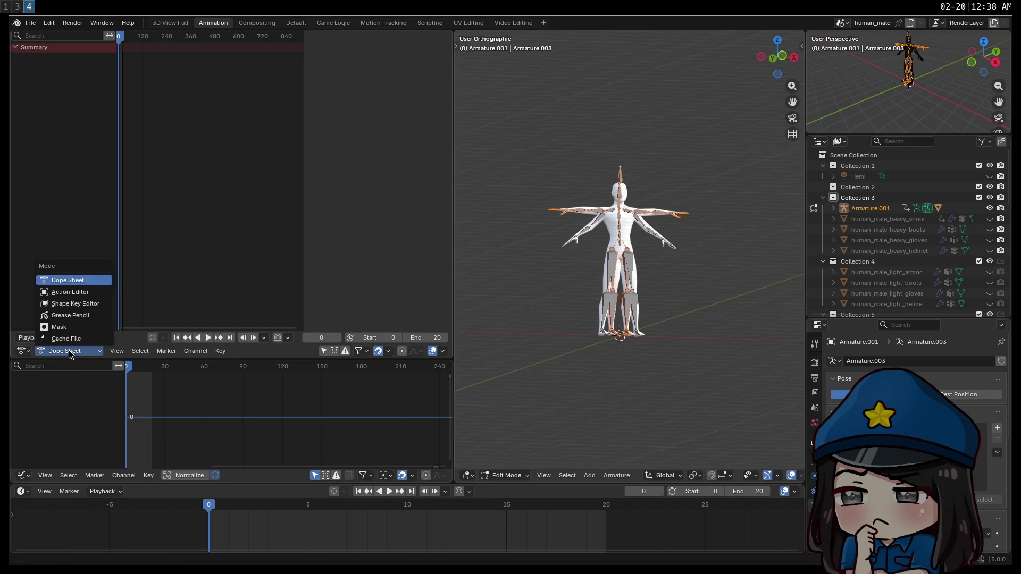
left_click(68, 293)
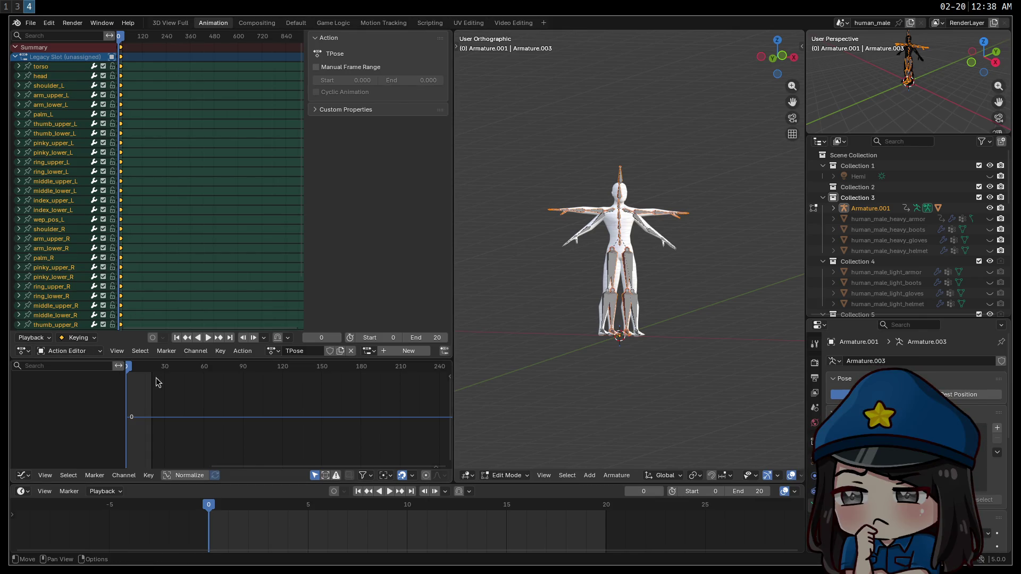
Insert keyframes for all TPose channels at frame 0.
right_click(132, 412)
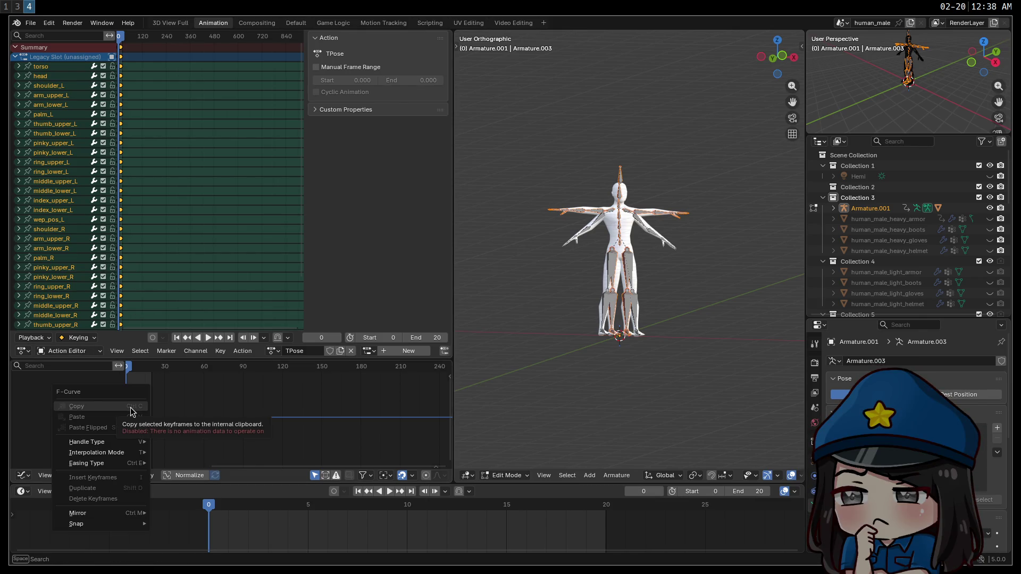
mouse_move(129, 463)
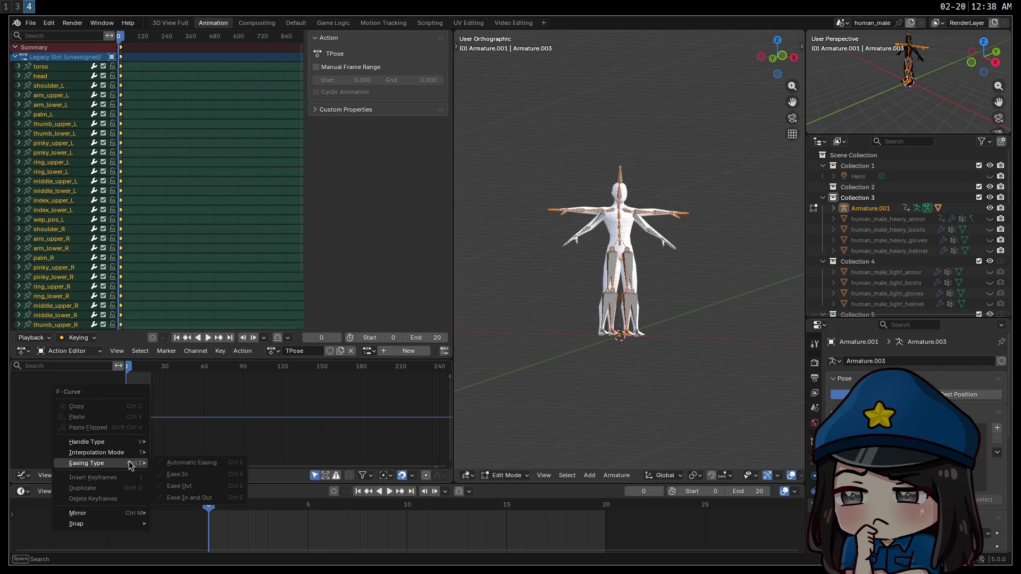
right_click(209, 524)
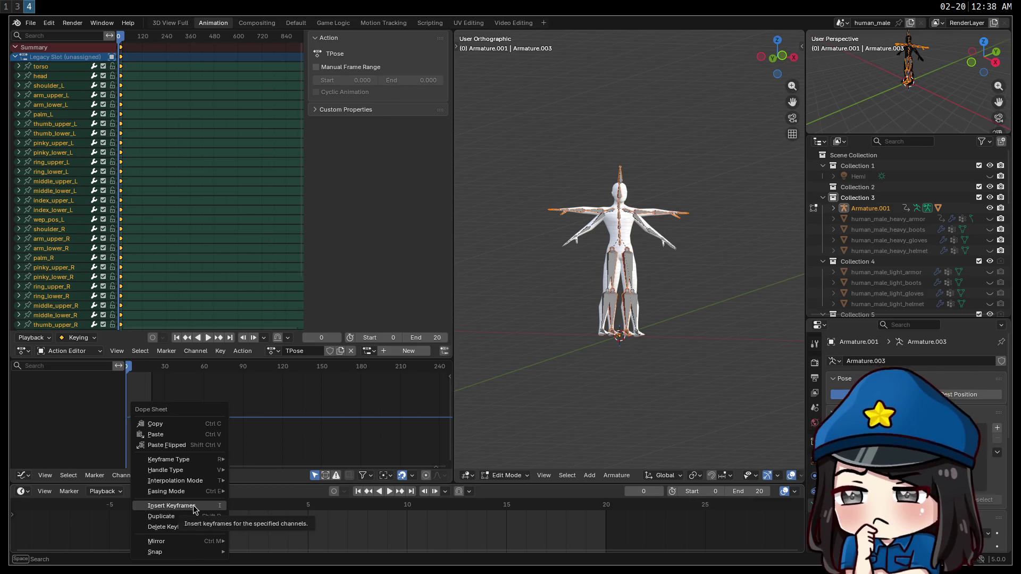
left_click(194, 506)
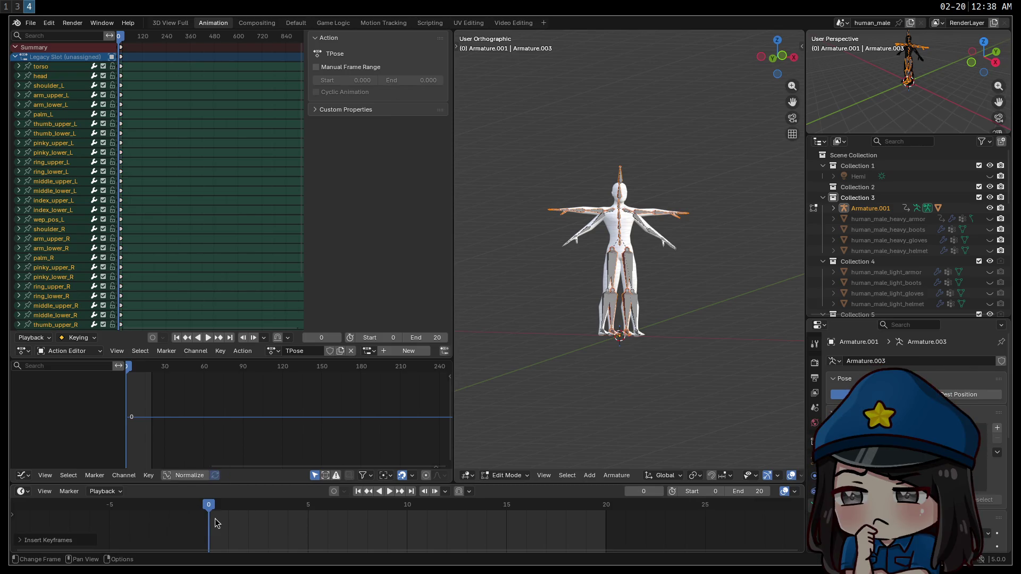
scroll(924, 240, "down", 7)
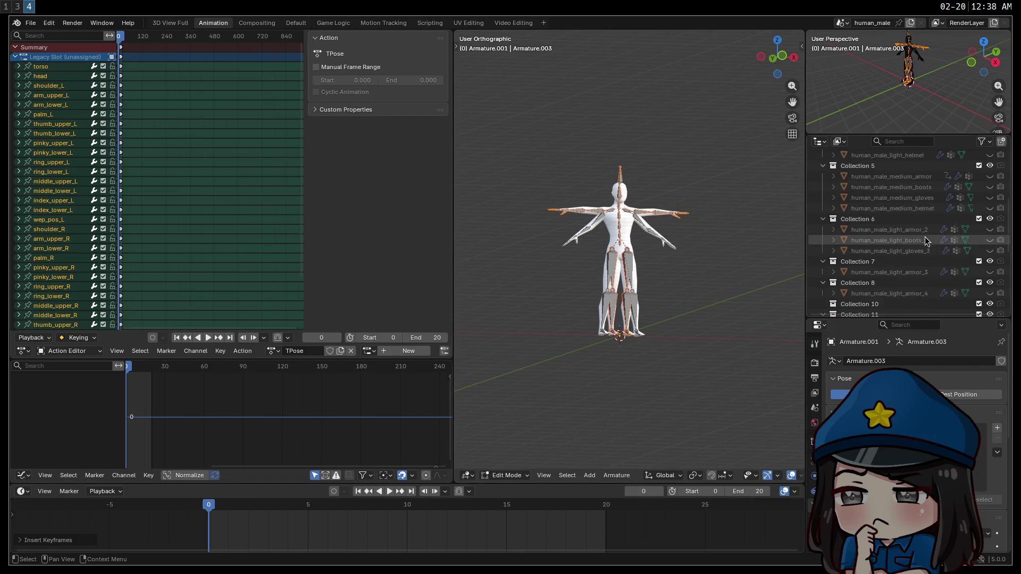
scroll(925, 237, "down", 5)
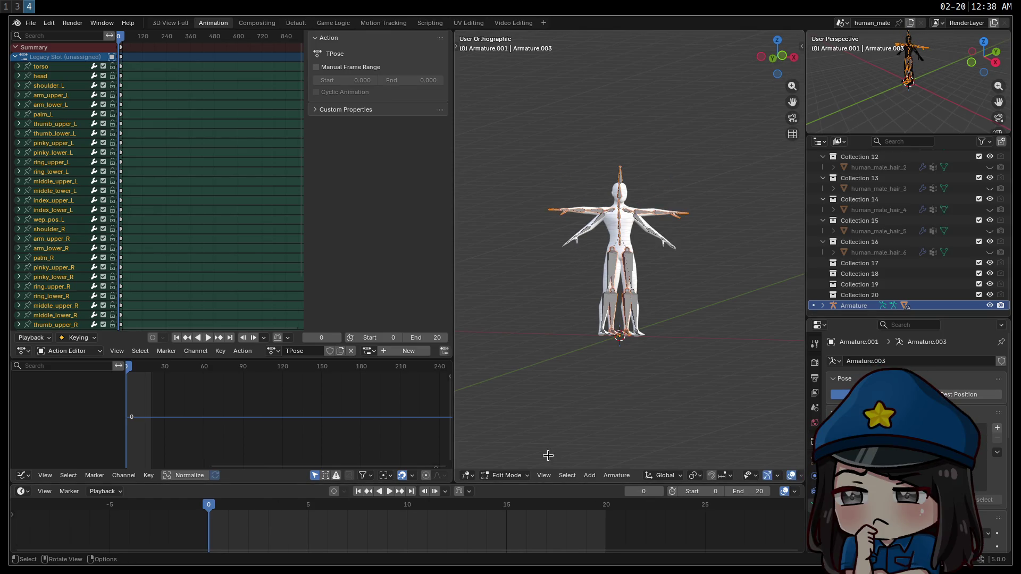
Switch the armature into Pose Mode and orbit around the rigged figure.
left_click(519, 479)
left_click(510, 463)
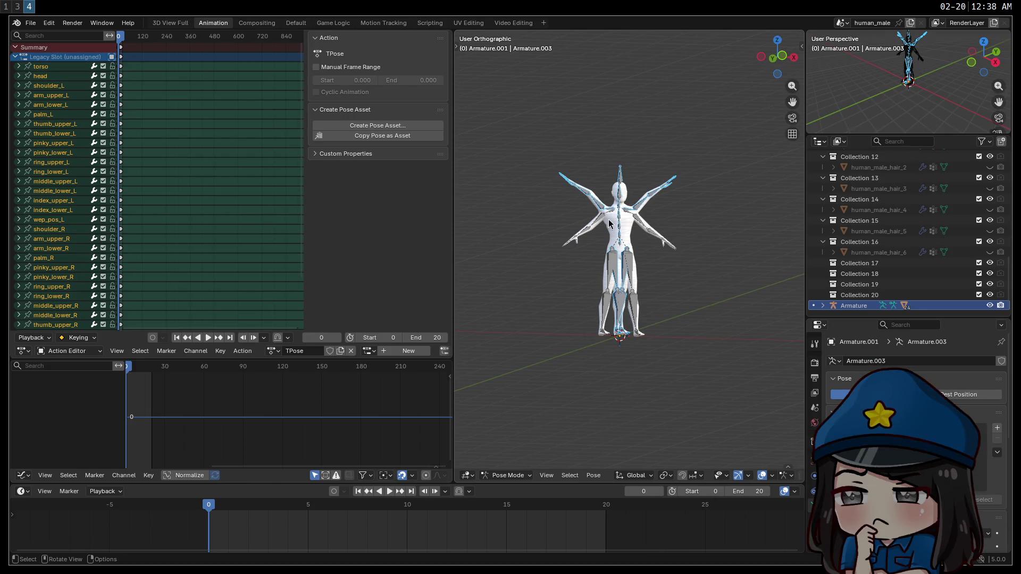
mouse_move(649, 264)
left_mouse_down()
mouse_move(566, 297)
mouse_move(619, 275)
mouse_move(649, 285)
mouse_move(594, 275)
left_mouse_up()
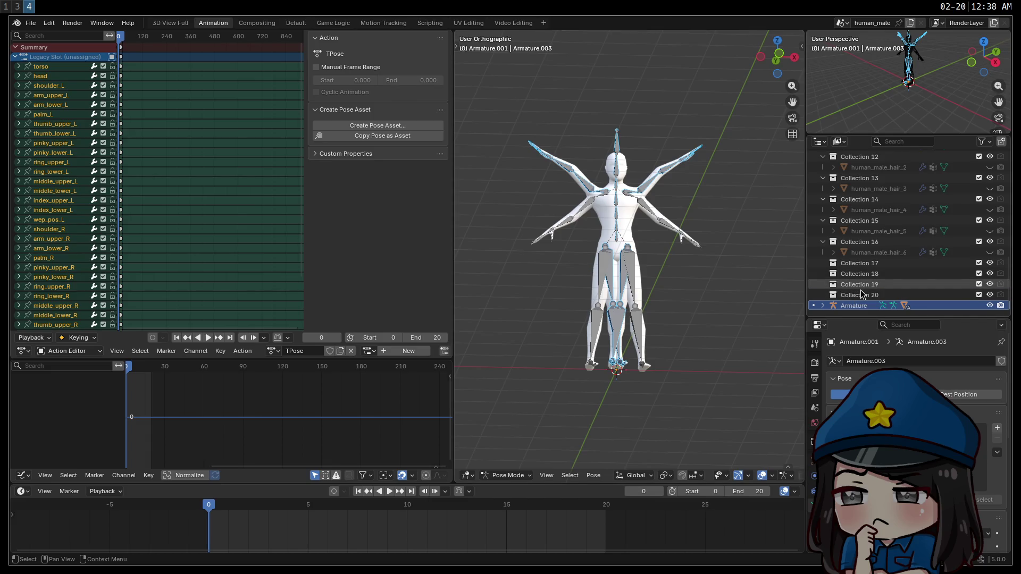
Delete the Armature, undo the deletion, and switch to the Default workspace.
left_click(862, 306)
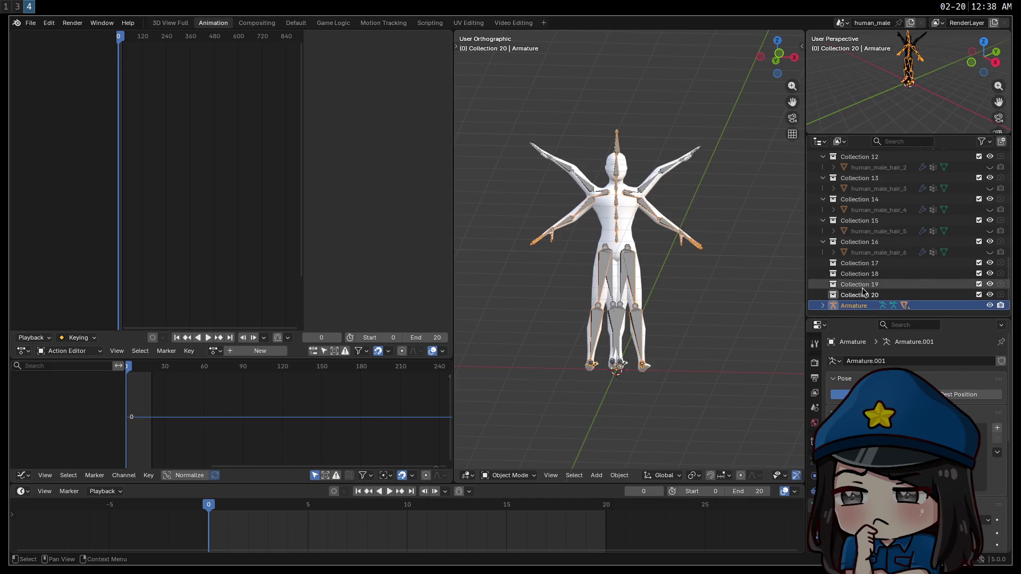
key("Delete")
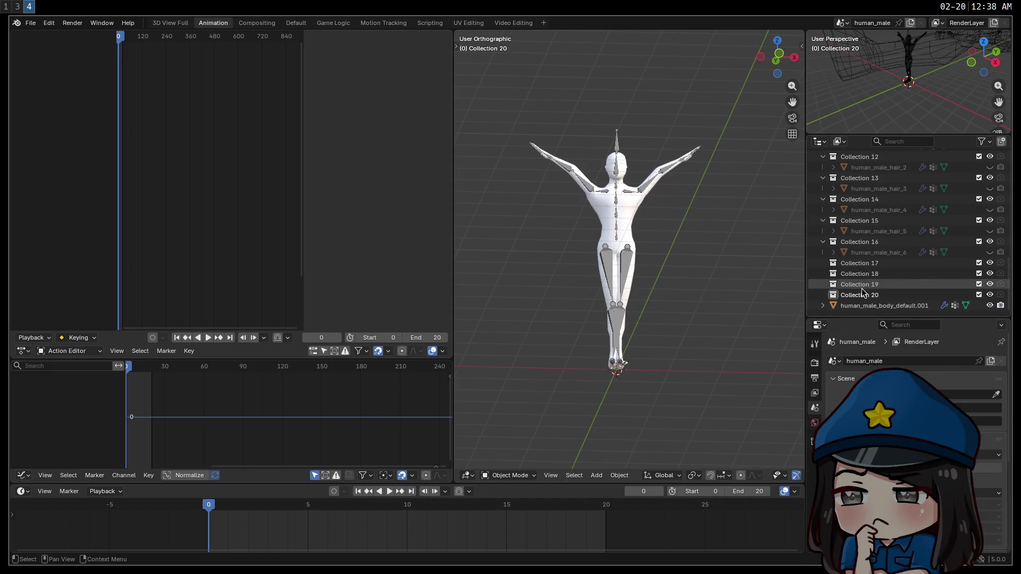
key("ctrl+z")
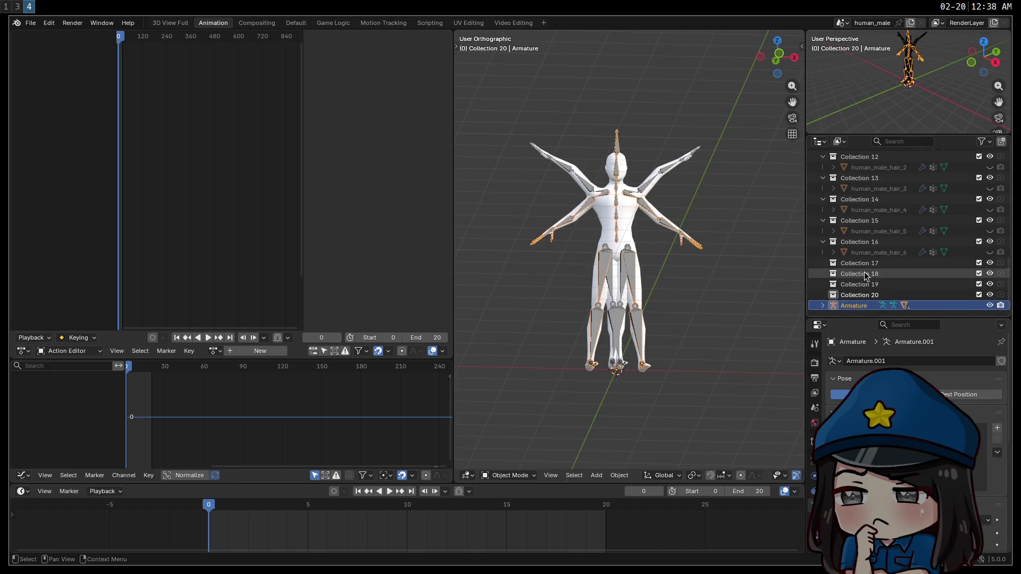
scroll(868, 265, "up", 5)
key("Tab")
key("Tab")
key("Tab")
key("Tab")
scroll(850, 257, "up", 3)
left_click(288, 23)
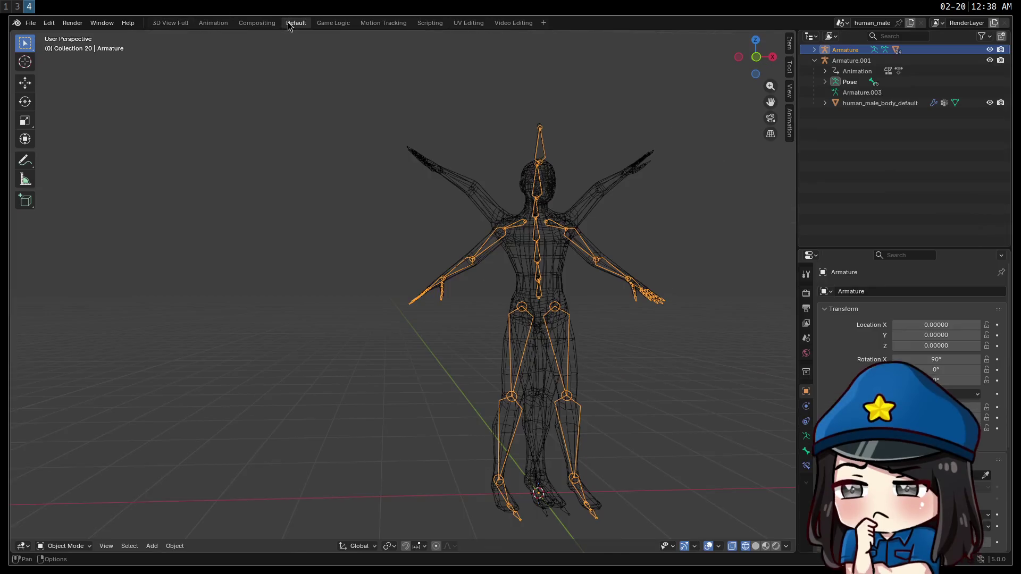
Select Armature.001 in the outliner and delete it.
left_click(872, 104)
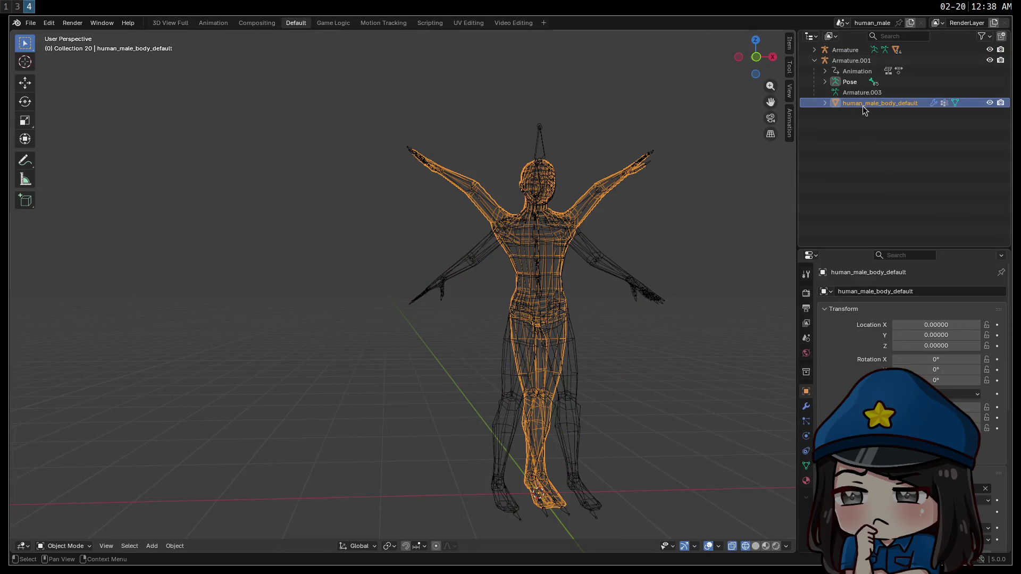
left_click(833, 63)
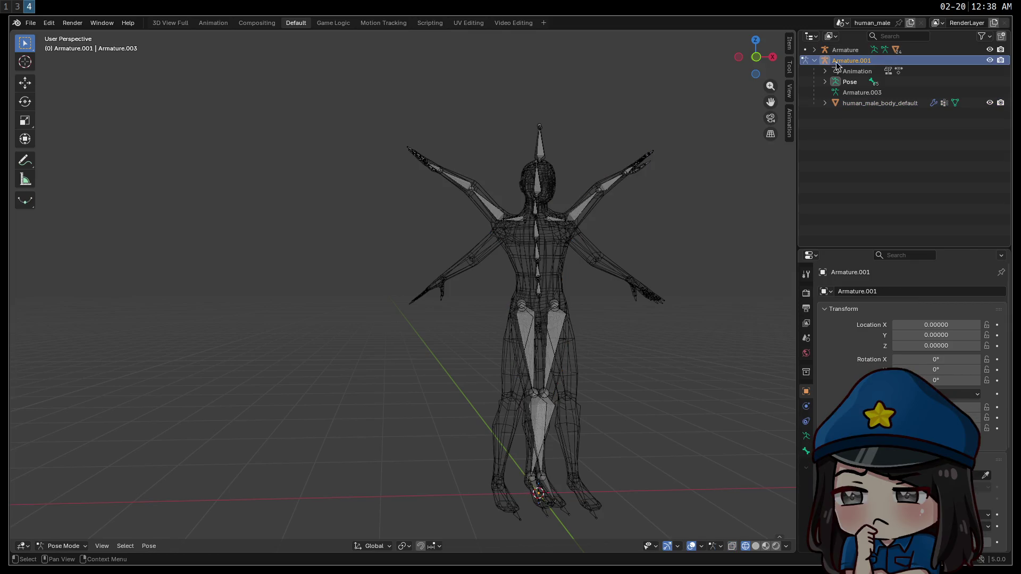
key("a")
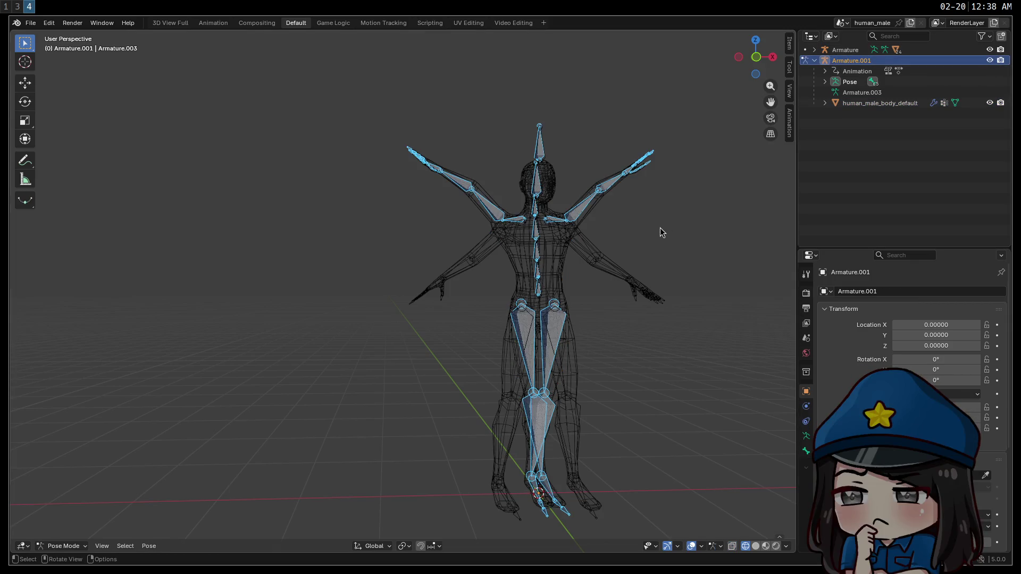
left_click(844, 63)
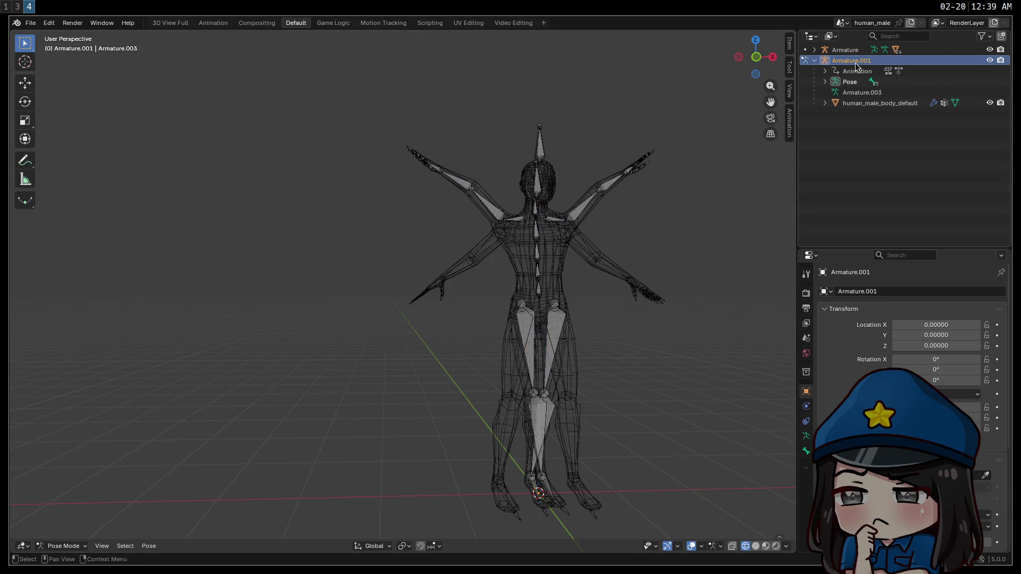
key("x")
Delete the human_male_body_default mesh as well.
left_click(853, 61)
mouse_move(626, 257)
left_mouse_down()
mouse_move(563, 274)
mouse_move(566, 327)
mouse_move(581, 247)
mouse_move(570, 244)
mouse_move(613, 182)
mouse_move(588, 202)
left_mouse_up()
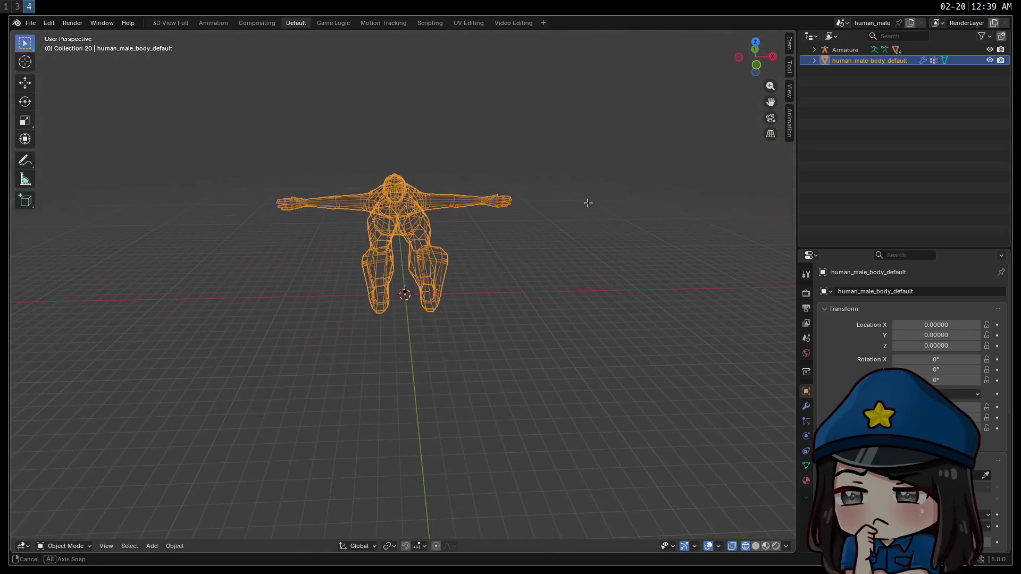
left_click(868, 164)
left_click(843, 62)
key("x")
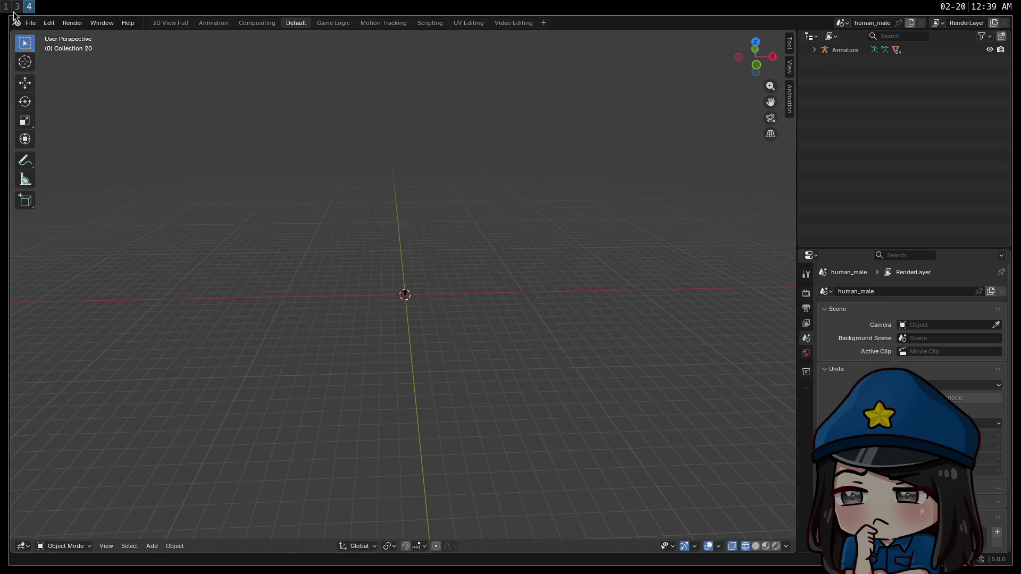
left_click(31, 28)
Import human_male.fbx with the legacy FBX importer.
mouse_move(70, 177)
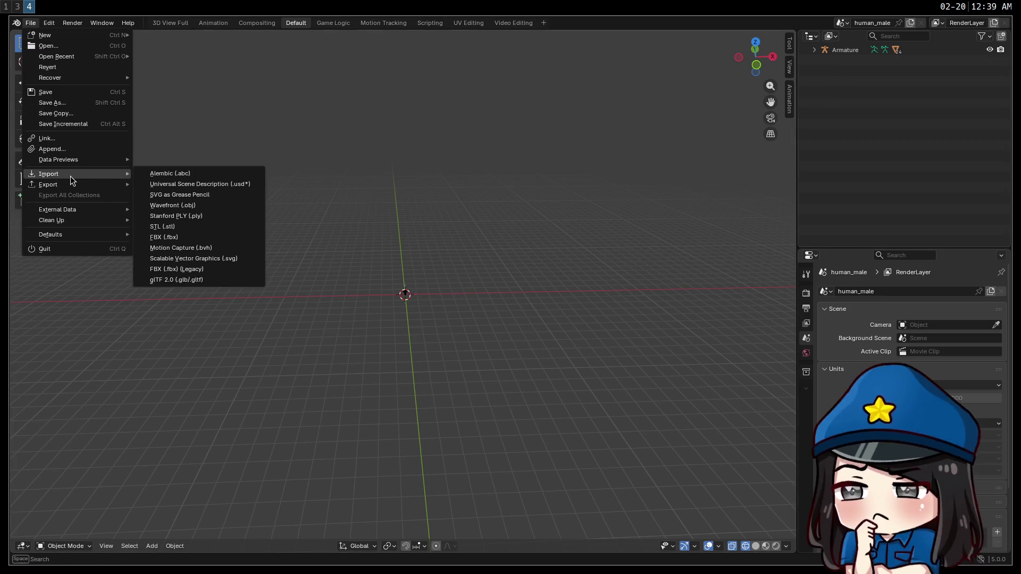
left_click(191, 269)
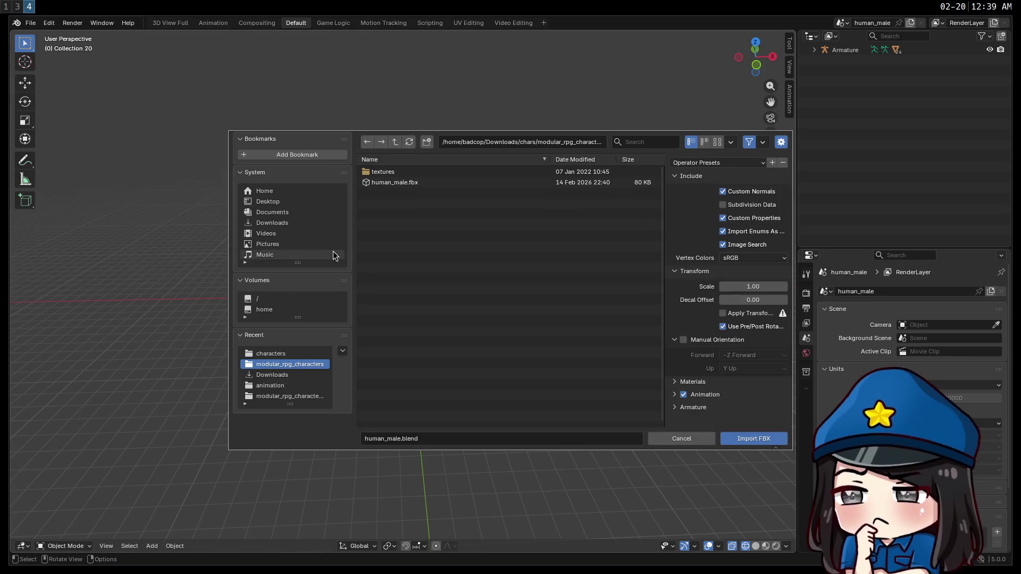
double_click(418, 183)
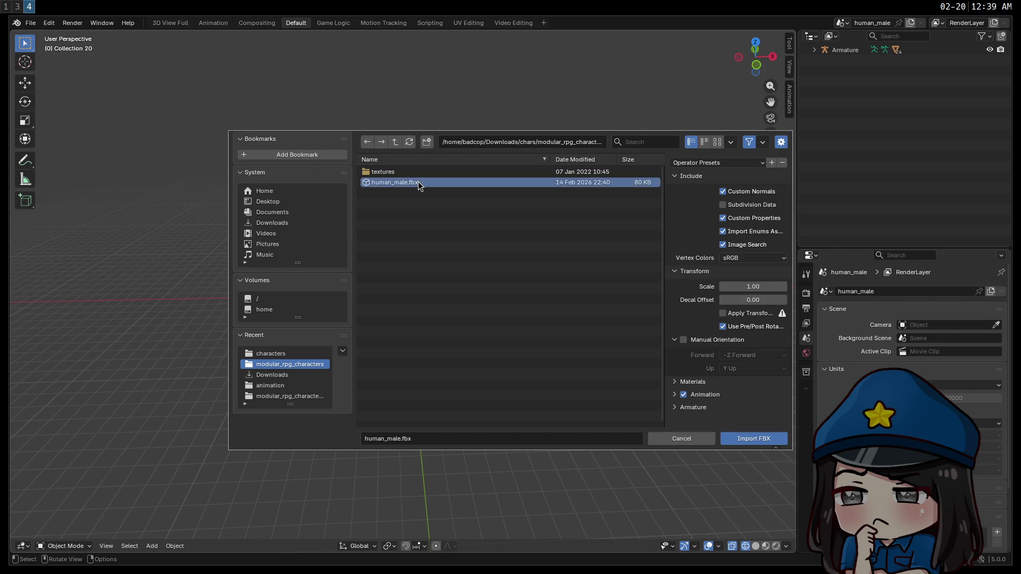
scroll(404, 293, "up", 2)
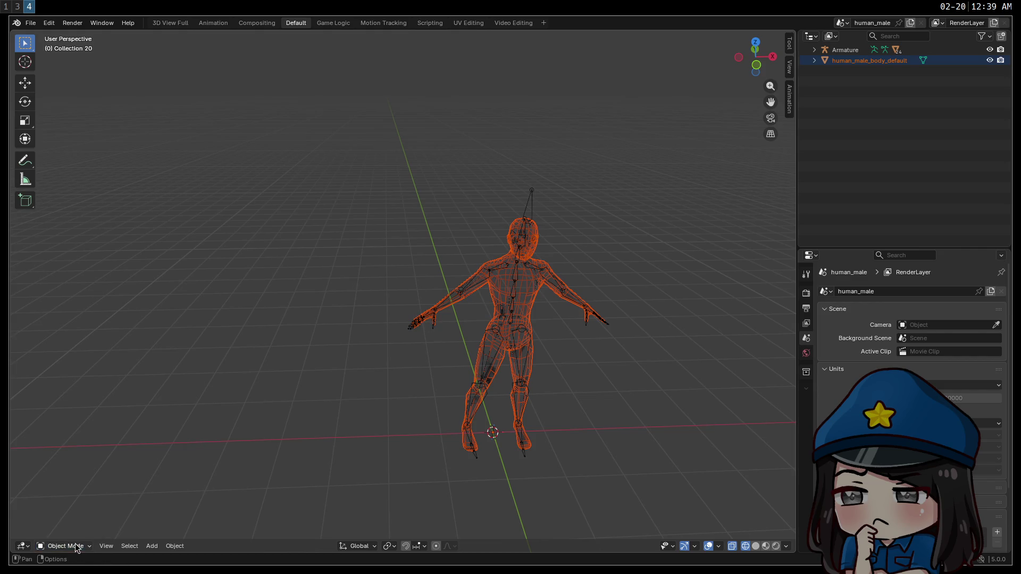
Select the imported human_male_body_default mesh and delete it.
left_click(906, 109)
left_click(863, 60)
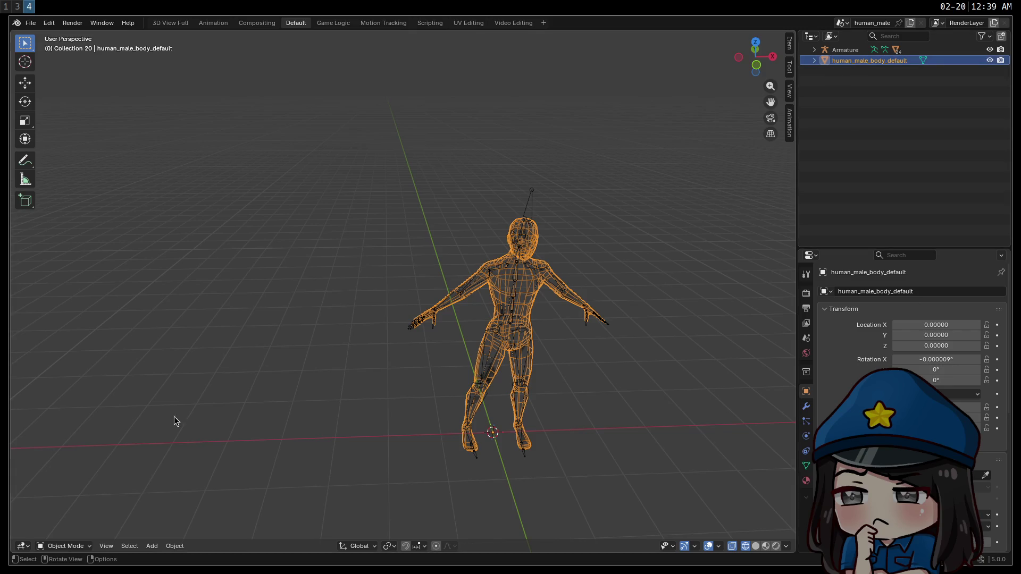
left_click(75, 549)
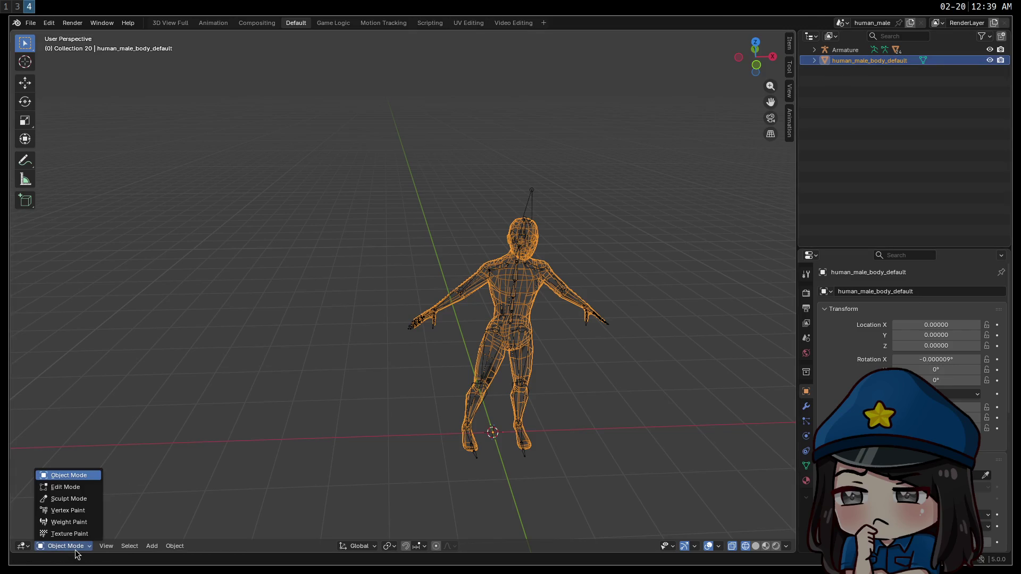
left_click(814, 61)
left_click(815, 61)
left_click(833, 58, "ctrl")
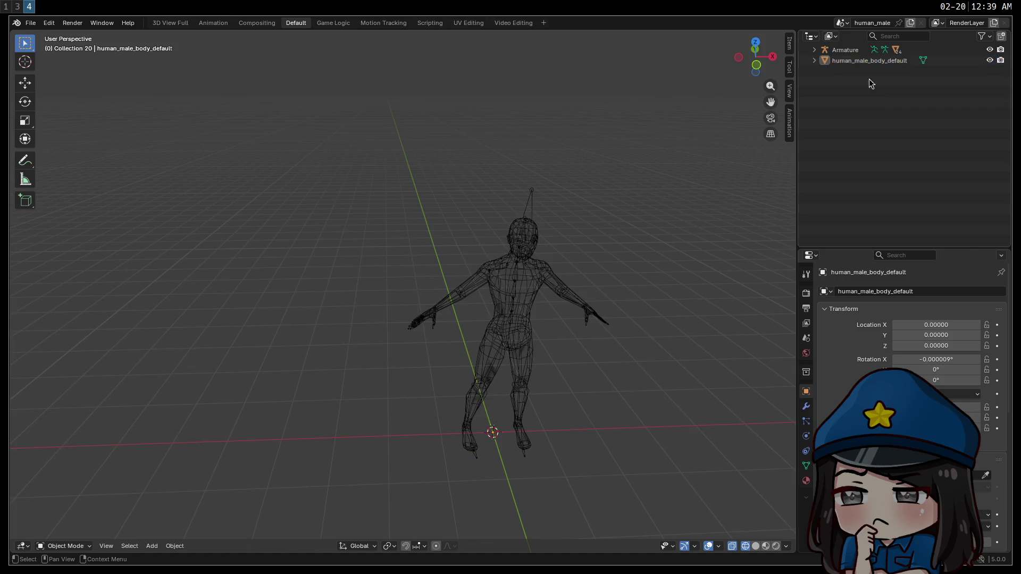
left_click(832, 58)
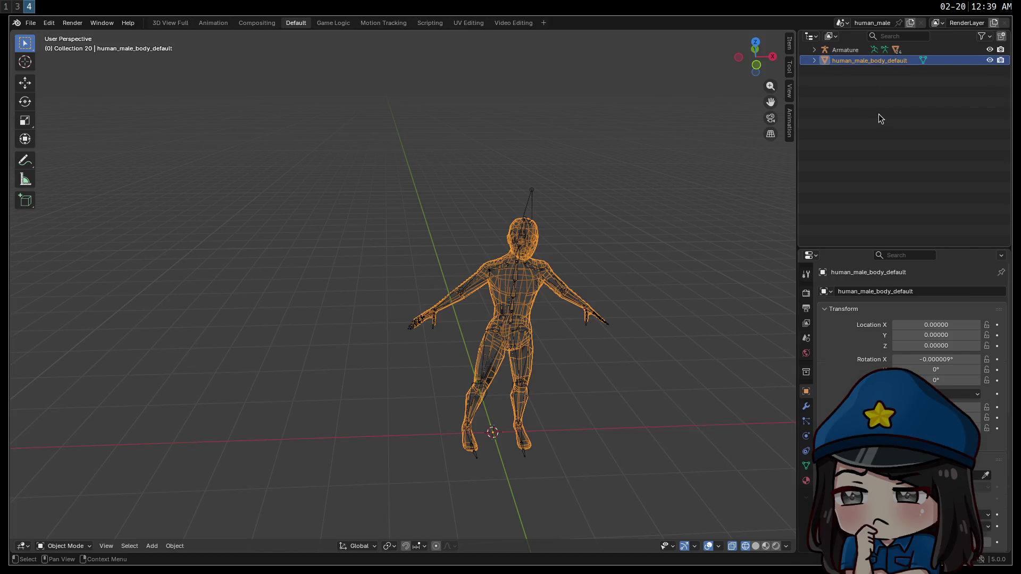
key("Delete")
left_click(30, 22)
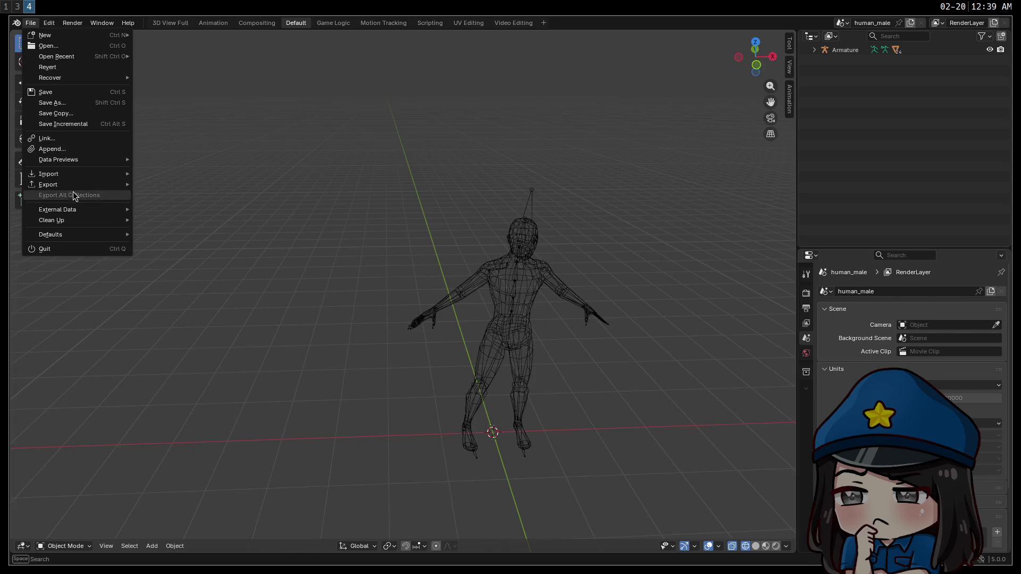
mouse_move(79, 175)
left_click(232, 280)
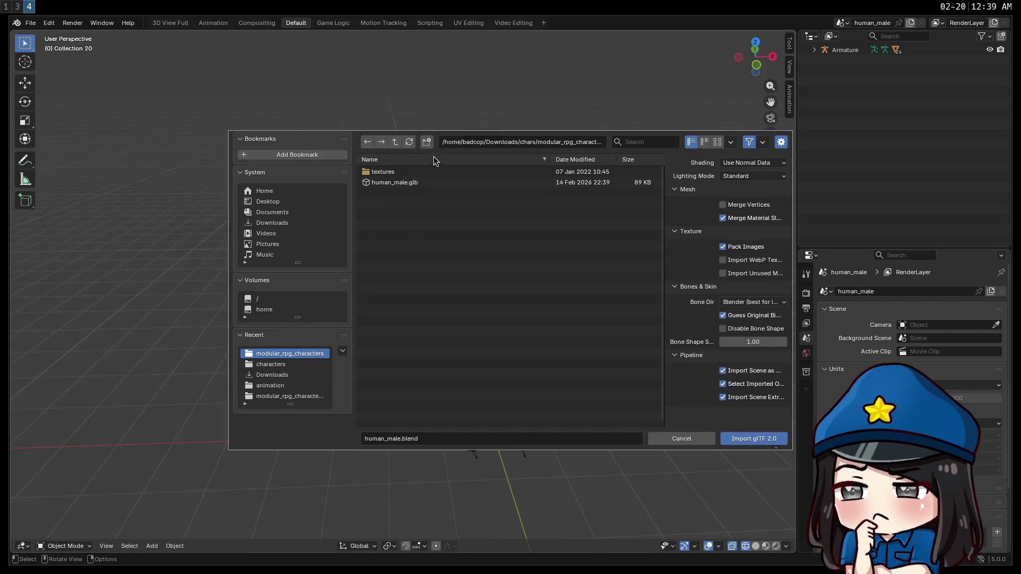
left_click(396, 143)
left_click(398, 143)
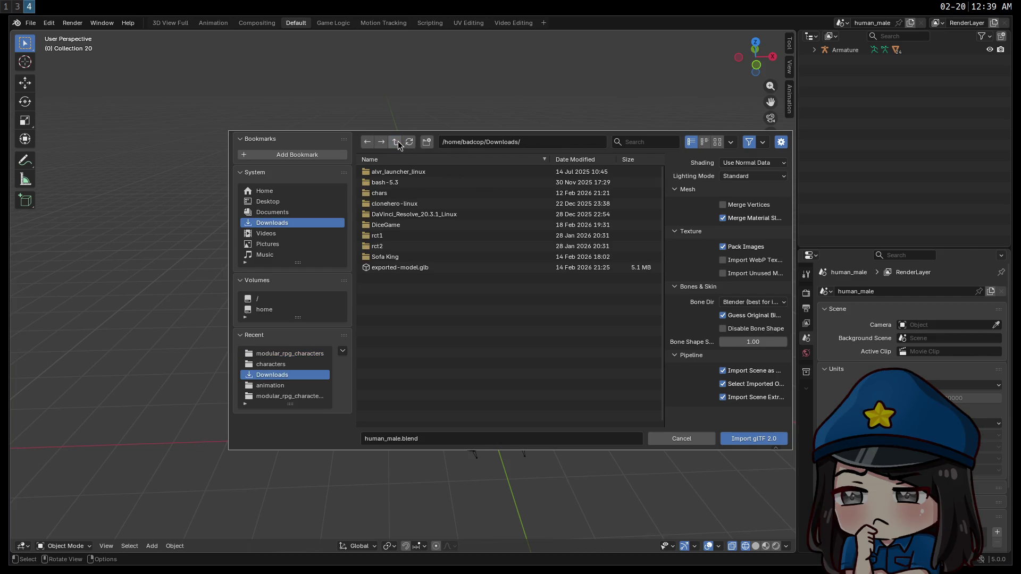
double_click(395, 265)
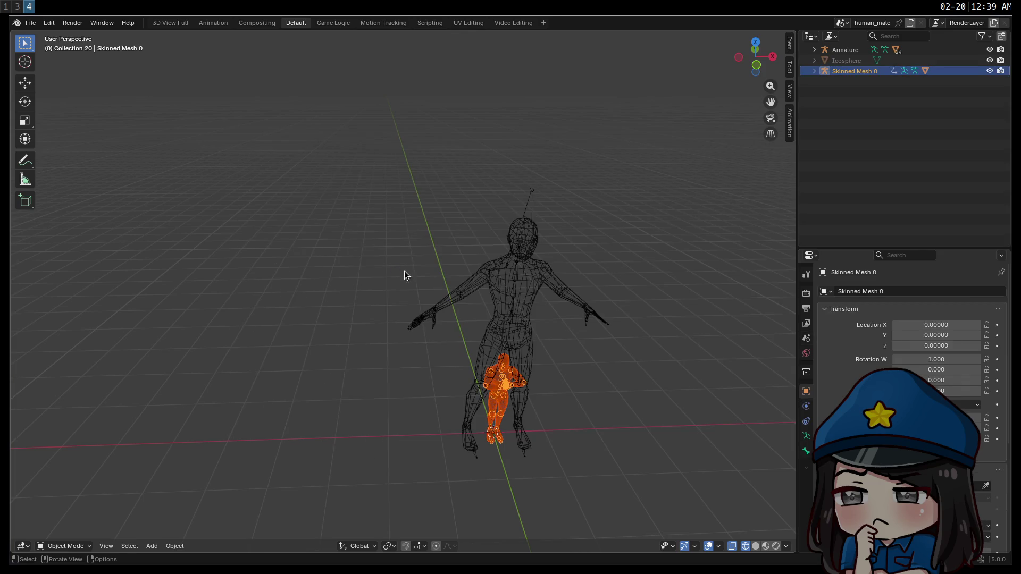
mouse_move(433, 317)
left_mouse_down()
mouse_move(428, 292)
mouse_move(364, 201)
mouse_move(374, 237)
left_mouse_up()
key("ctrl+z")
left_click_drag(238, 198, 276, 244)
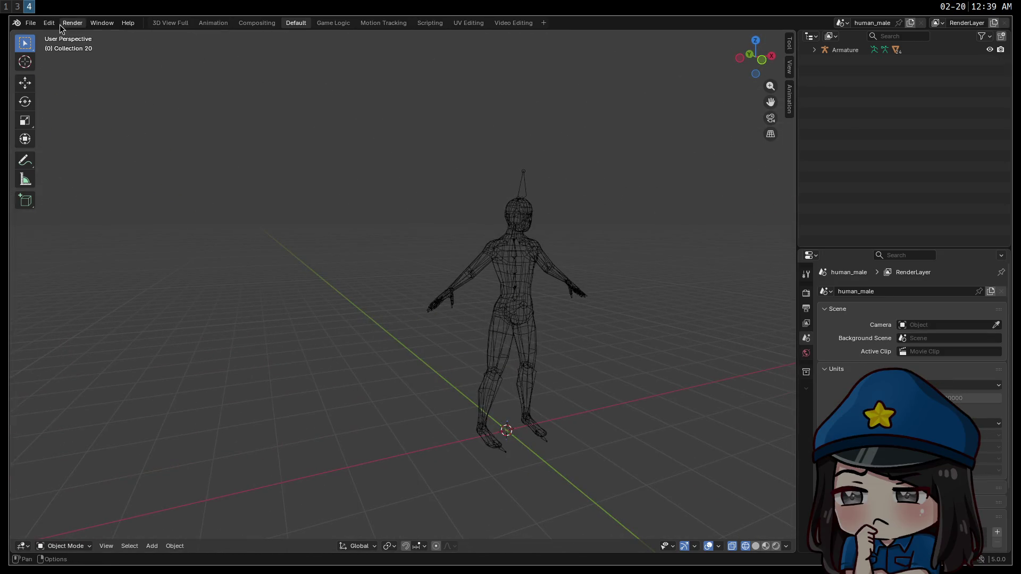
left_click(30, 23)
mouse_move(90, 176)
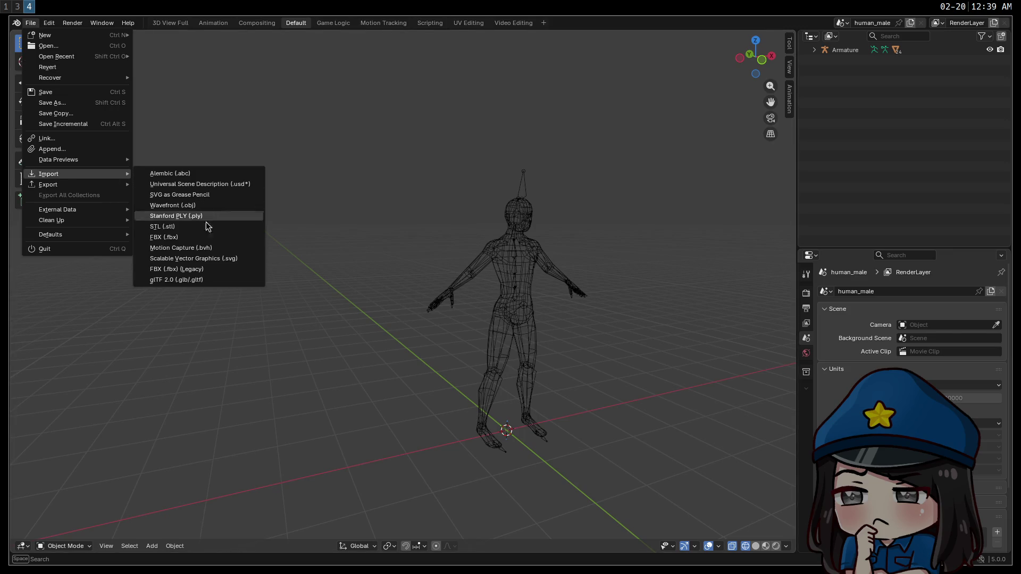
left_click(201, 280)
left_click(267, 244)
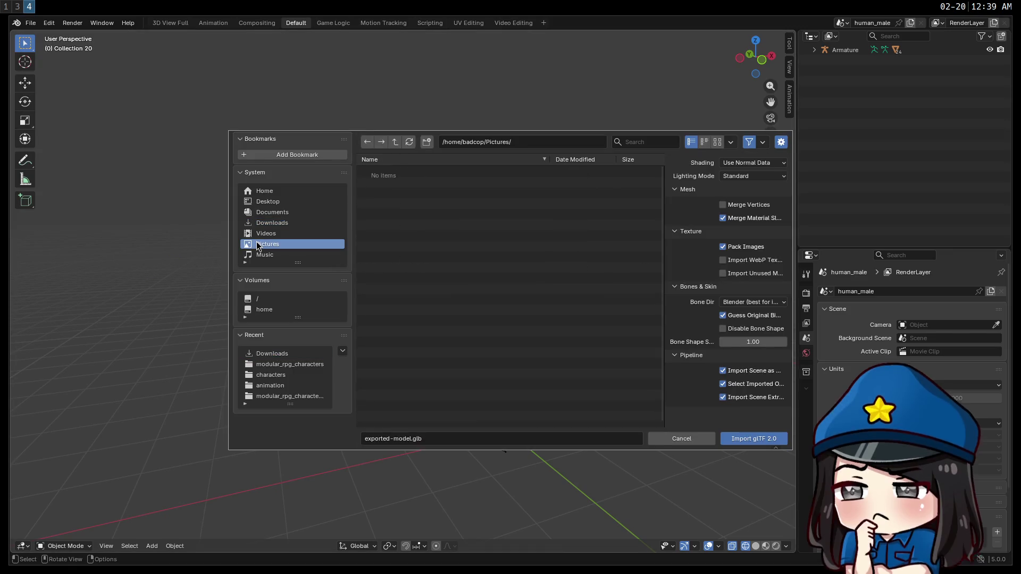
left_click(270, 220)
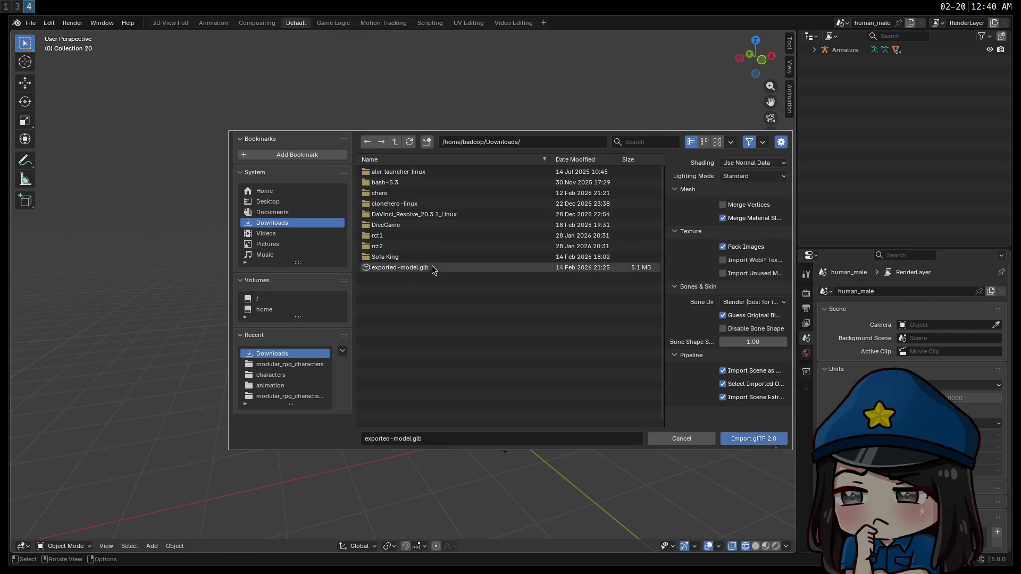
left_click(395, 142)
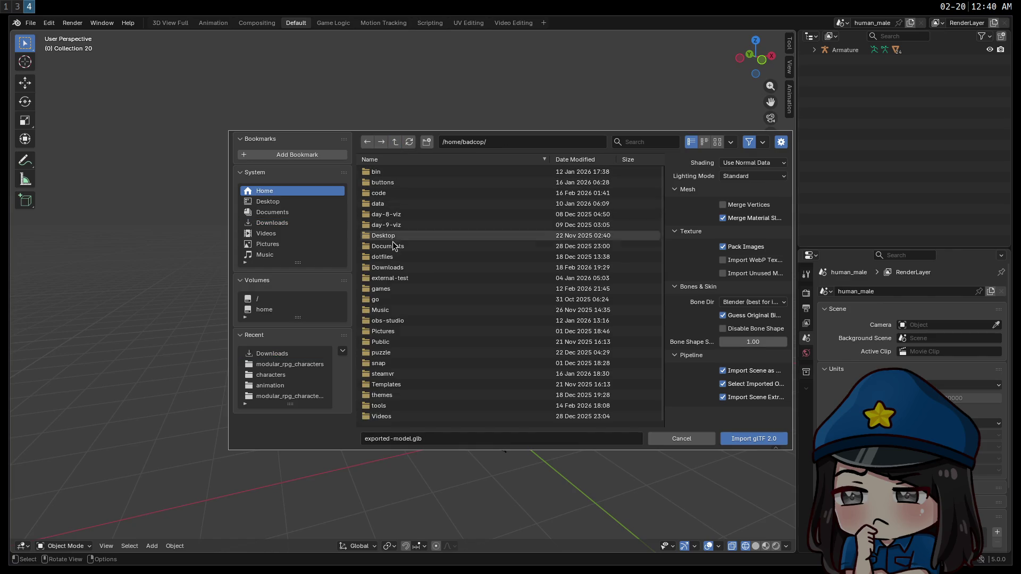
left_click(381, 288)
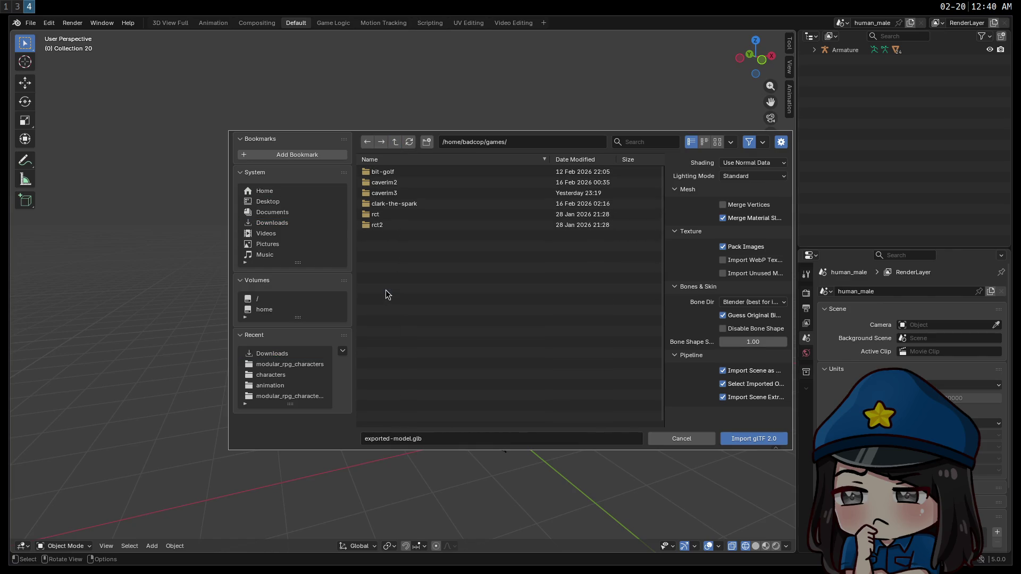
double_click(384, 193)
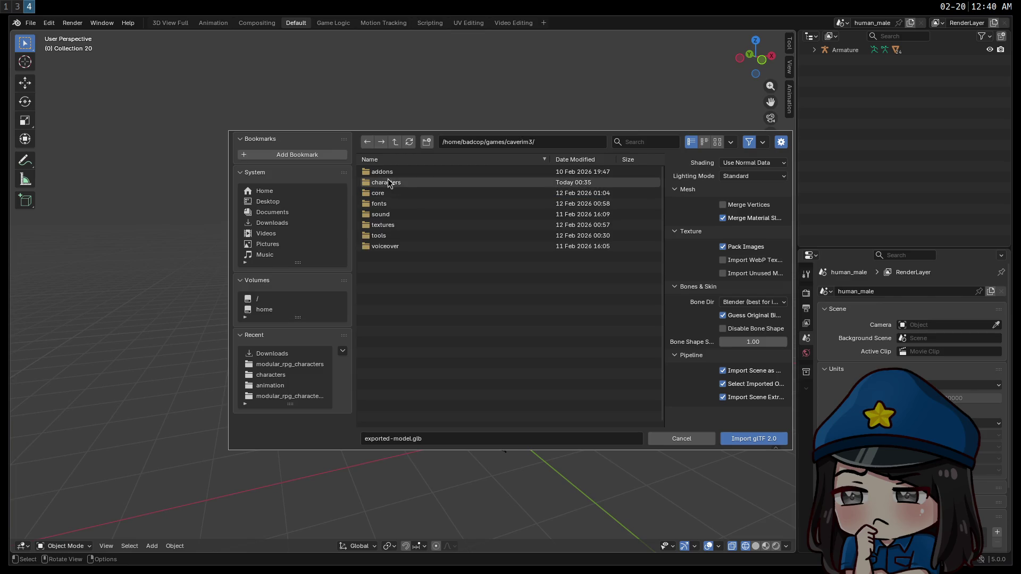
double_click(392, 185)
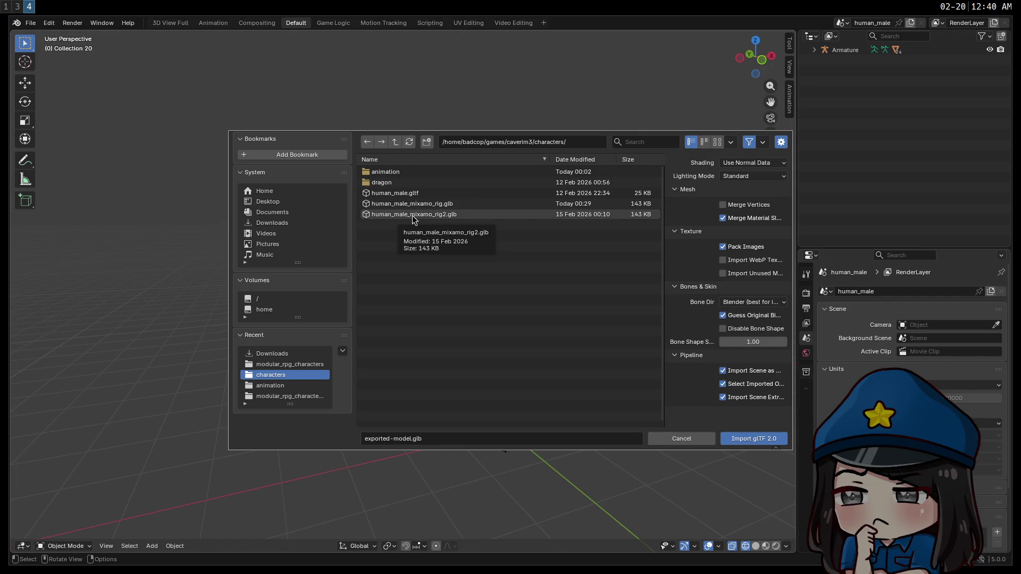
double_click(406, 215)
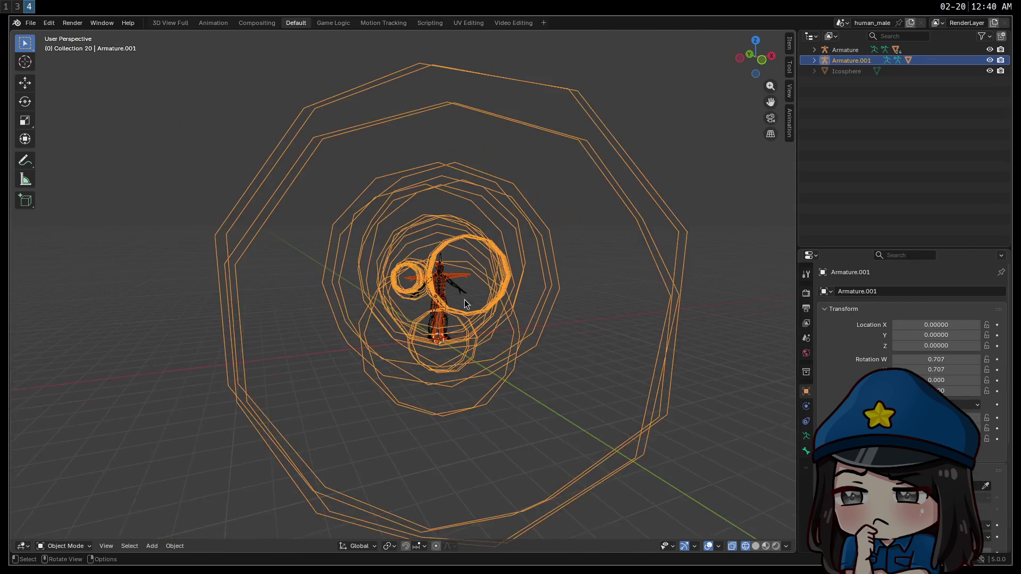
scroll(441, 284, "up", 4)
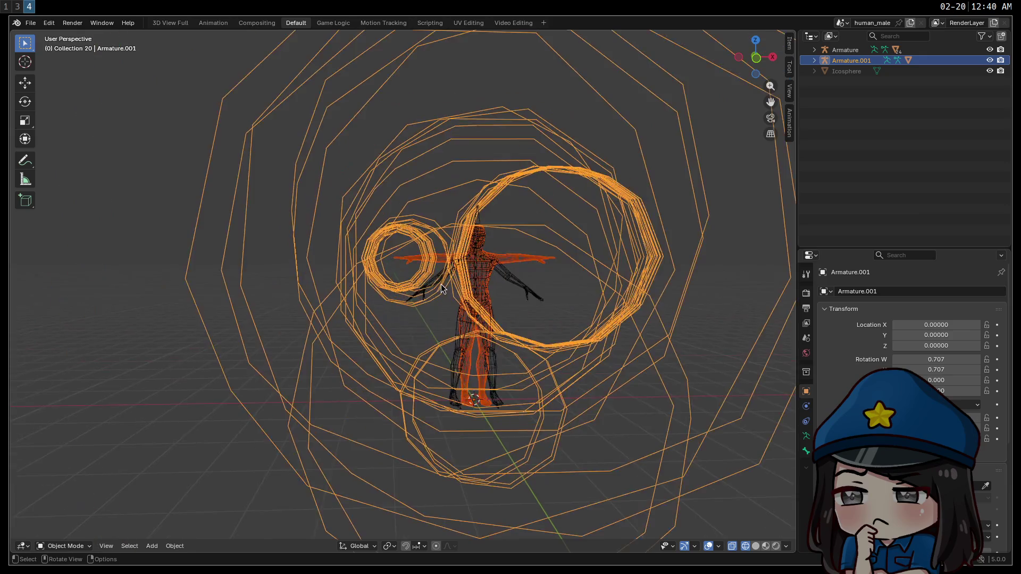
scroll(439, 279, "up", 2)
scroll(436, 276, "down", 5)
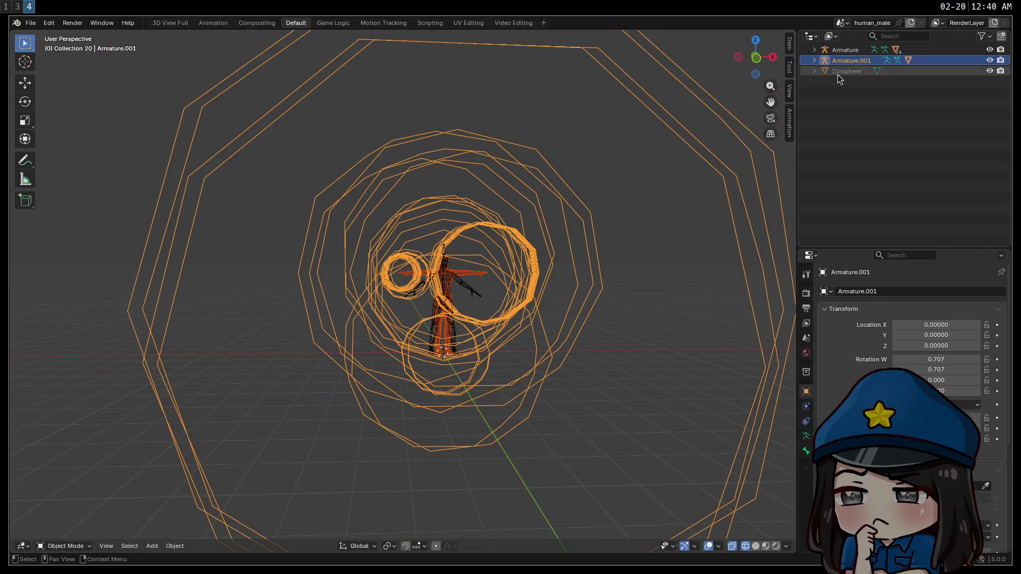
left_click(814, 72)
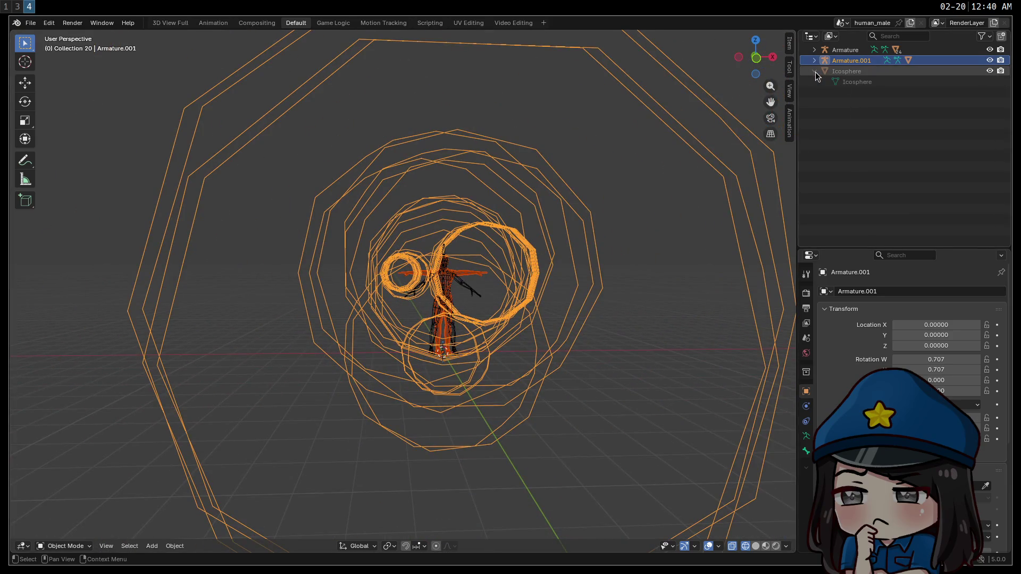
left_click(843, 72)
key("Delete")
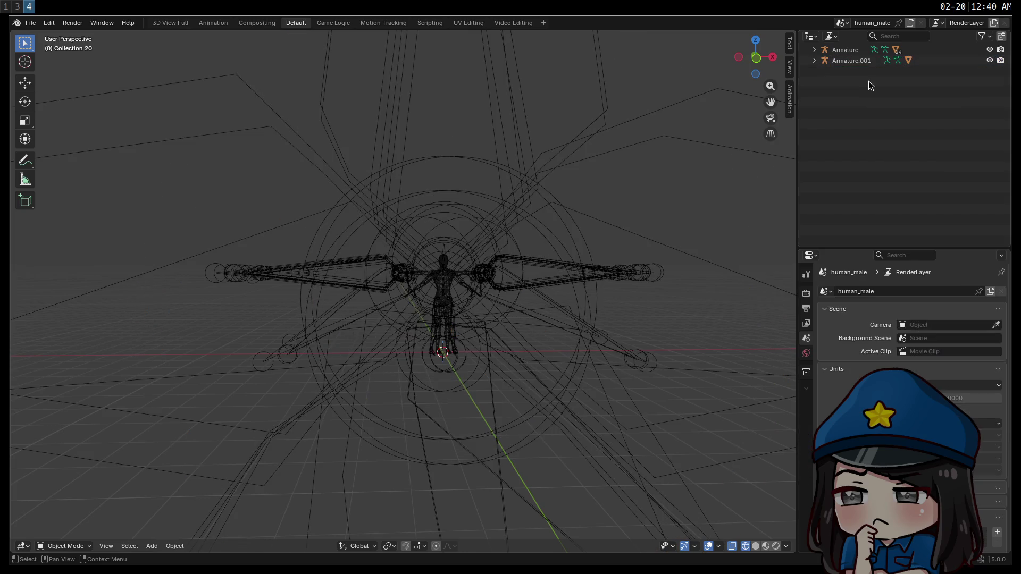
left_click(592, 205)
key("Delete")
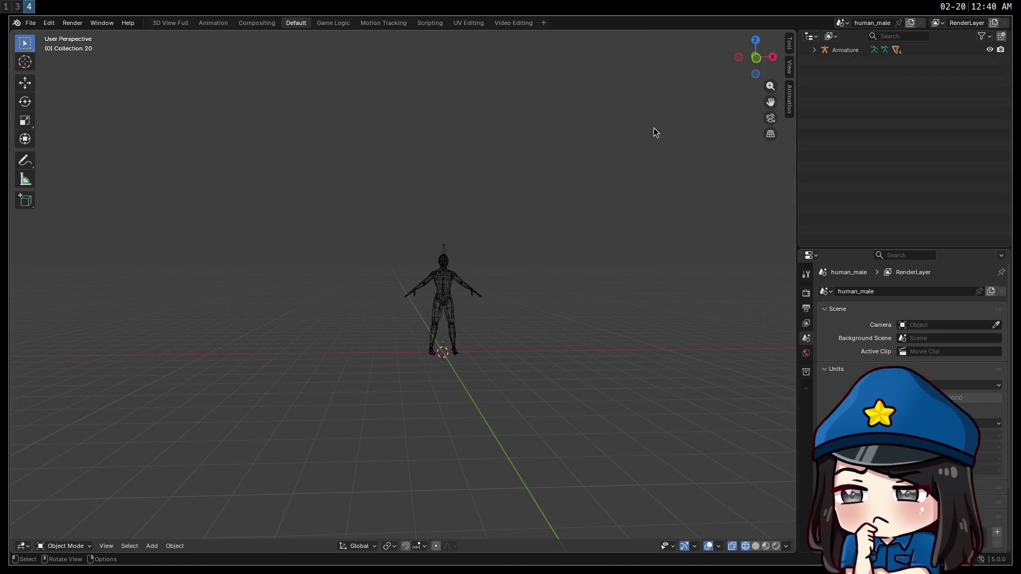
Make the original Armature active and inspect its children in the outliner.
left_click(825, 53)
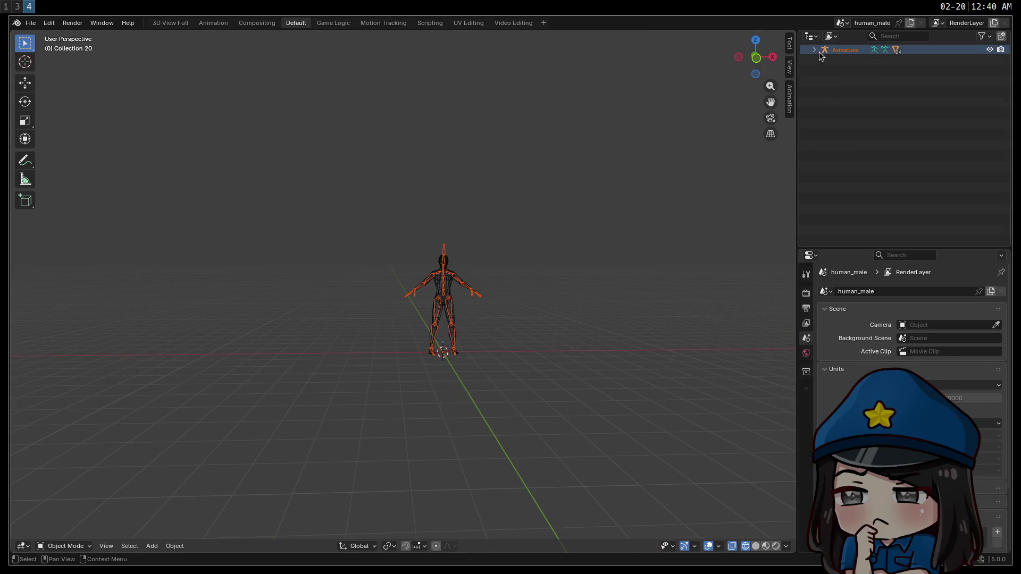
left_click(820, 53)
left_click(815, 50)
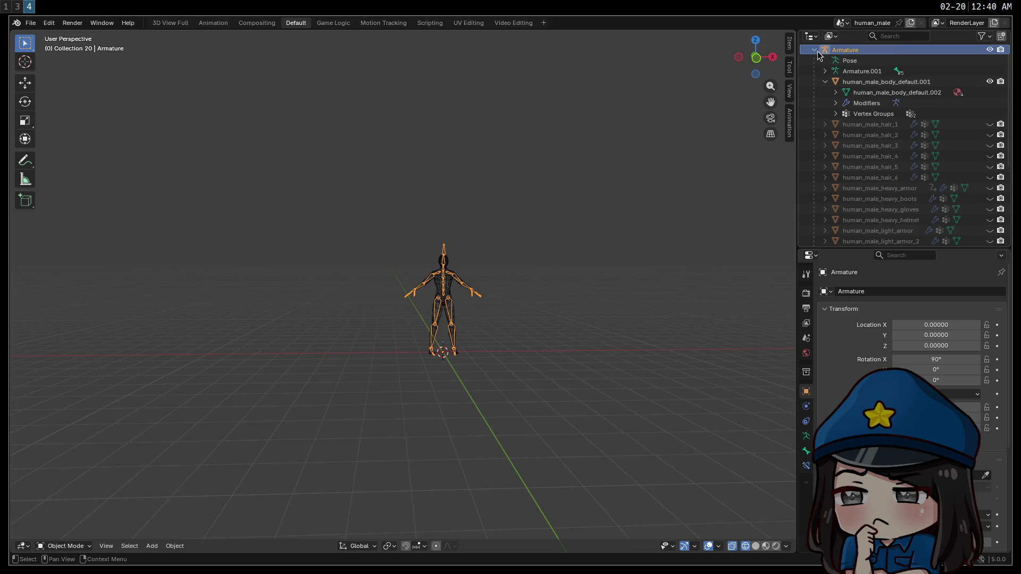
left_click(814, 50)
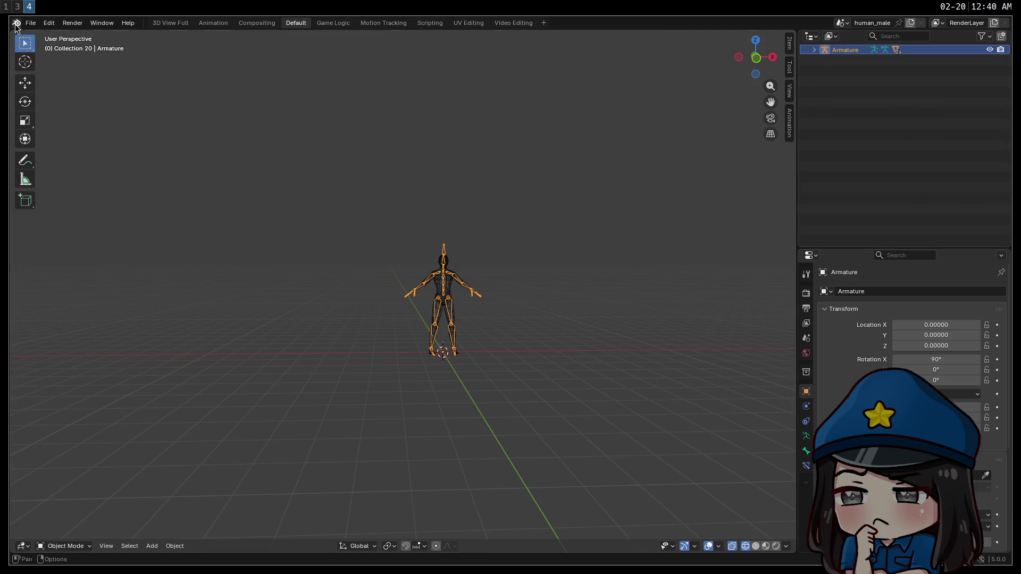
Import human_male (1).fbx from the Downloads folder via the FBX importer.
left_click(31, 24)
mouse_move(69, 174)
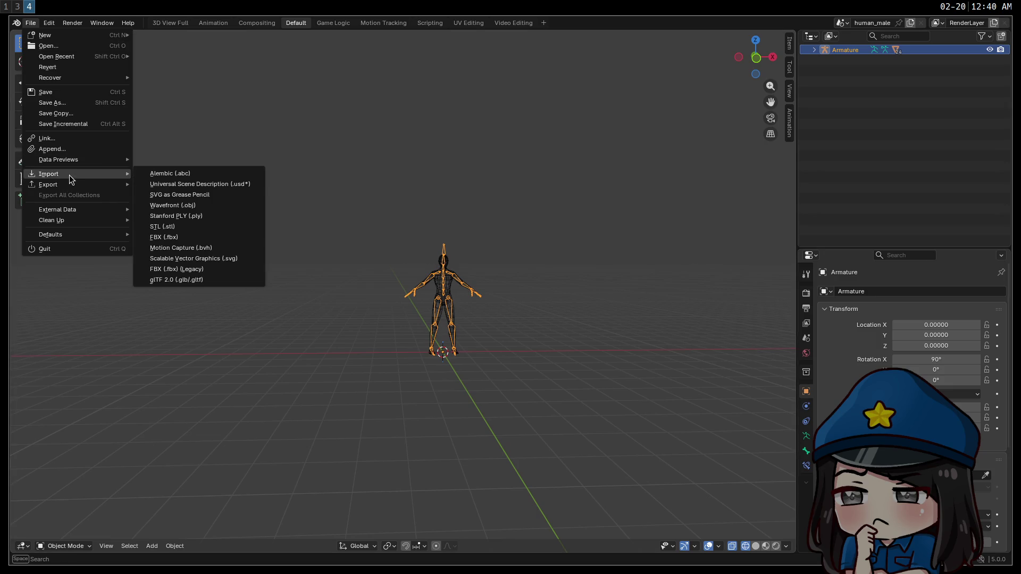
left_click(199, 270)
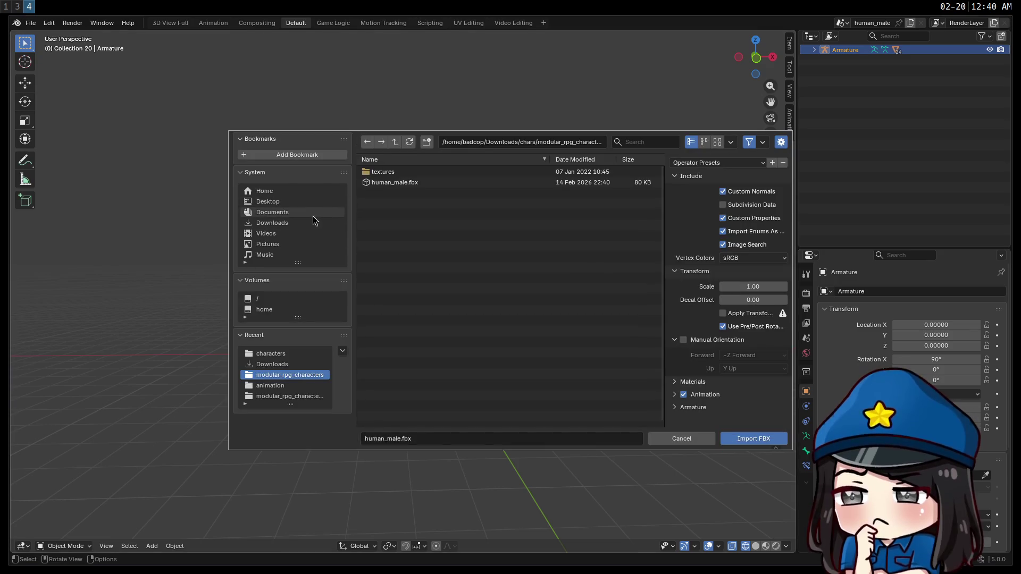
left_click(293, 227)
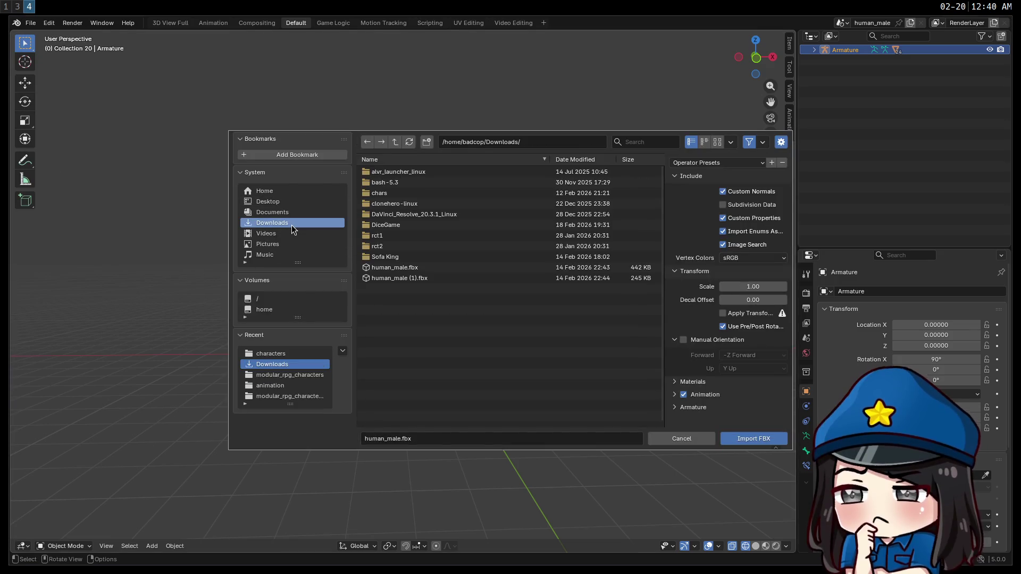
double_click(407, 278)
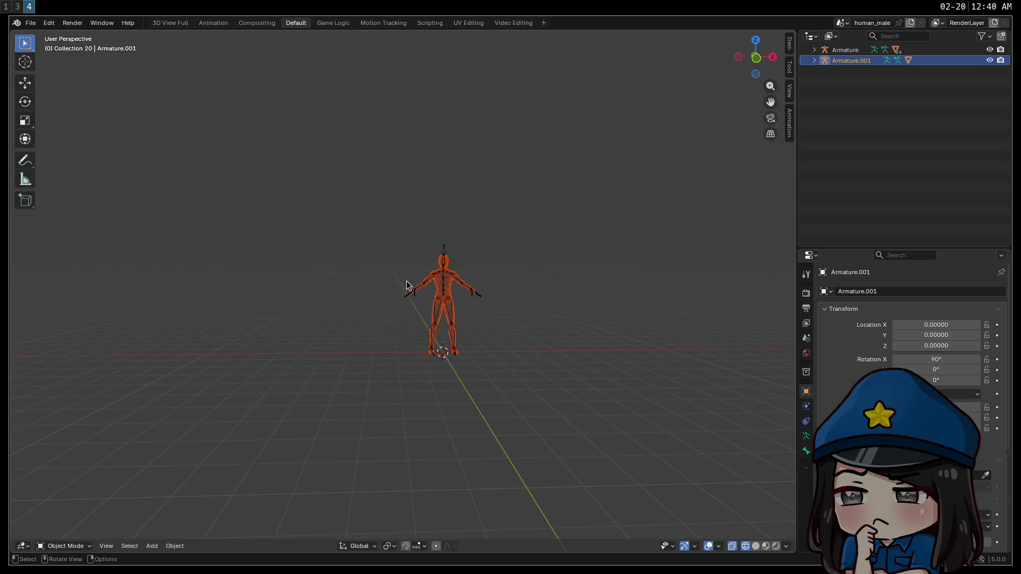
Try Edit and Pose Mode on the new rig, then undo the import.
key("Tab")
key("Tab")
left_click(83, 538)
left_click(70, 546)
left_click(77, 531)
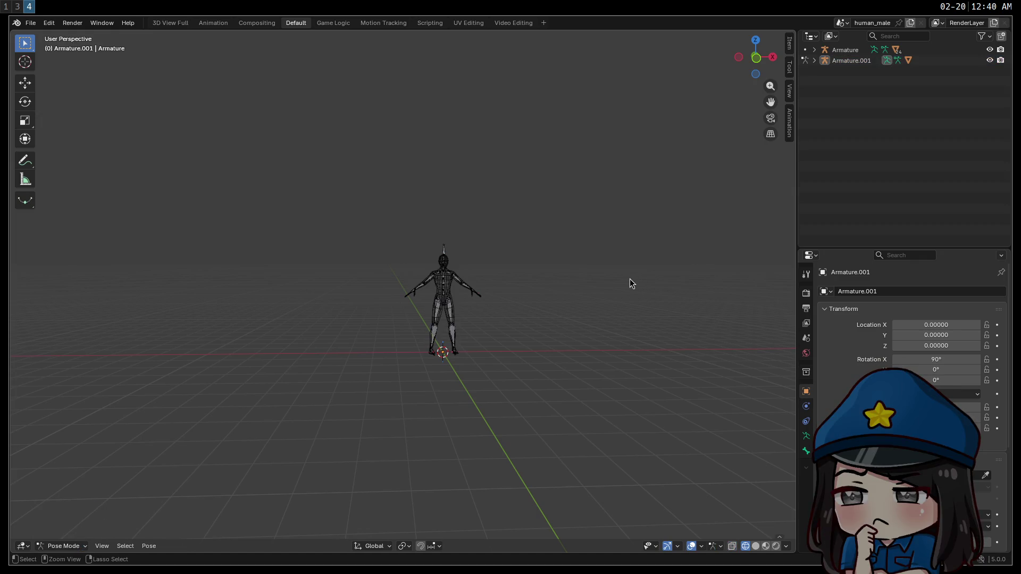
key("ctrl+z")
key("ctrl+z")
key("ctrl+z")
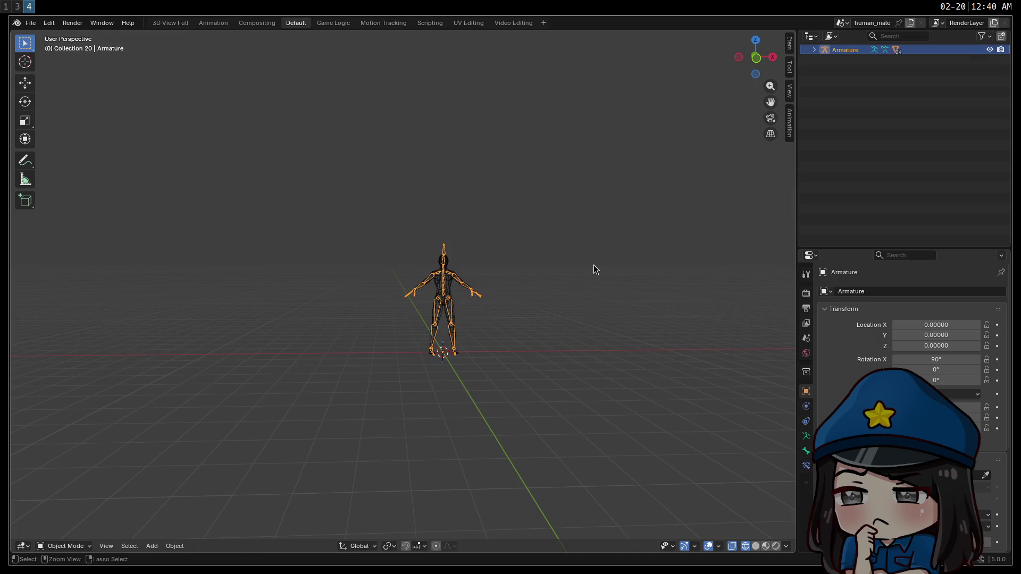
left_click(32, 24)
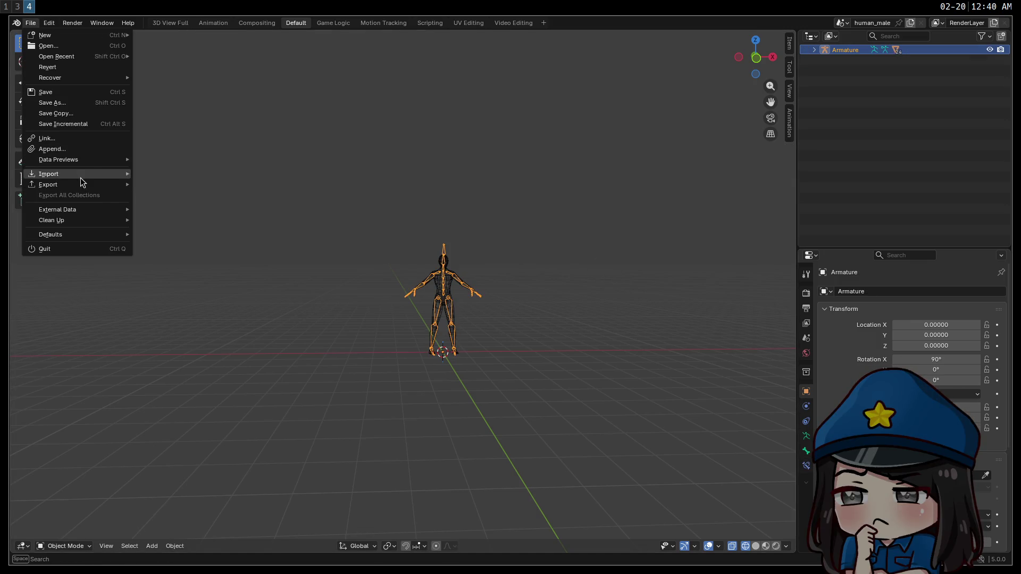
Import the human male FBX from Downloads, adding Armature.001 with its body mesh.
mouse_move(80, 177)
left_click(181, 270)
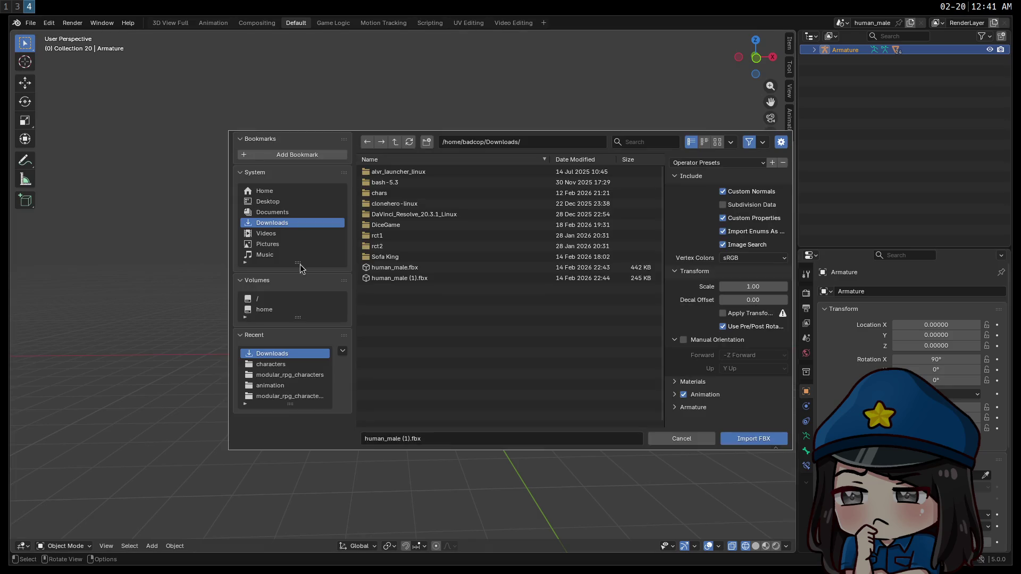
left_click(683, 439)
left_click(32, 24)
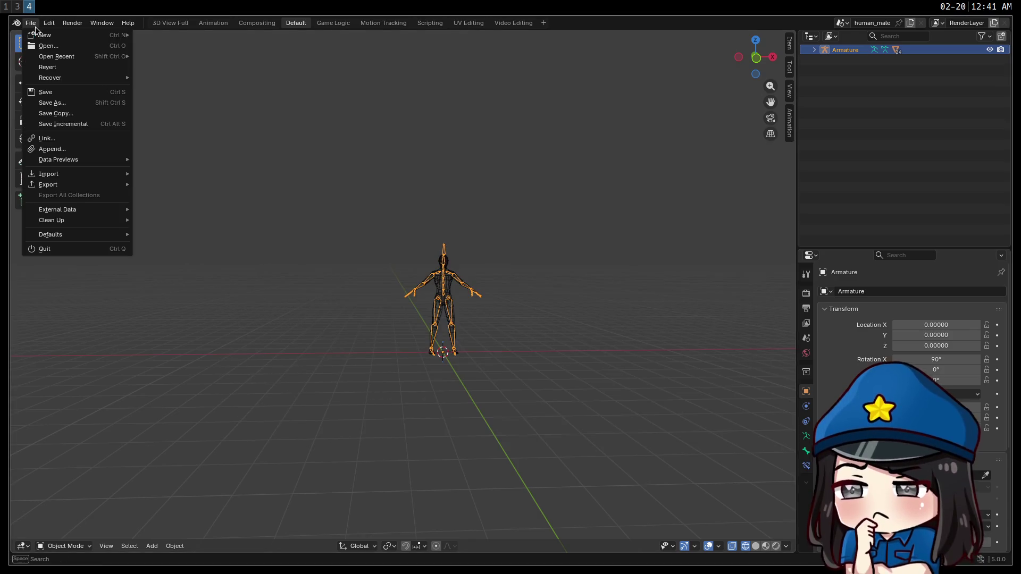
mouse_move(79, 175)
left_click(187, 235)
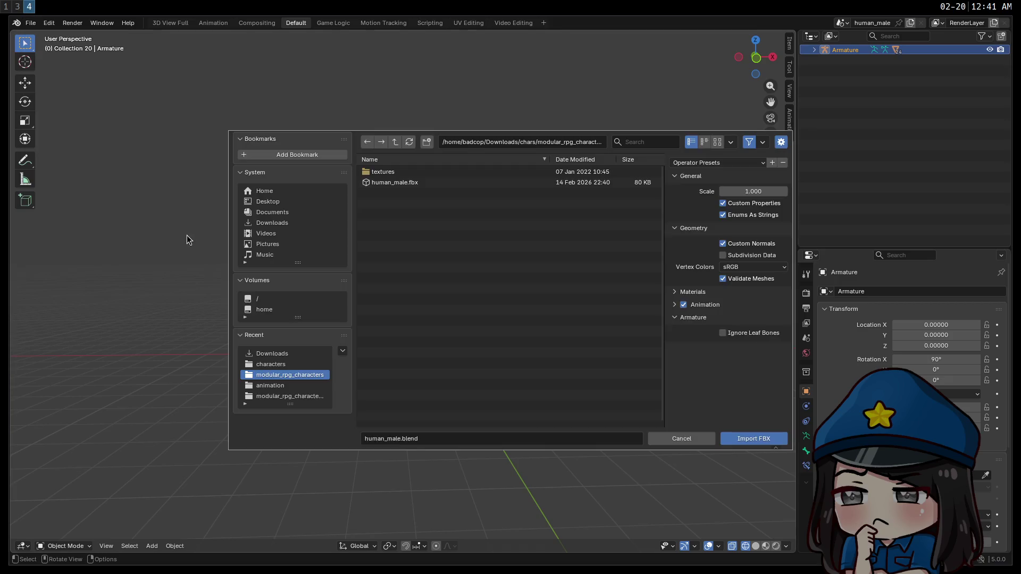
left_click(268, 223)
double_click(400, 269)
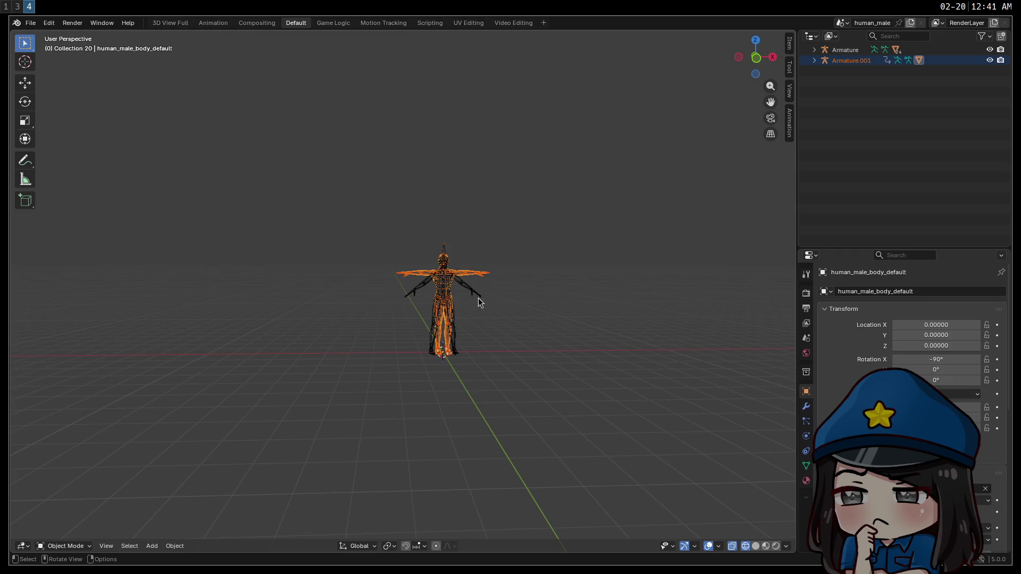
Orbit and zoom to inspect the imported figure, then switch to the Animation workspace.
scroll(478, 301, "up", 5)
left_click_drag(413, 333, 307, 322)
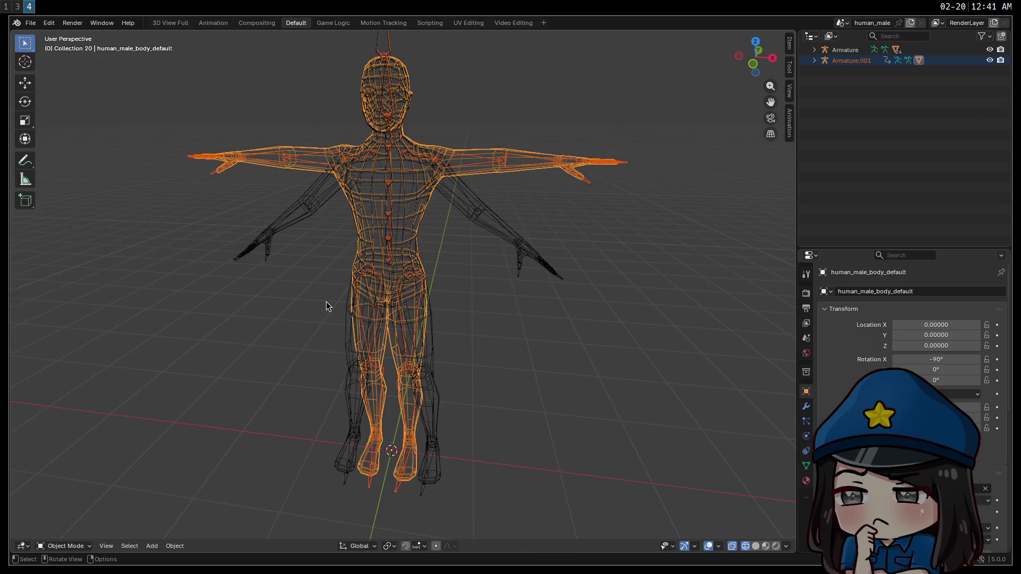
scroll(324, 298, "up", 2)
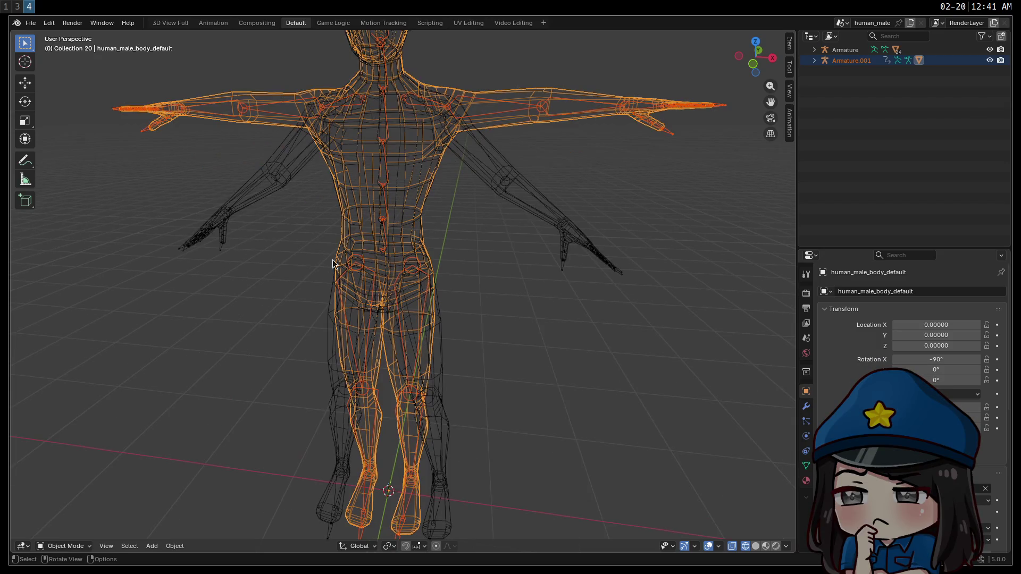
scroll(331, 253, "down", 2)
left_click(219, 24)
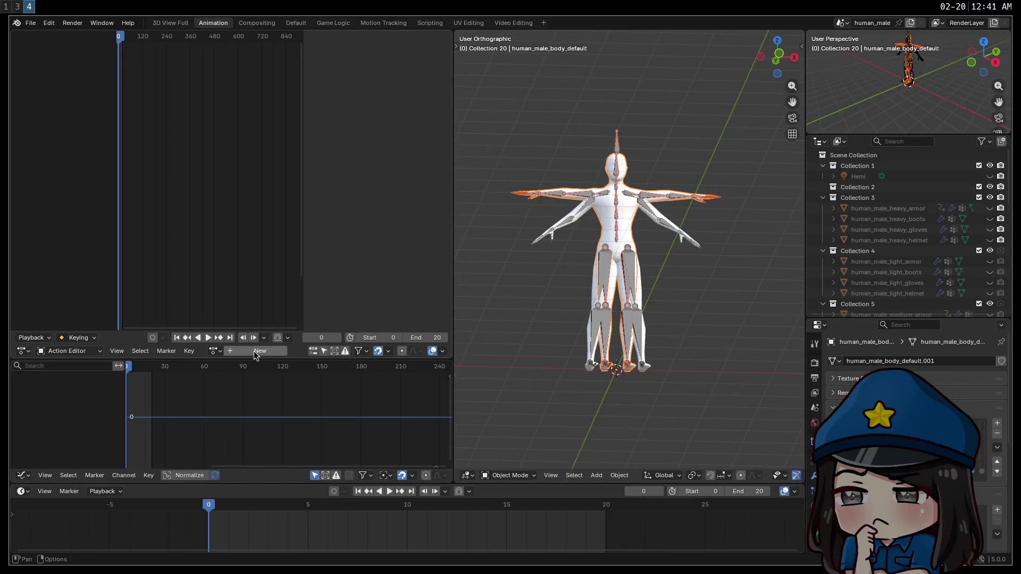
Create a new action named TPose (becoming TPose.001) and key only the selected channels.
scroll(904, 239, "down", 15)
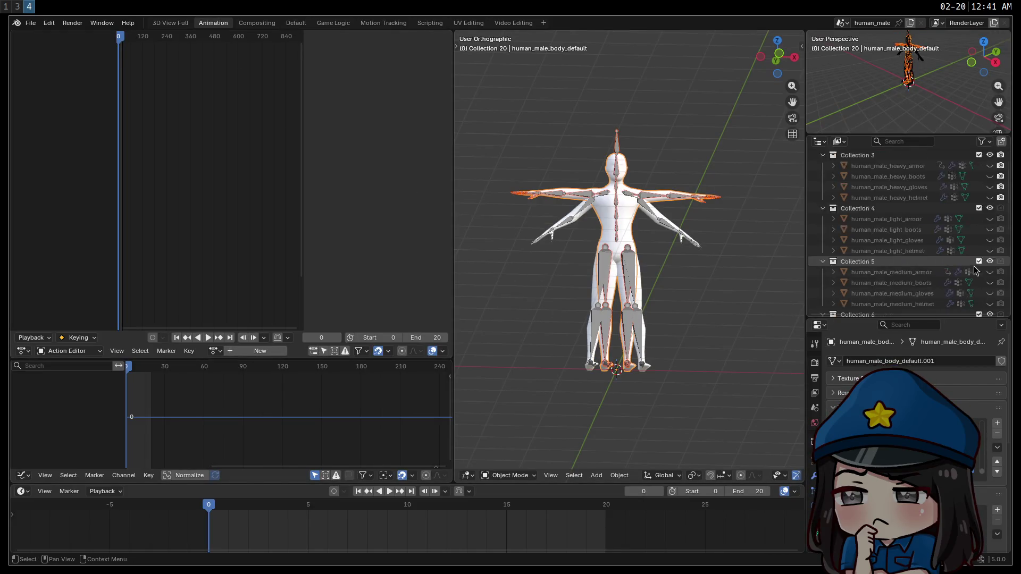
left_click(268, 349)
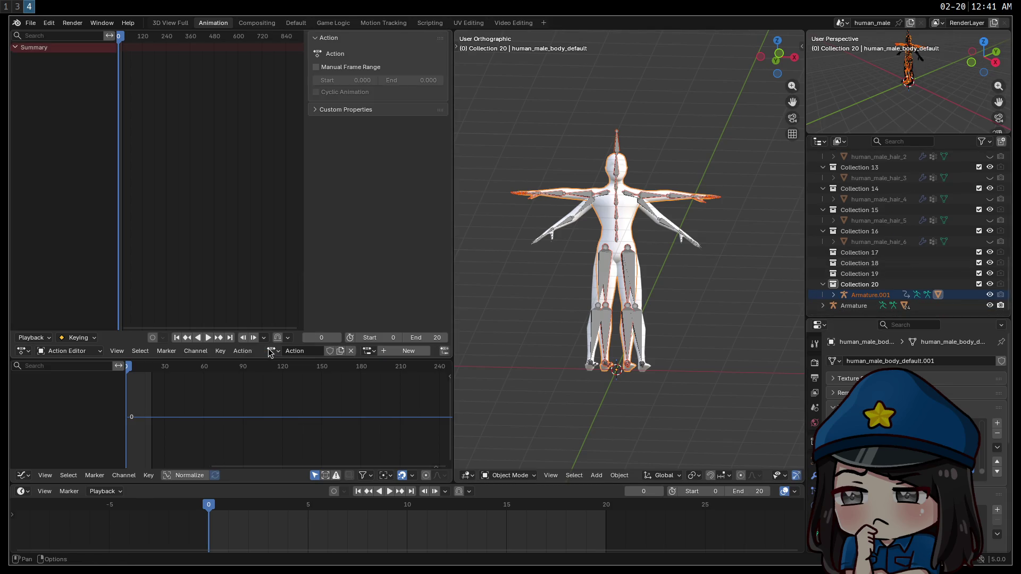
left_click(302, 352)
type("TP")
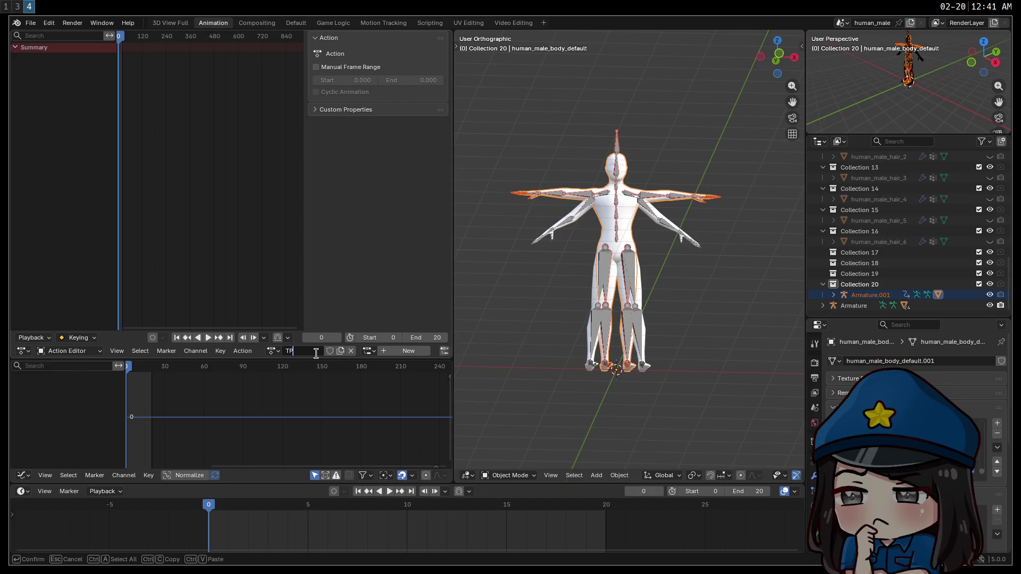
type("ose.001")
key("Return")
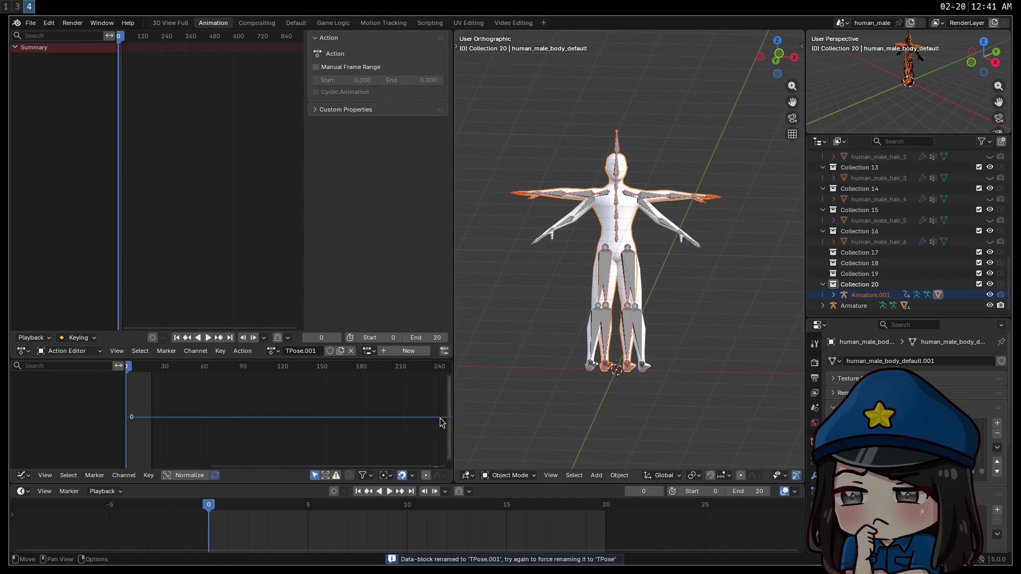
key("i")
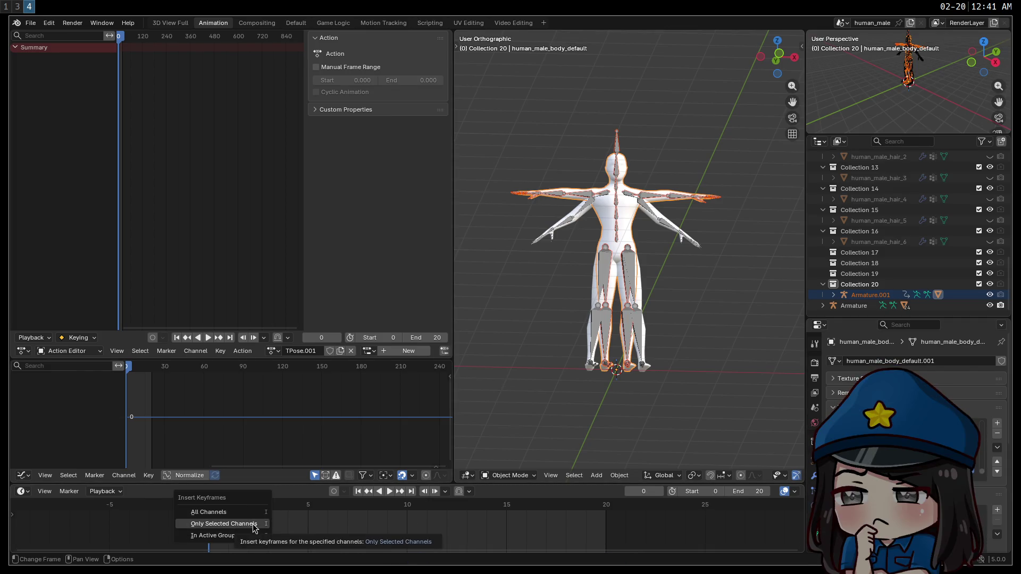
left_click(250, 512)
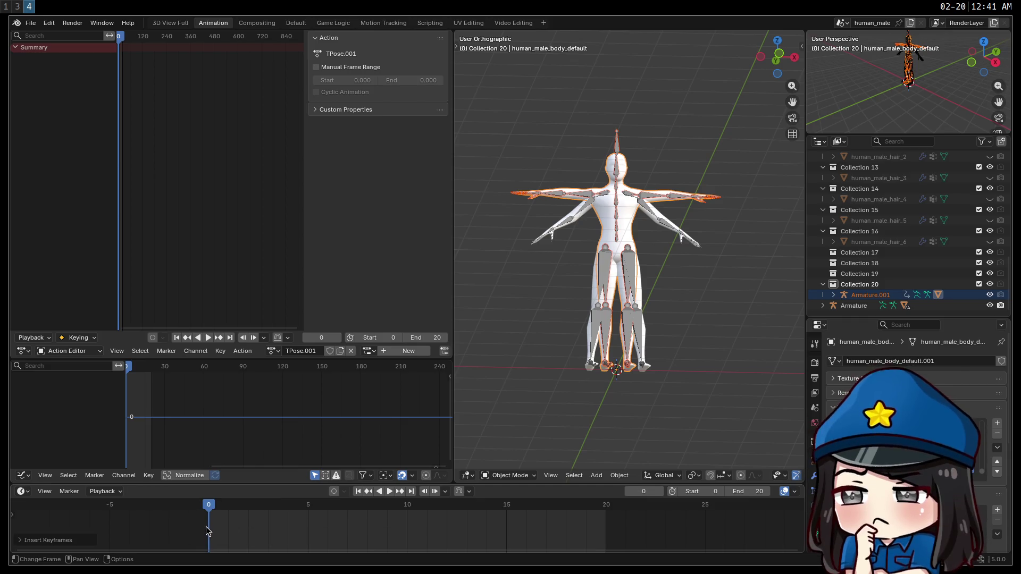
scroll(208, 528, "up", 1)
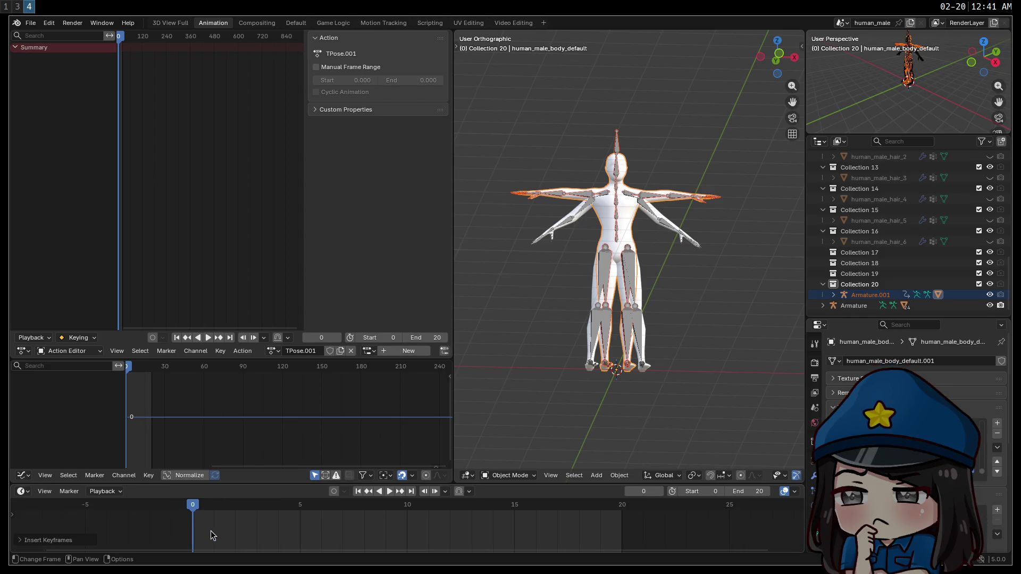
Open the Dope Sheet, expand mixamo.com.002 and select its Hips, Spine1 and left-hand bone channels.
left_click(69, 351)
left_click(67, 281)
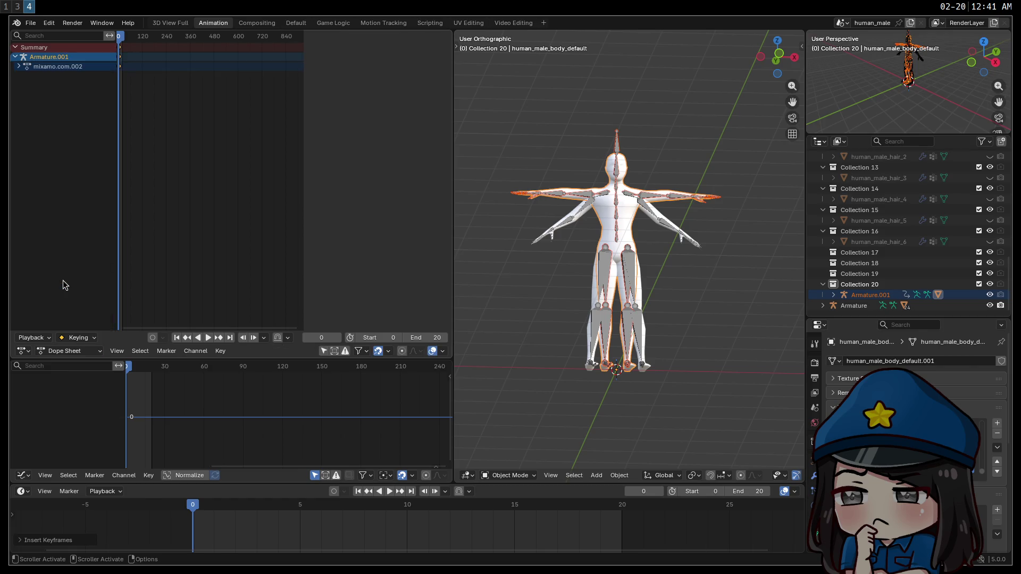
left_click(19, 67)
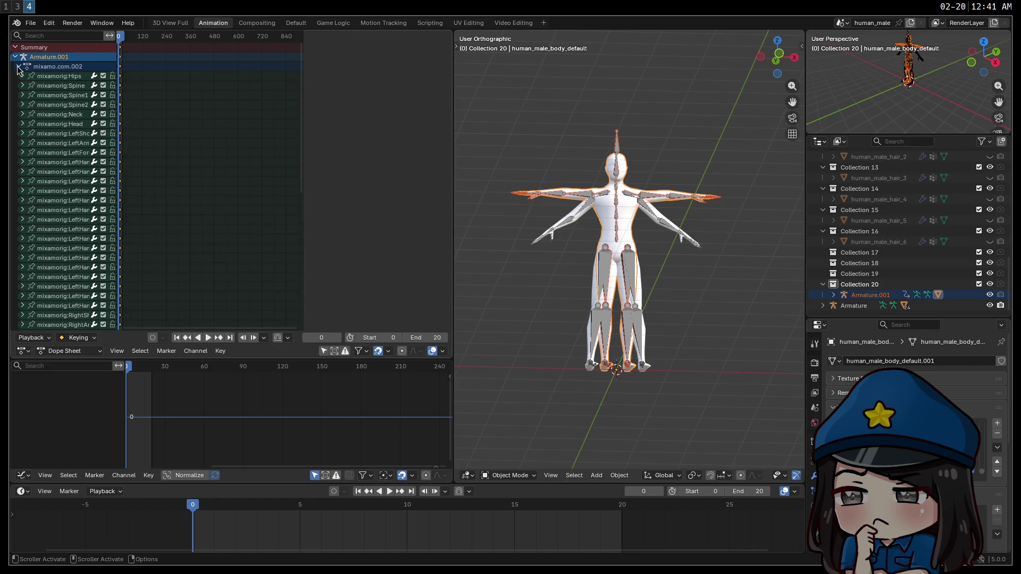
key("n")
left_click(44, 78)
left_click(52, 95)
left_click(51, 172)
left_click(55, 209)
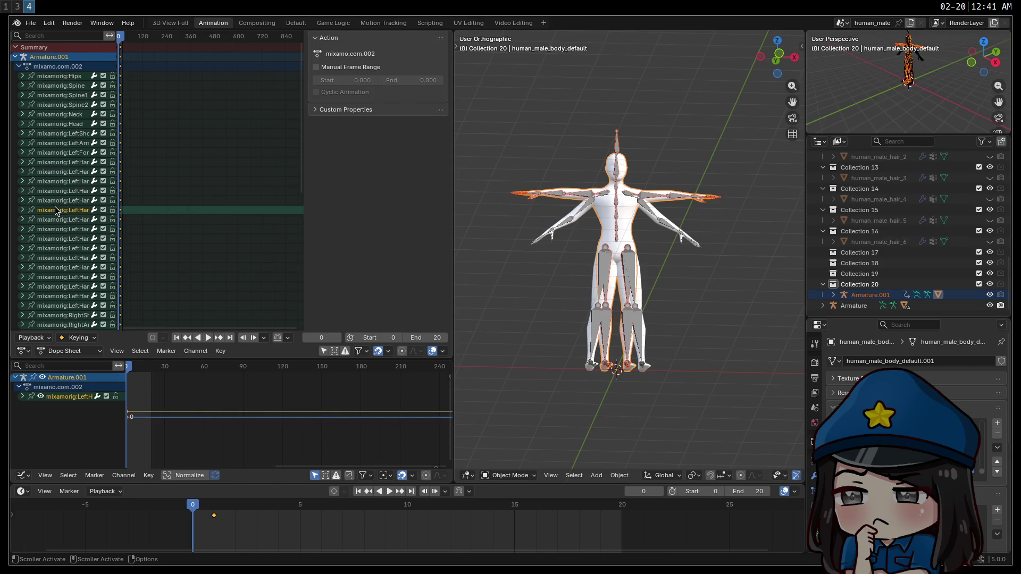
Preview the animation playback, then return to the Action Editor on TPose.001.
left_click(389, 491)
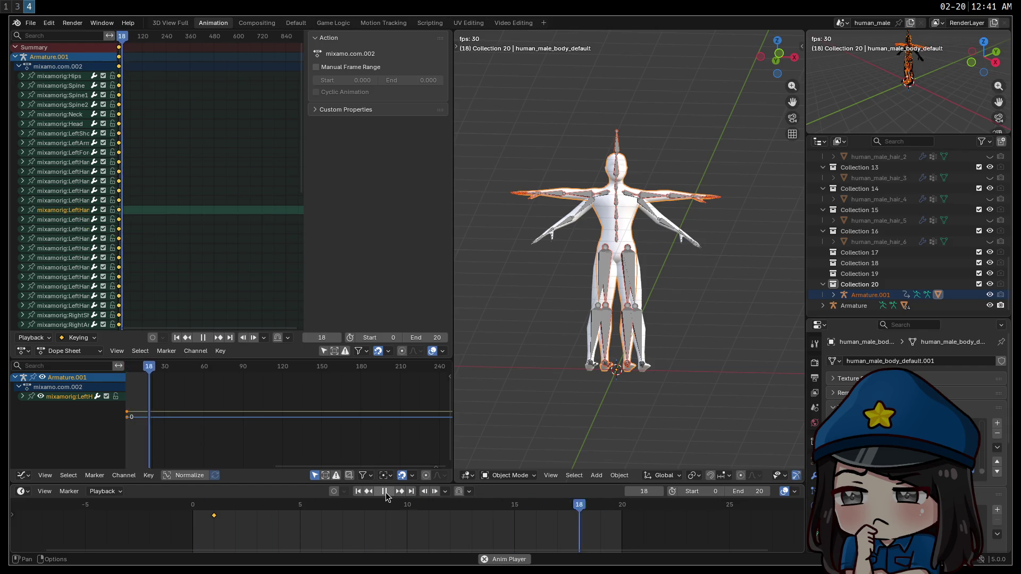
left_click(385, 492)
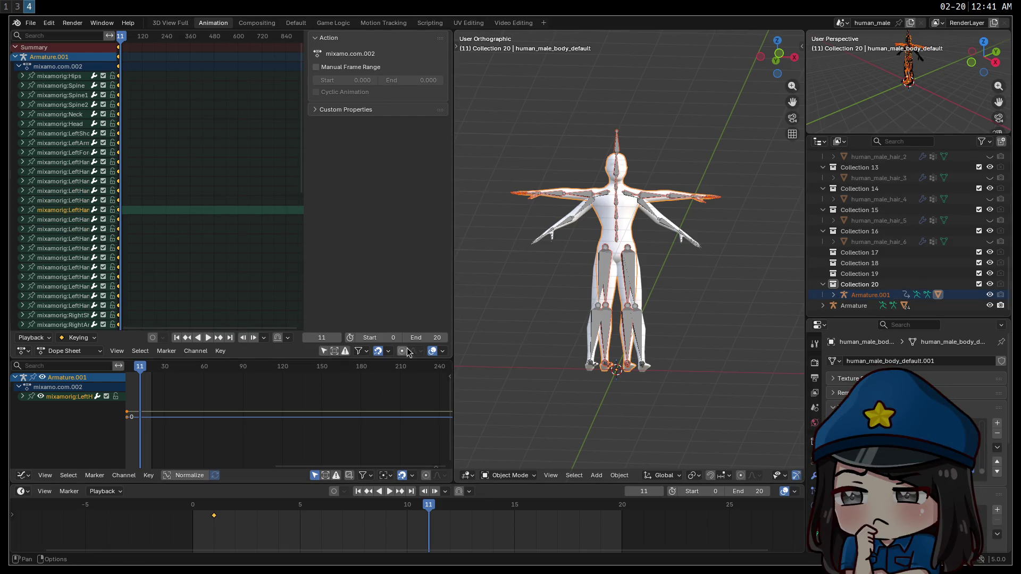
left_click(66, 351)
left_click(63, 293)
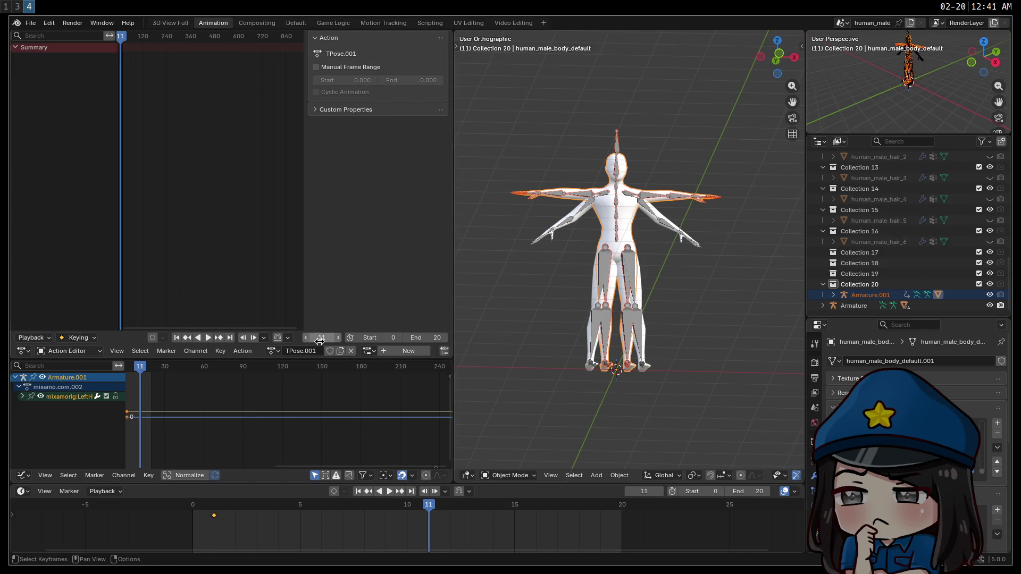
Drag the pose keyframe from frame 1 to frame 0 in the timeline.
left_click(311, 353)
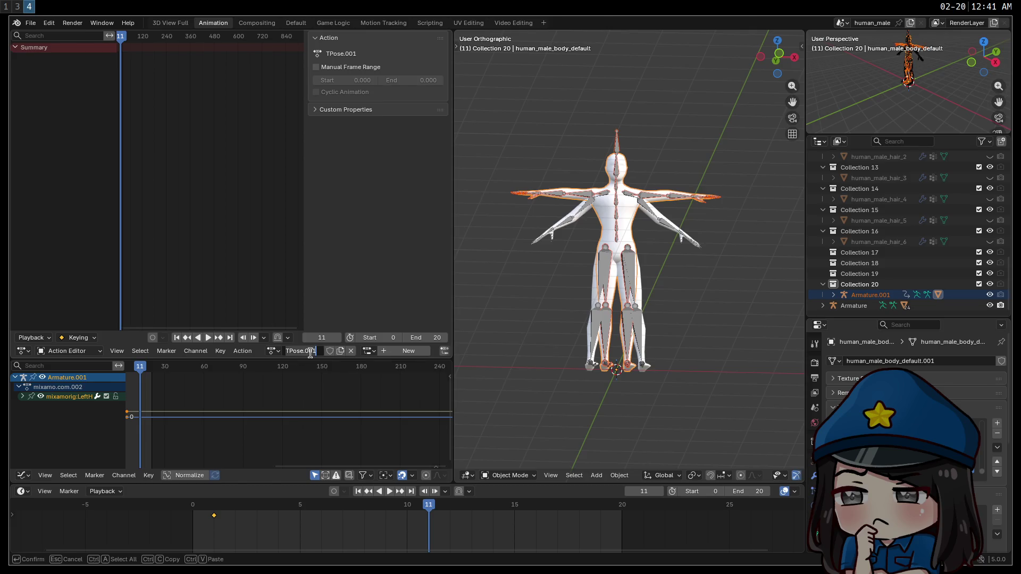
left_click(273, 351)
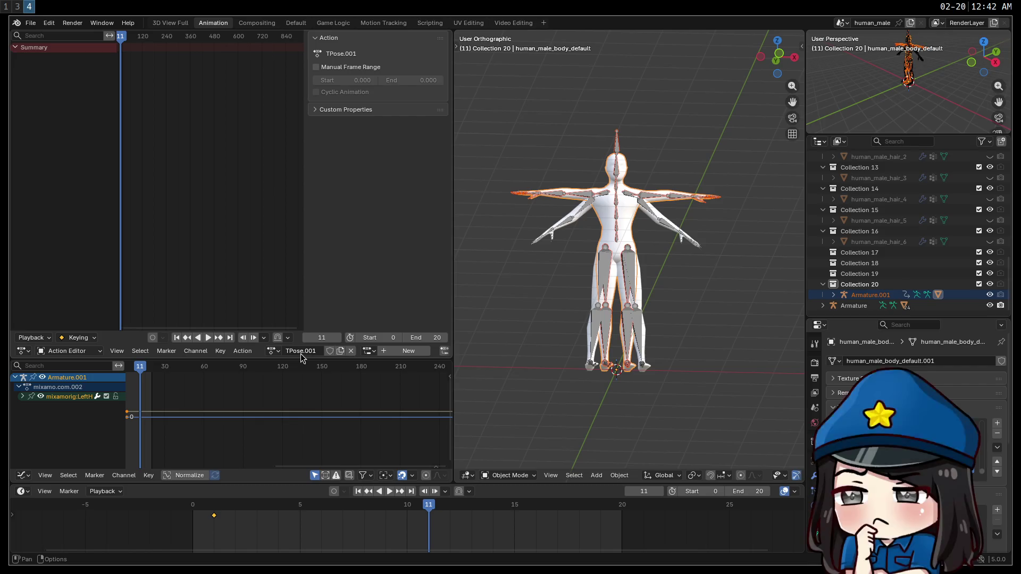
left_click_drag(214, 515, 198, 517)
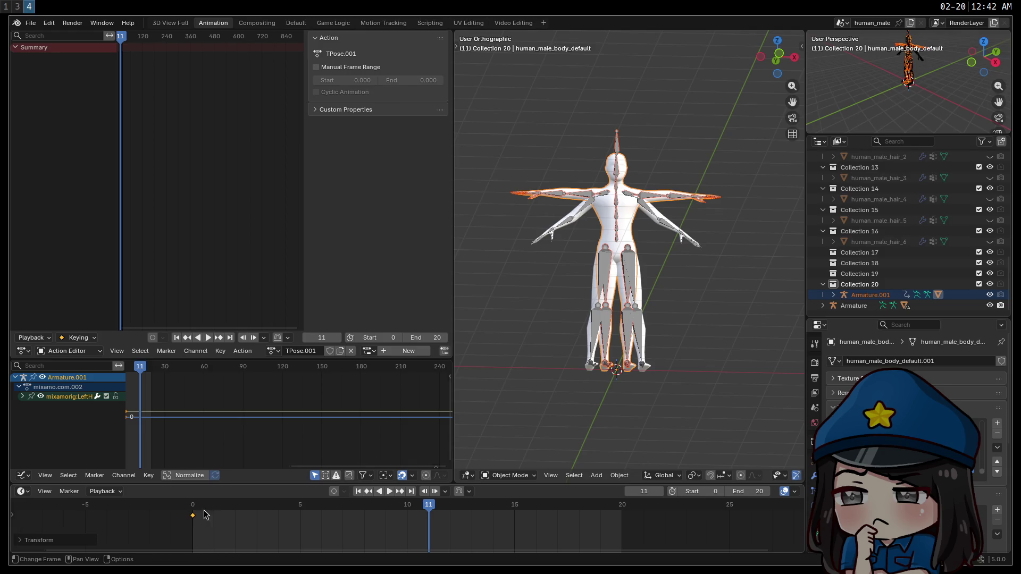
Rename the TPose.001 action to 'MY TPOSE'.
left_click(297, 352)
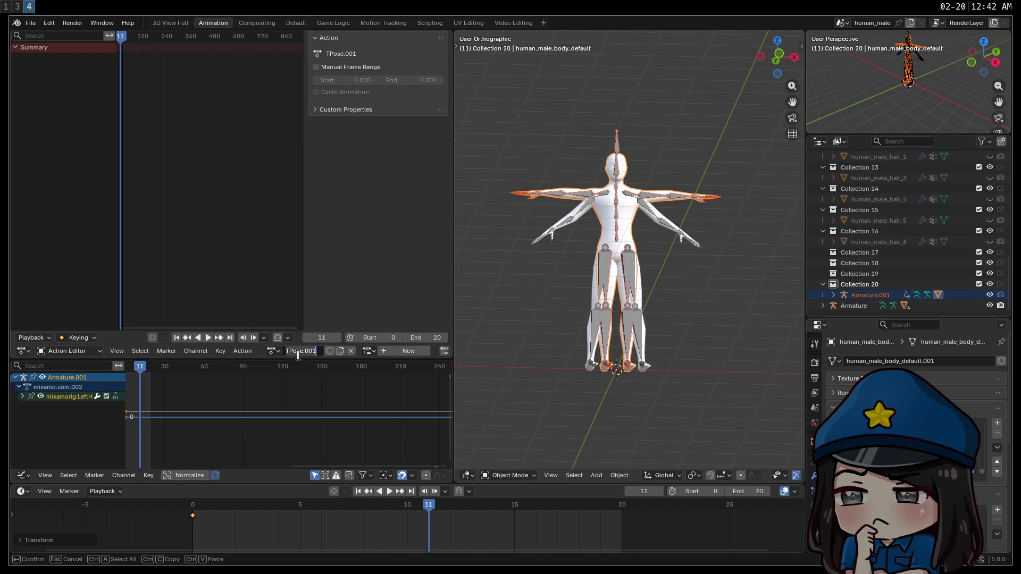
type("MY TPOSE")
key("Return")
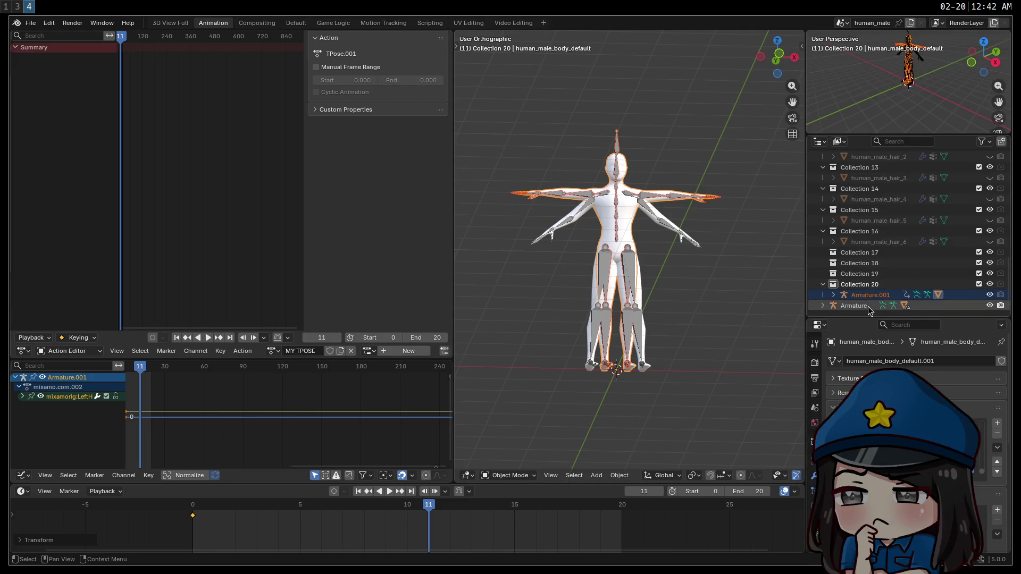
Select Armature.001 and assign it the MY TPOSE action from the action list.
left_click(836, 307)
scroll(836, 308, "up", 15)
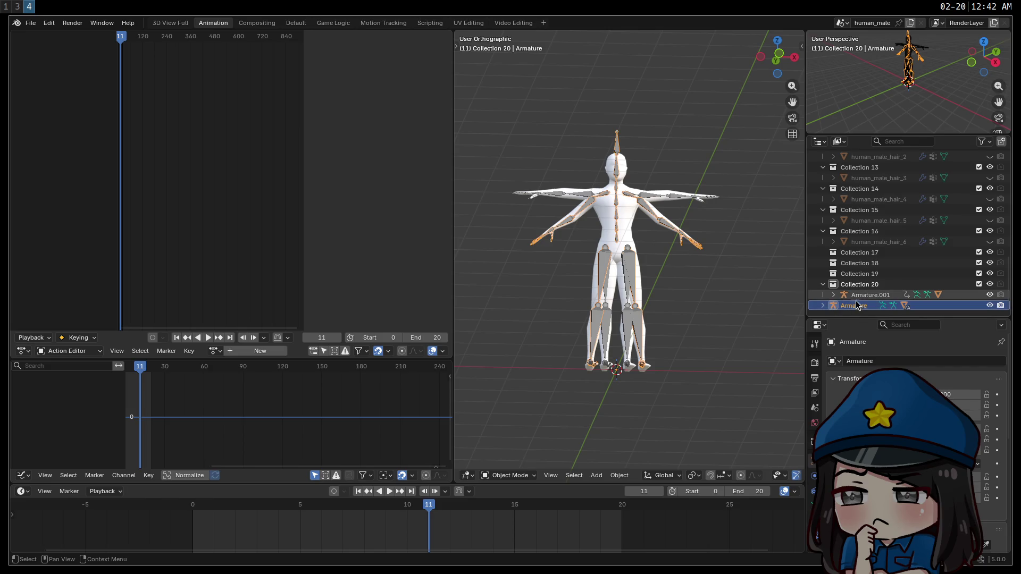
scroll(865, 296, "down", 15)
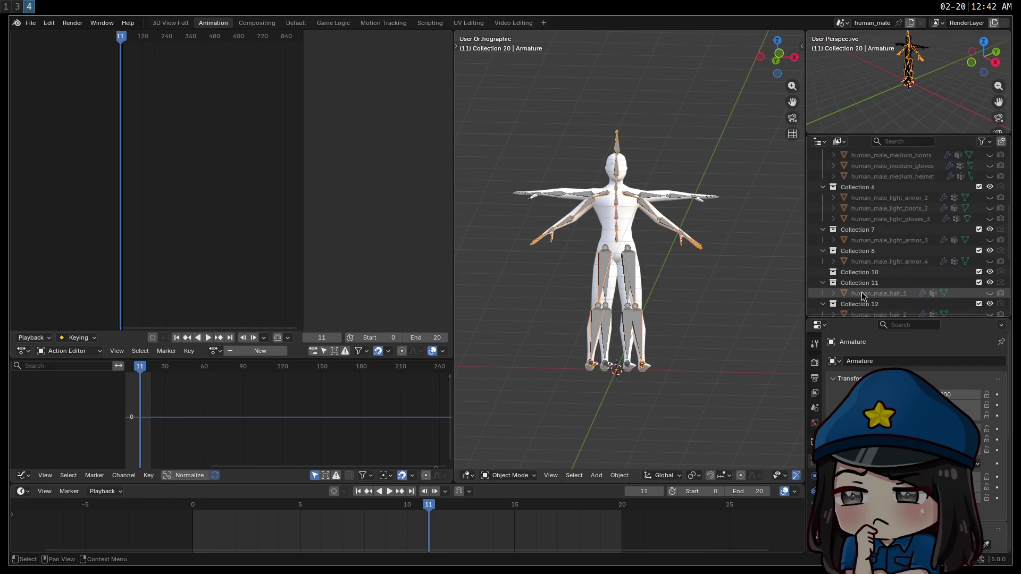
left_click(869, 297)
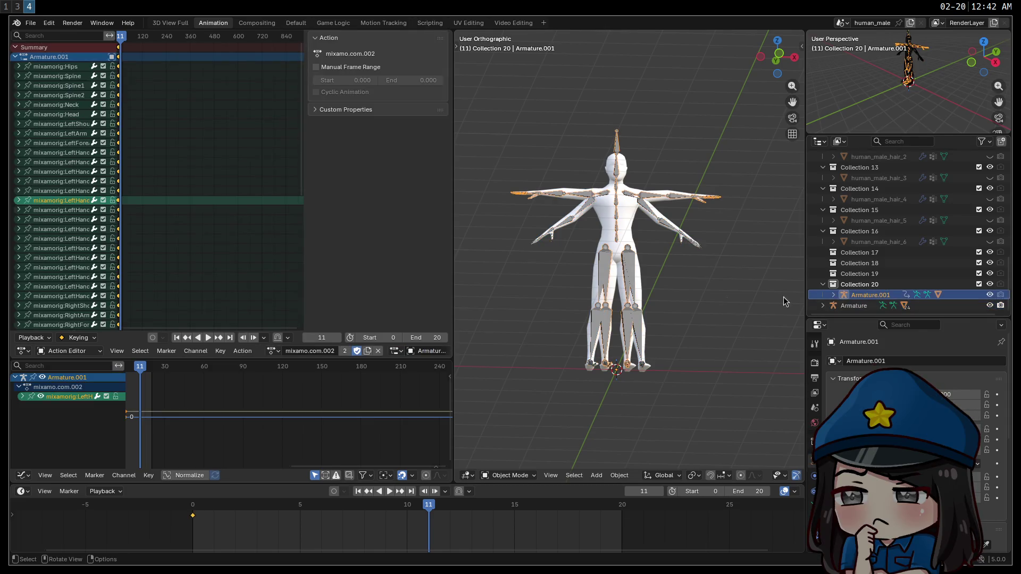
left_click(273, 351)
left_click(290, 452)
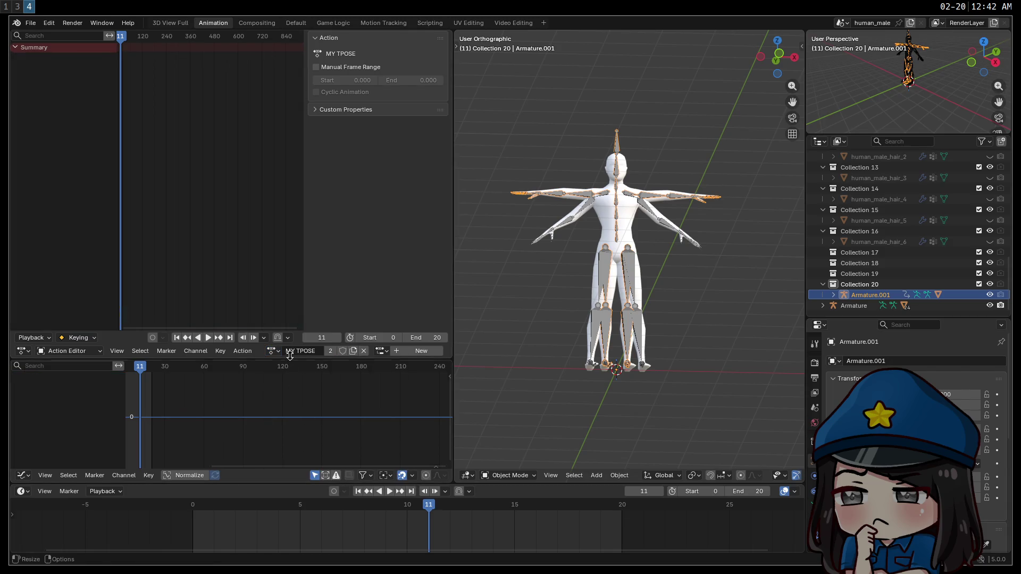
right_click(295, 353)
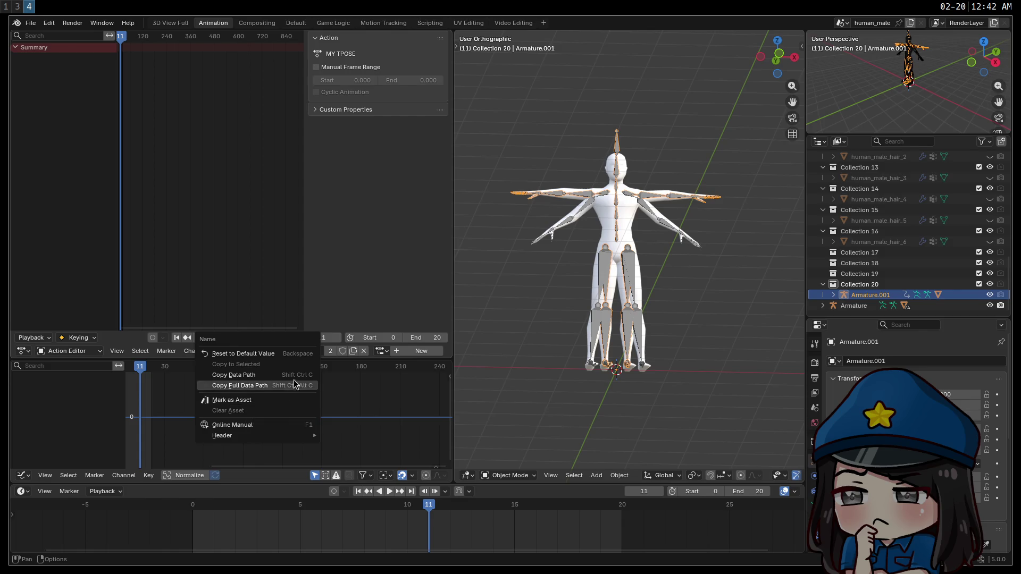
left_click(235, 376)
Check the original Armature's action and object menus, then reselect Armature.001 and widen the Action Editor.
left_click(588, 336)
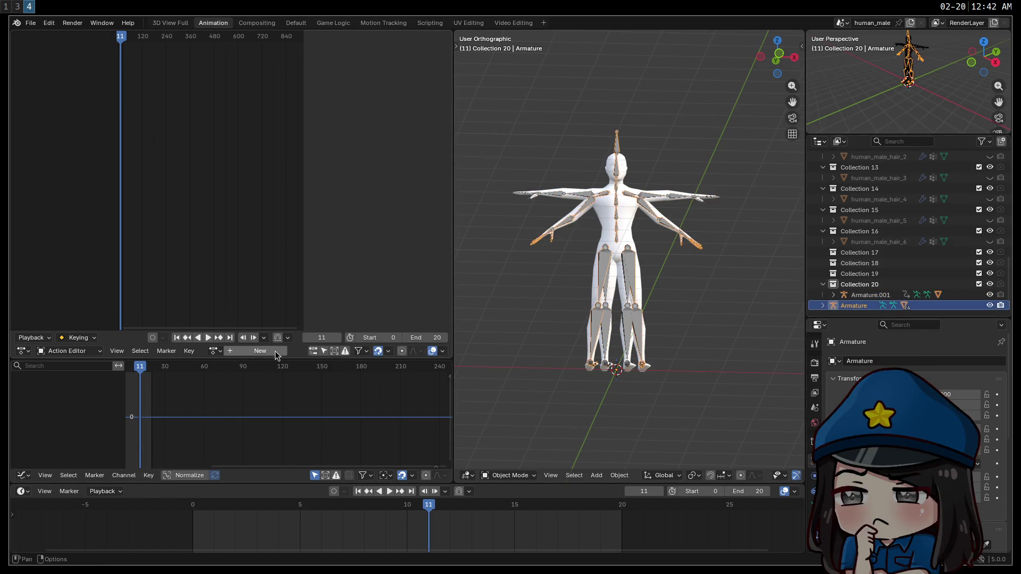
right_click(271, 353)
key("Escape")
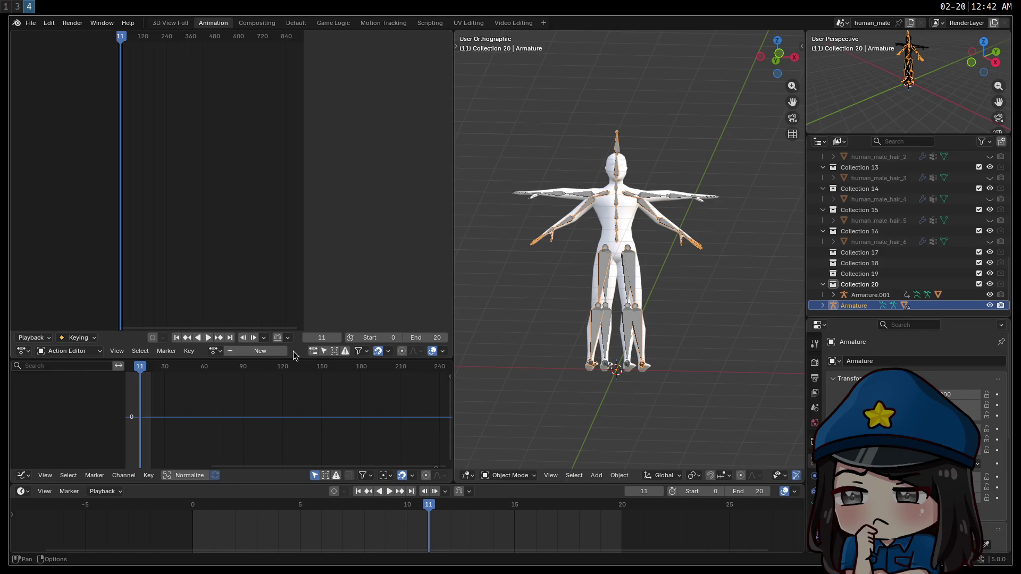
right_click(291, 383)
key("Escape")
right_click(829, 306)
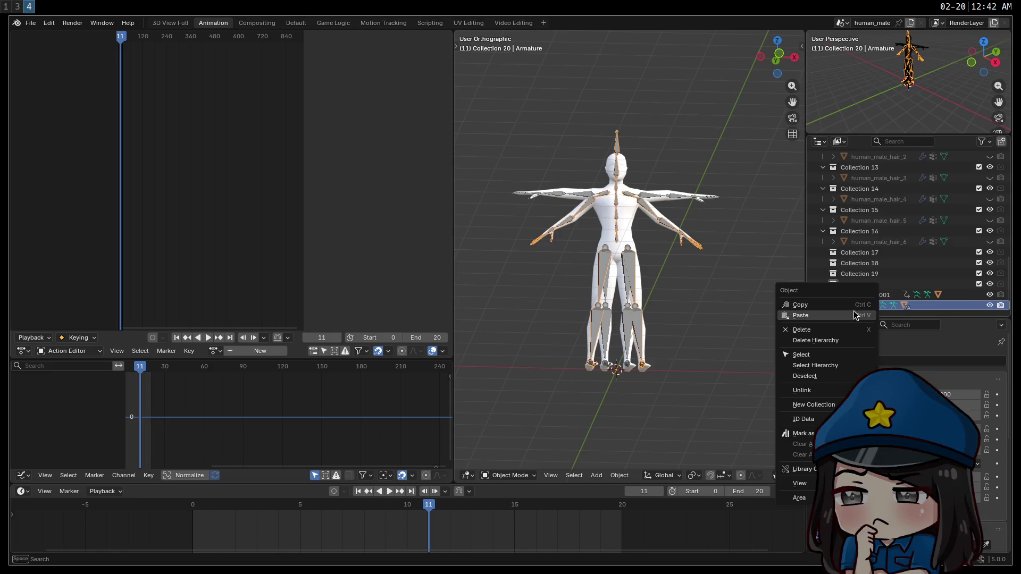
mouse_move(803, 419)
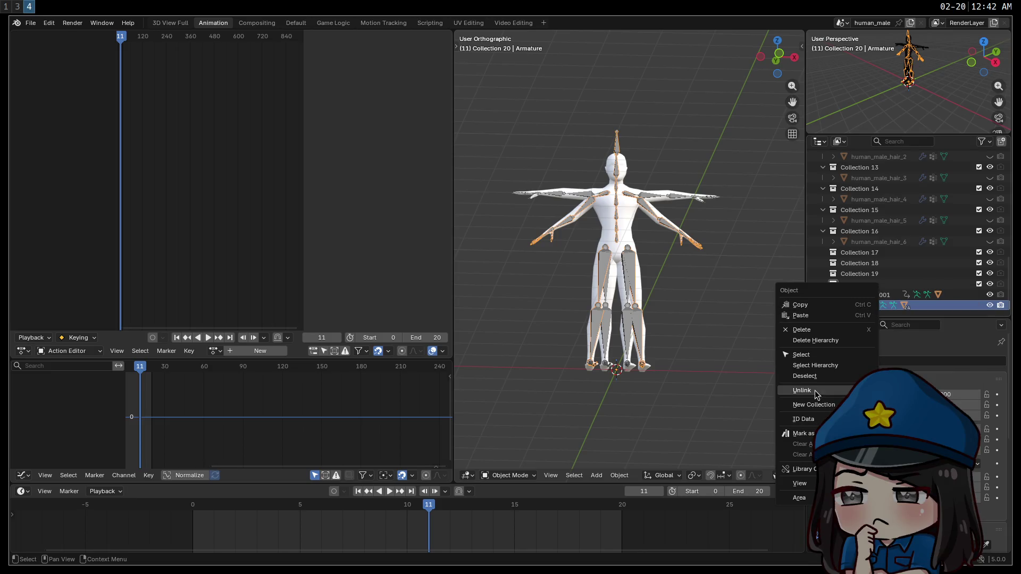
key("Escape")
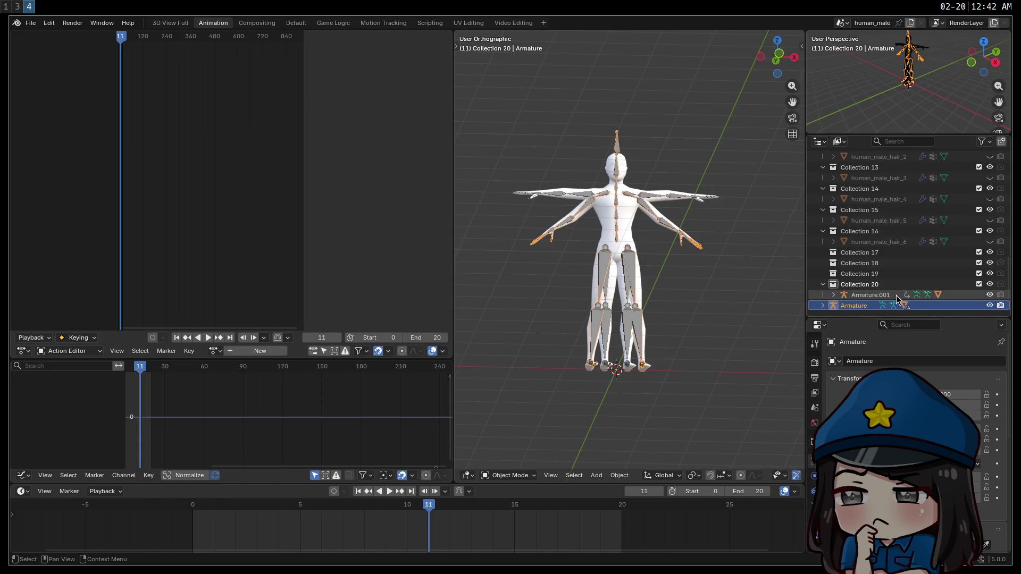
left_click(897, 296)
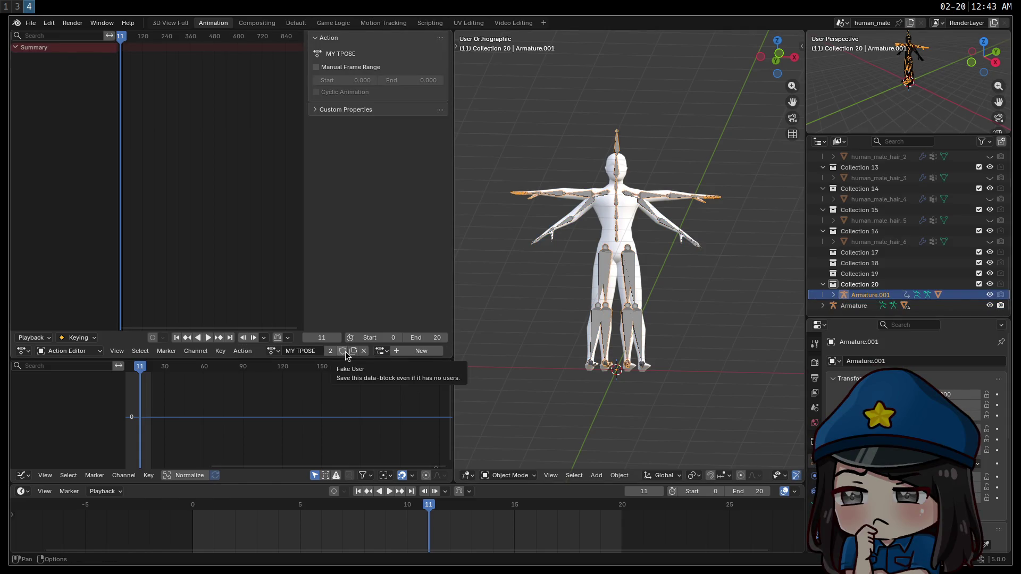
left_click_drag(453, 311, 516, 311)
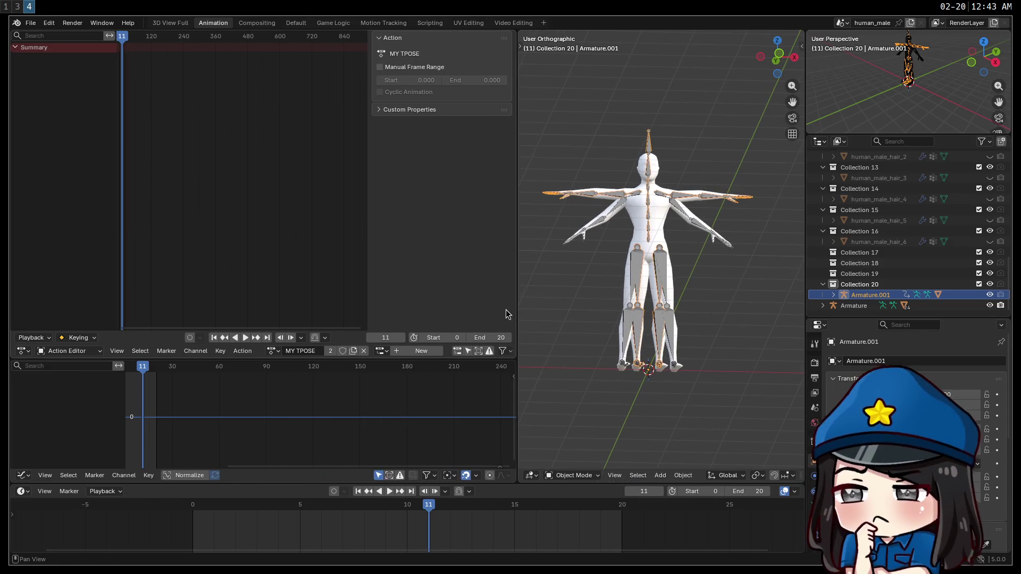
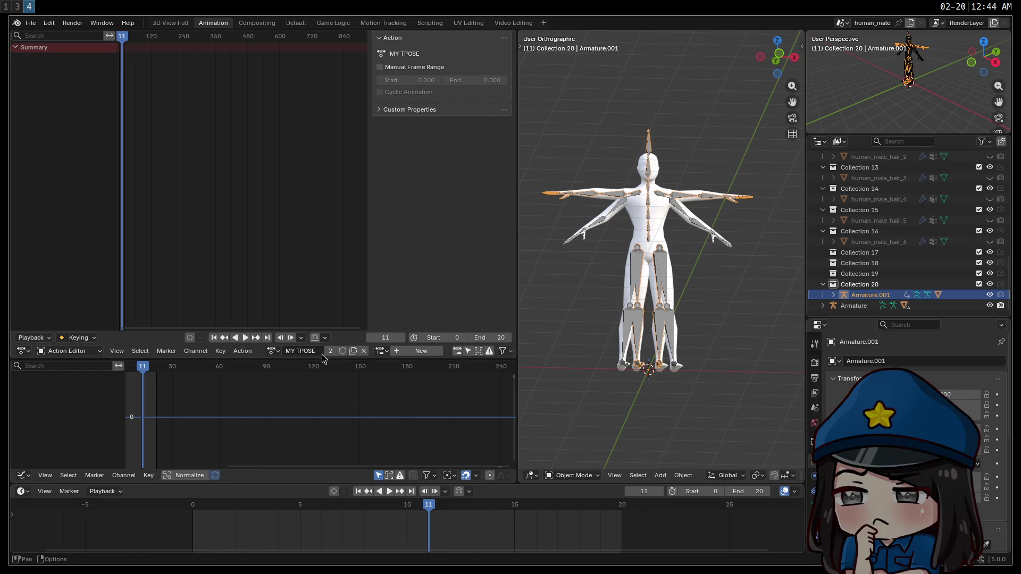
Reactivate Armature.001, play back its MY TPOSE action, and reopen the action list.
left_click(273, 351)
left_click(274, 351)
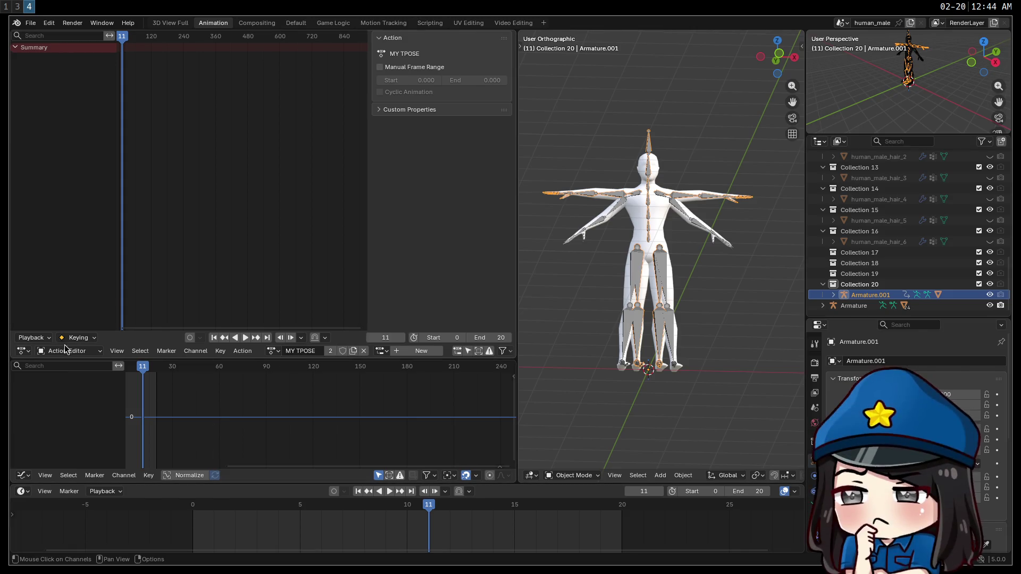
left_click(852, 307)
left_click(863, 298)
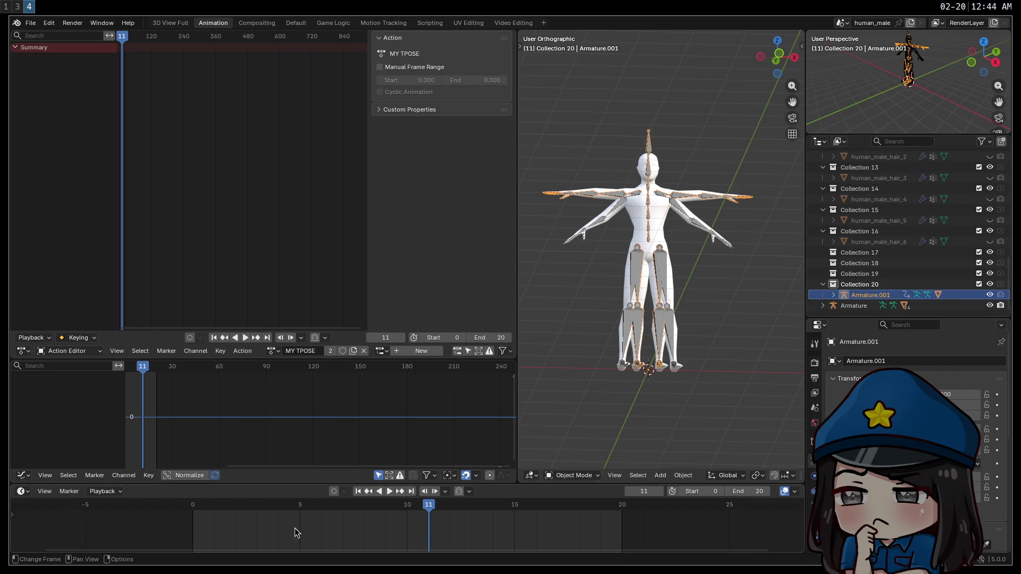
left_click(390, 491)
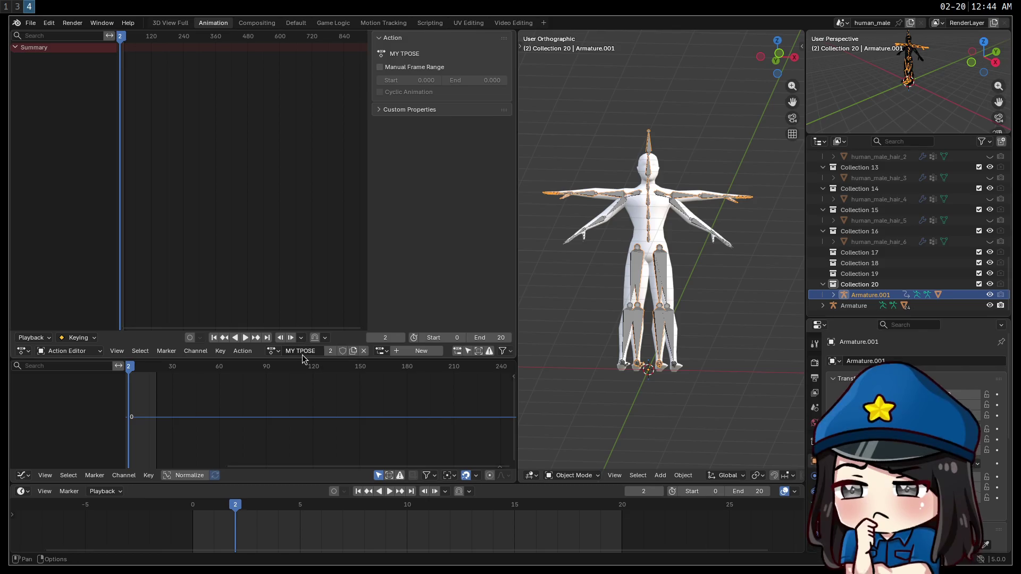
left_click(279, 352)
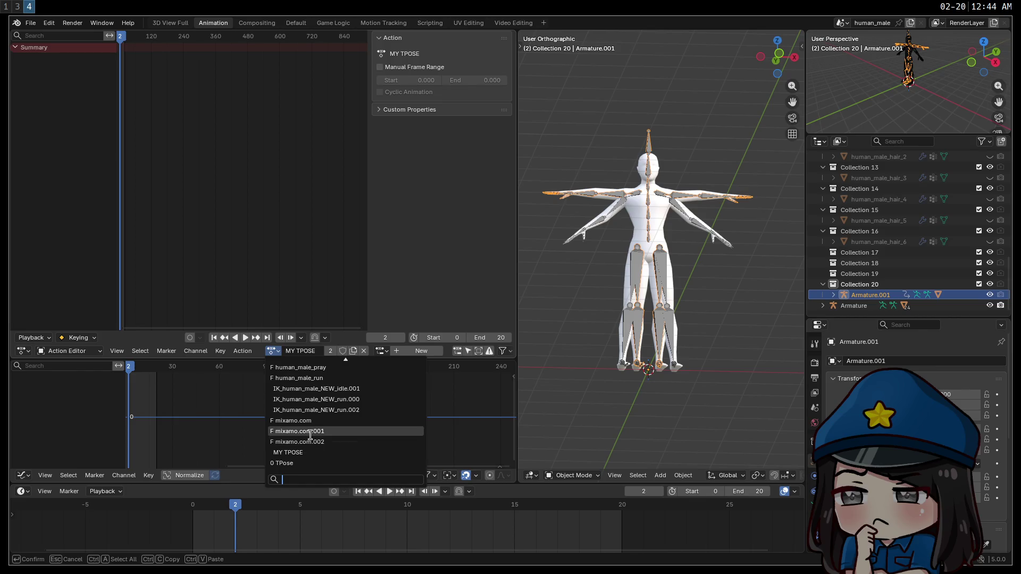
Preview the mixamo.com.001 action, switch to mixamo.com.002, and stop playback.
left_click(311, 432)
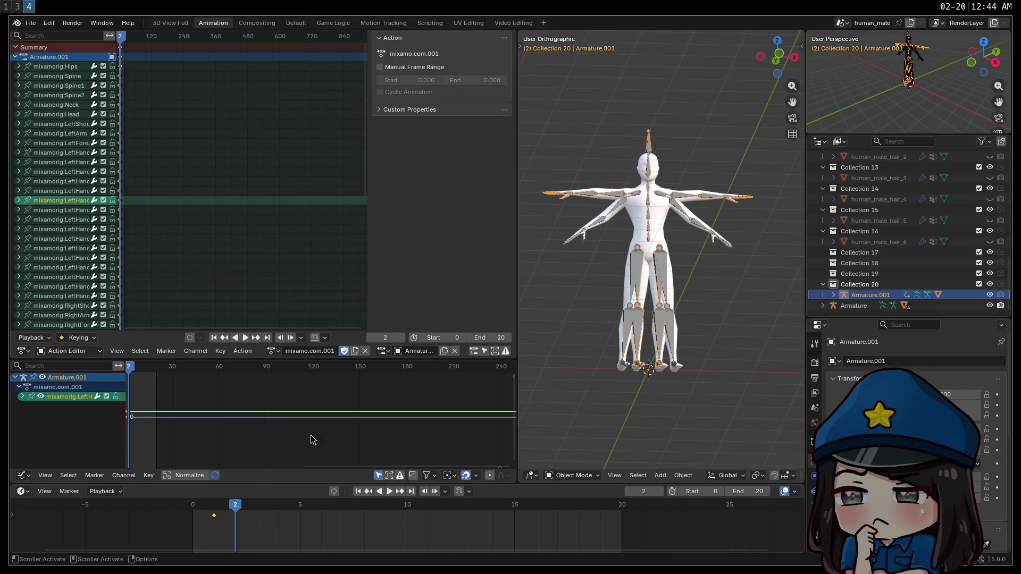
left_click(387, 492)
left_click(273, 351)
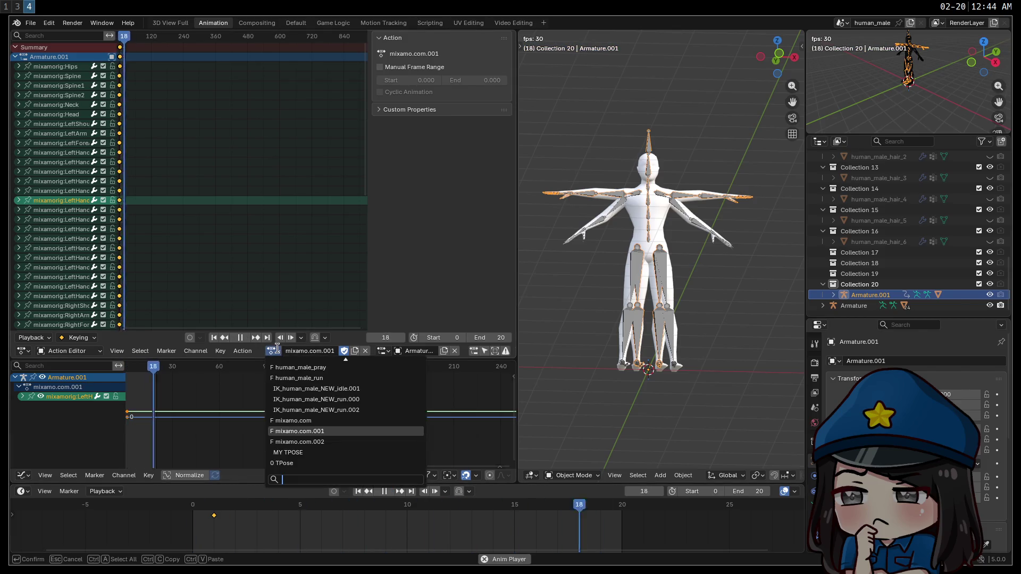
left_click(335, 435)
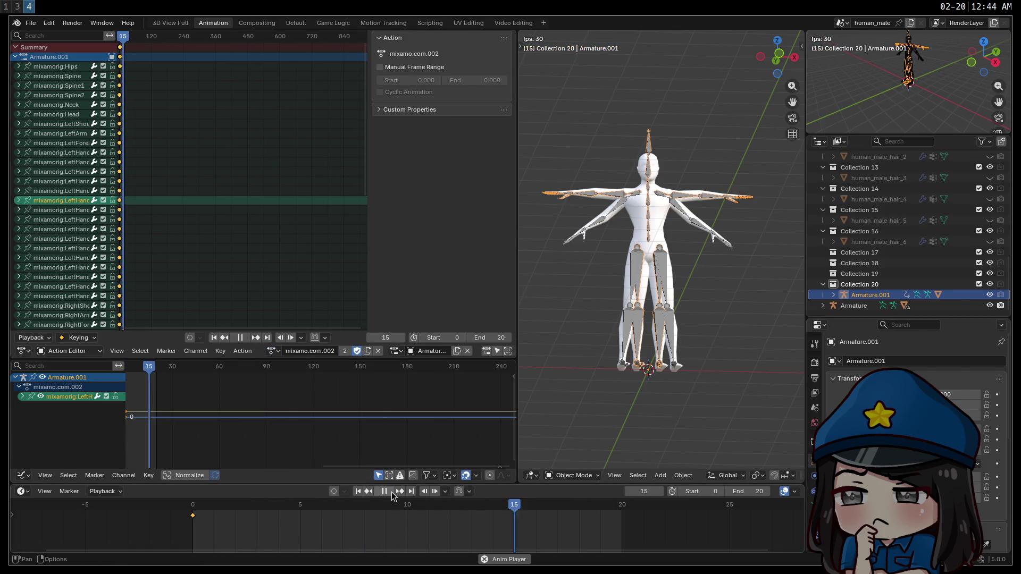
left_click(388, 491)
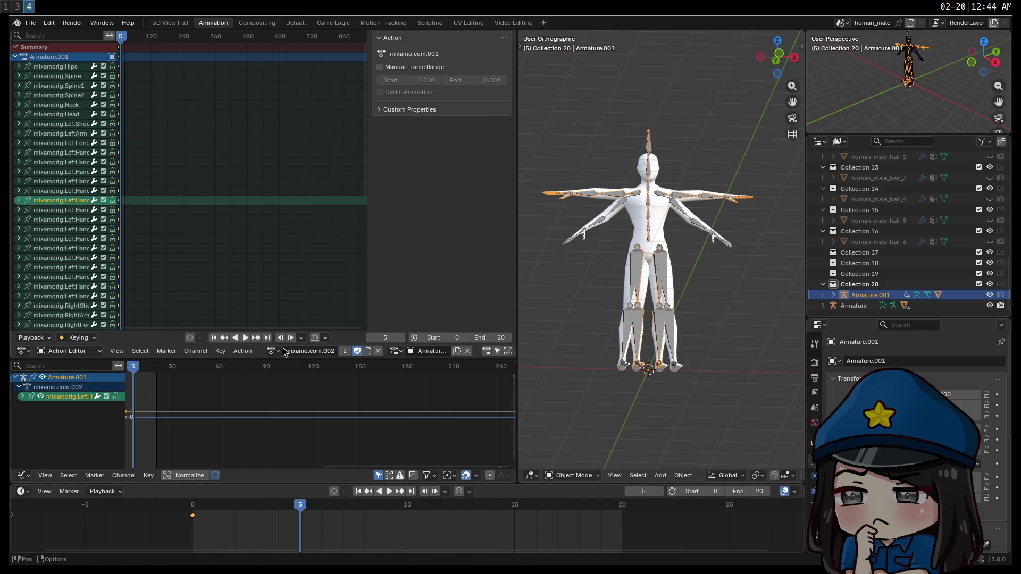
Assign the TPose action to Armature.001 and select only the palm_R channel.
left_click(272, 351)
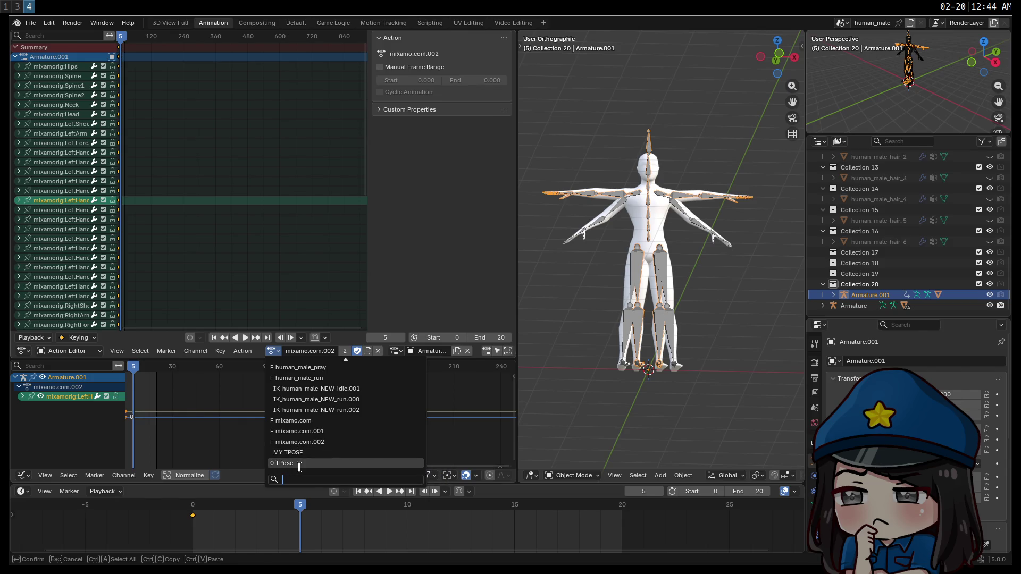
left_click(297, 463)
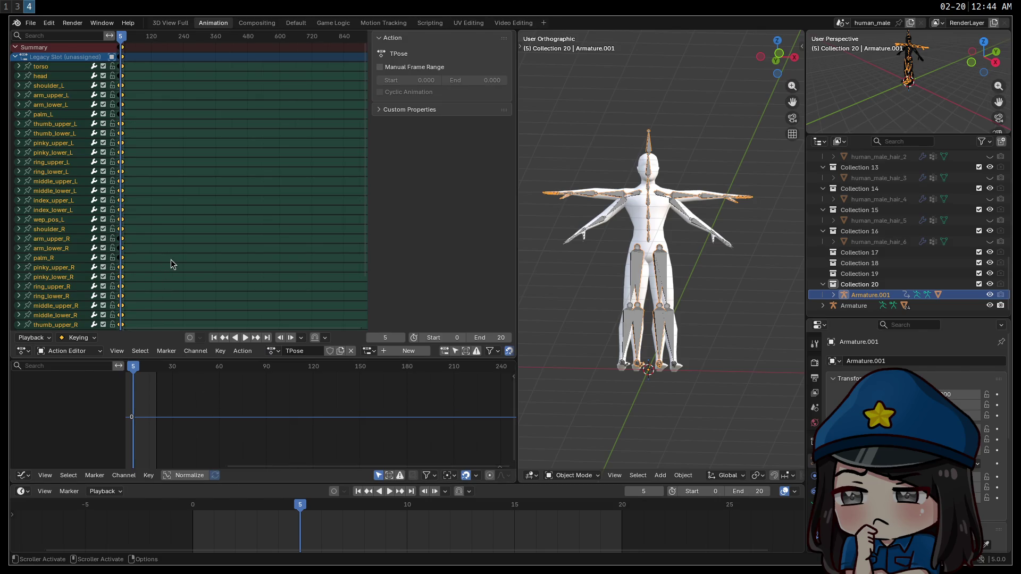
left_click(204, 262)
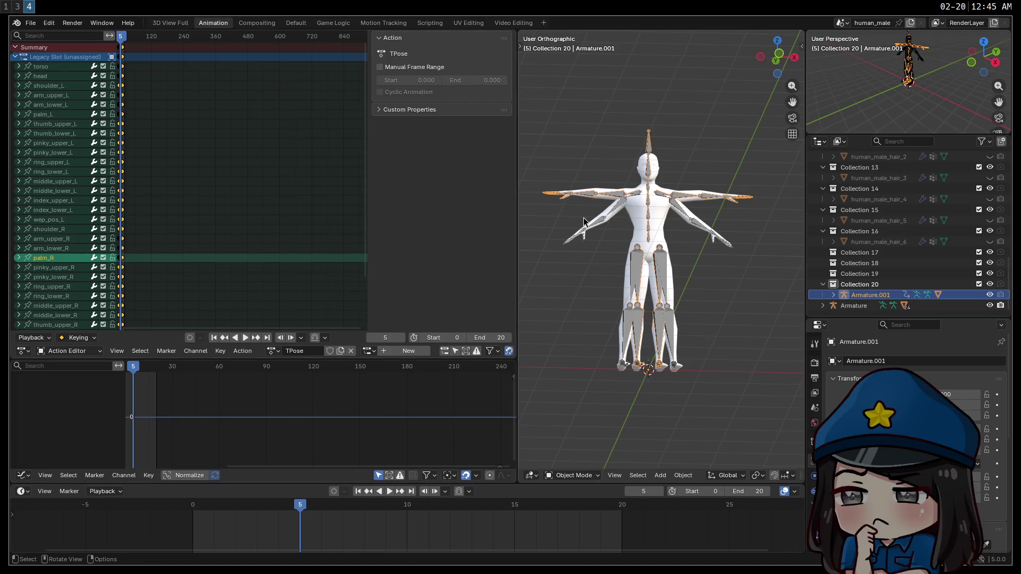
Move to frame 0, key all TPose channels there, and switch Armature.001 into Pose Mode.
left_click_drag(231, 502, 193, 502)
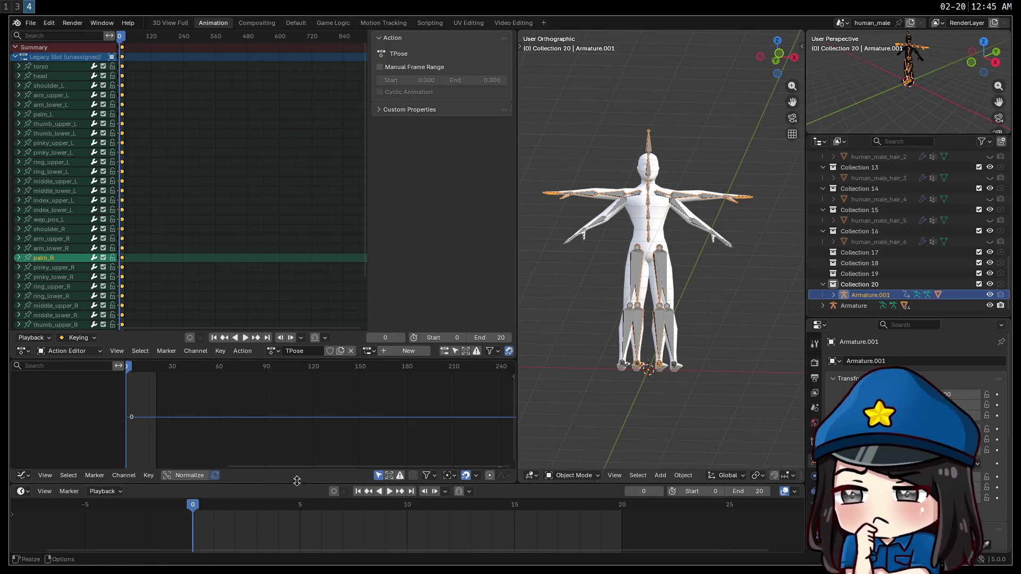
key("i")
left_click(238, 521)
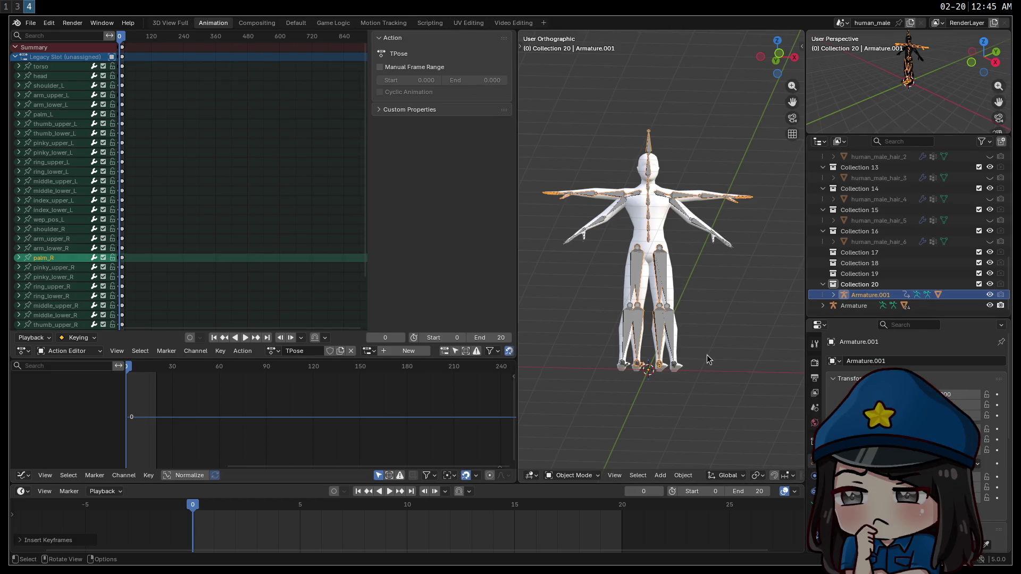
left_click(575, 475)
left_click(580, 465)
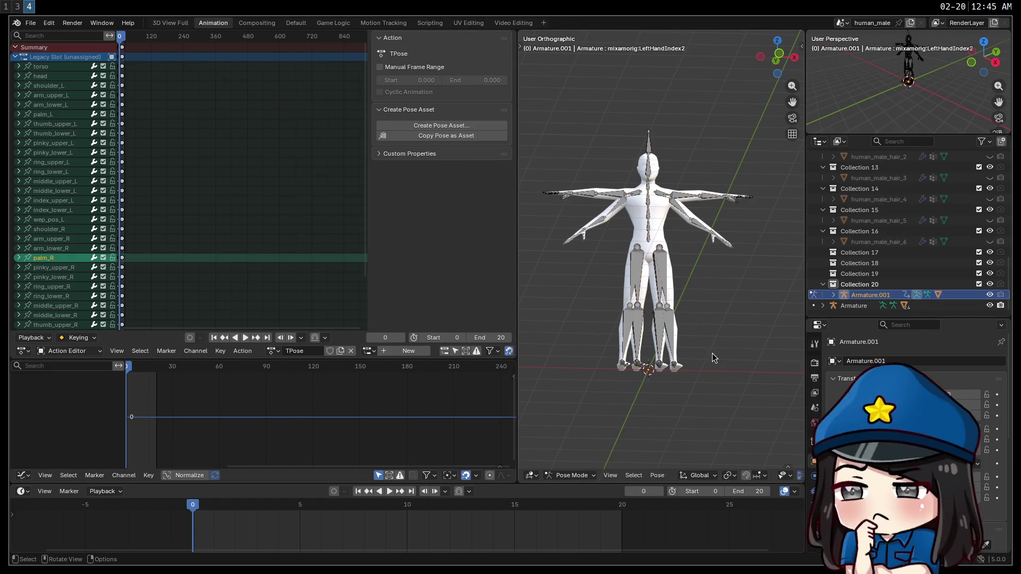
Select all channels and insert keyframes on every TPose channel.
key("i")
left_click(267, 525)
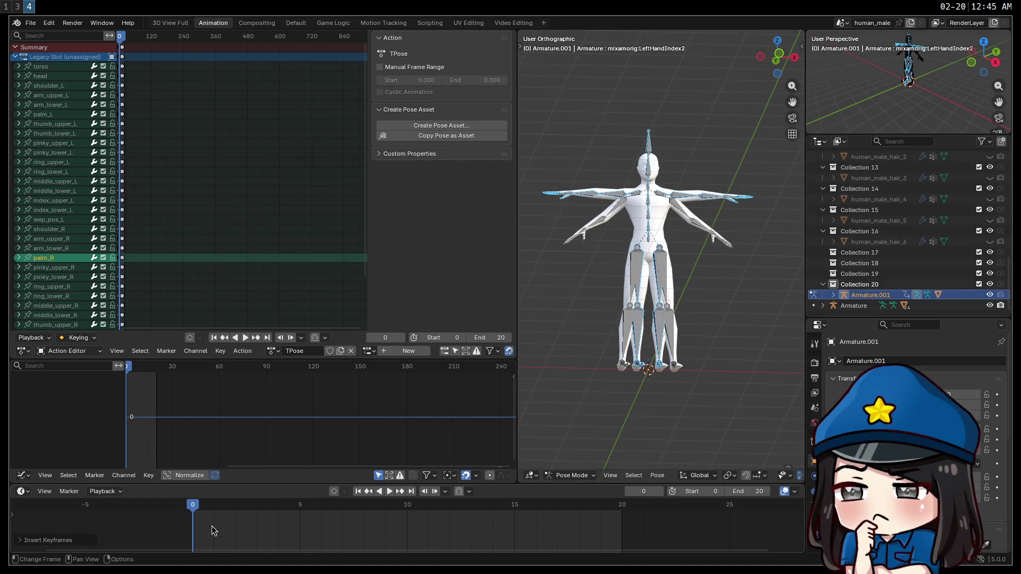
mouse_move(213, 526)
left_mouse_down()
mouse_move(236, 511)
mouse_move(193, 508)
left_mouse_up()
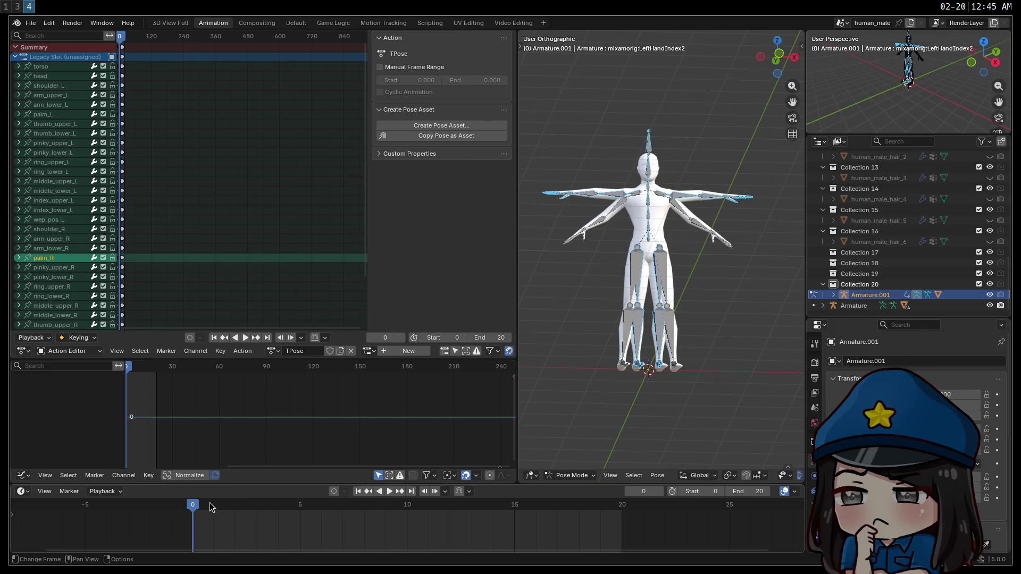
key("a")
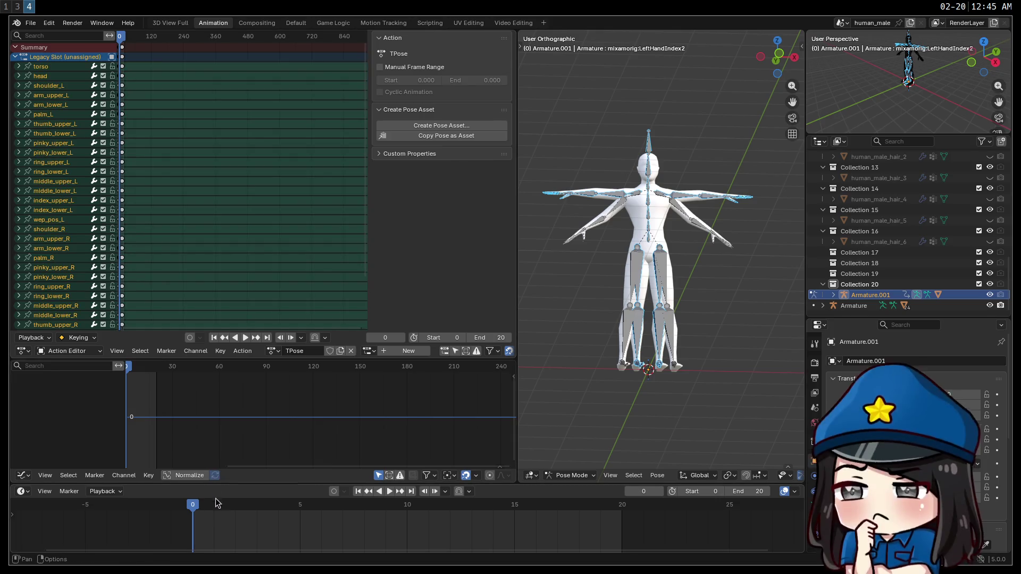
key("i")
left_click(218, 509)
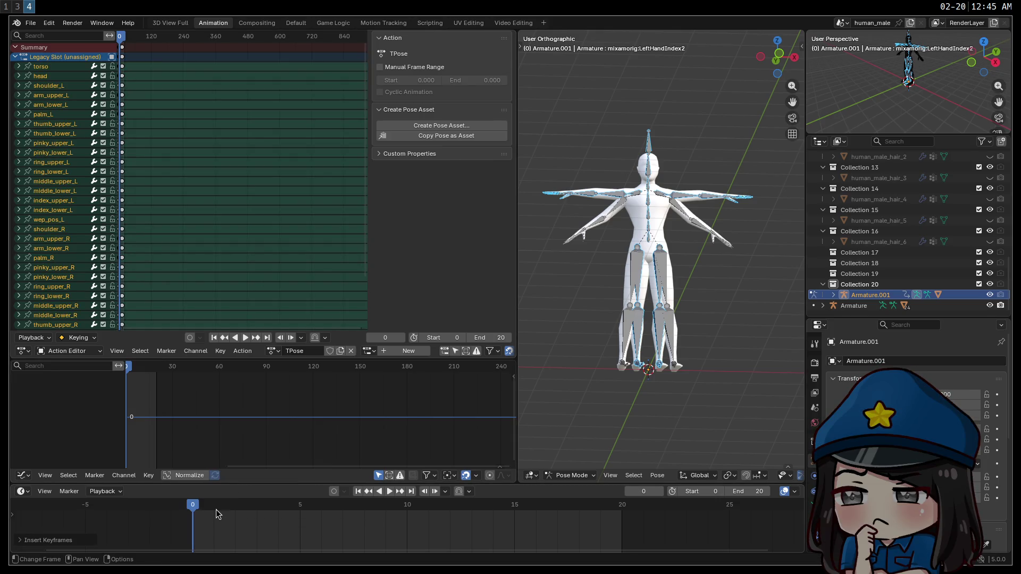
Copy the current TPose as a pose asset and make the original Armature active.
left_click(304, 351)
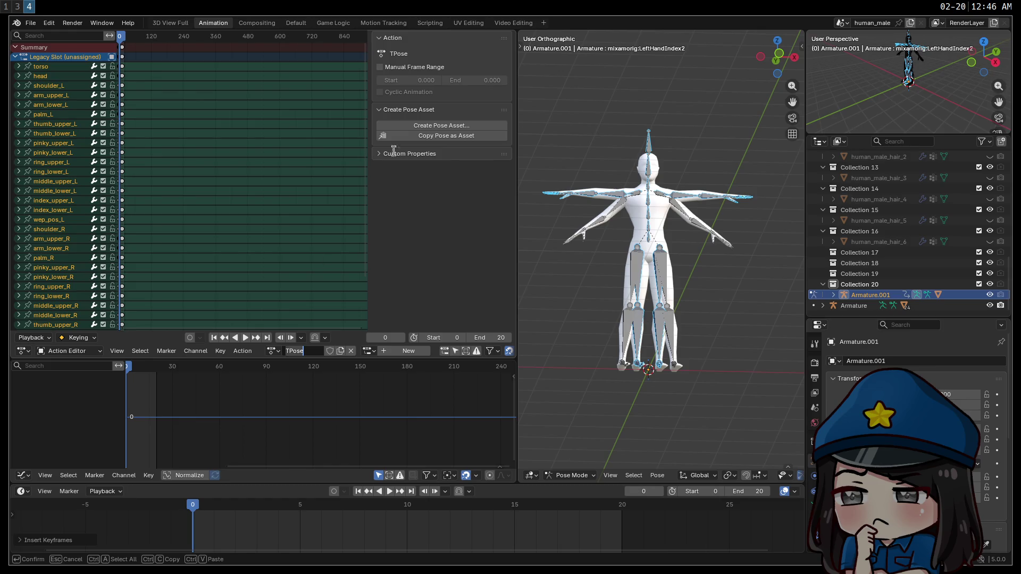
left_click(444, 136)
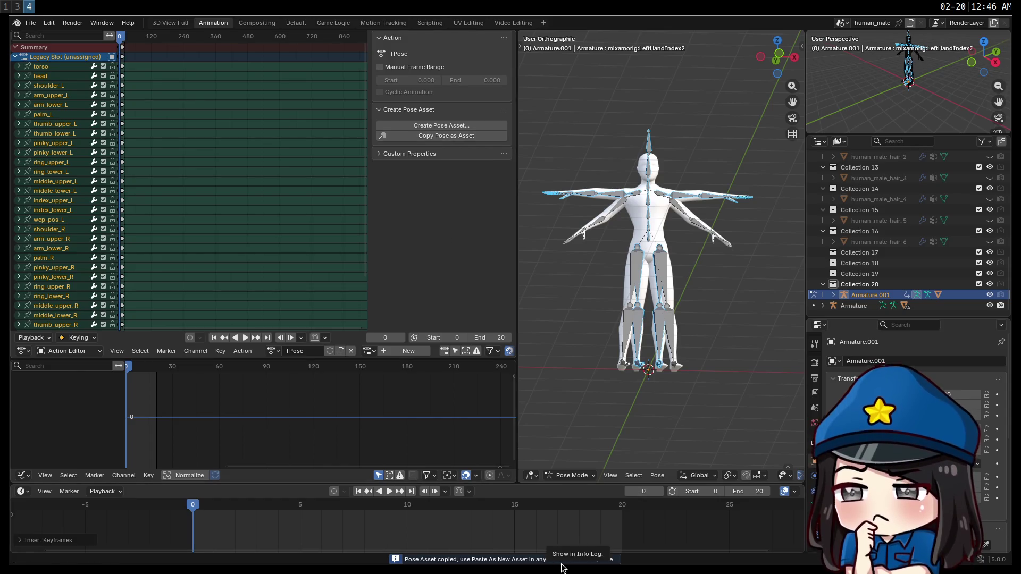
left_click(854, 306)
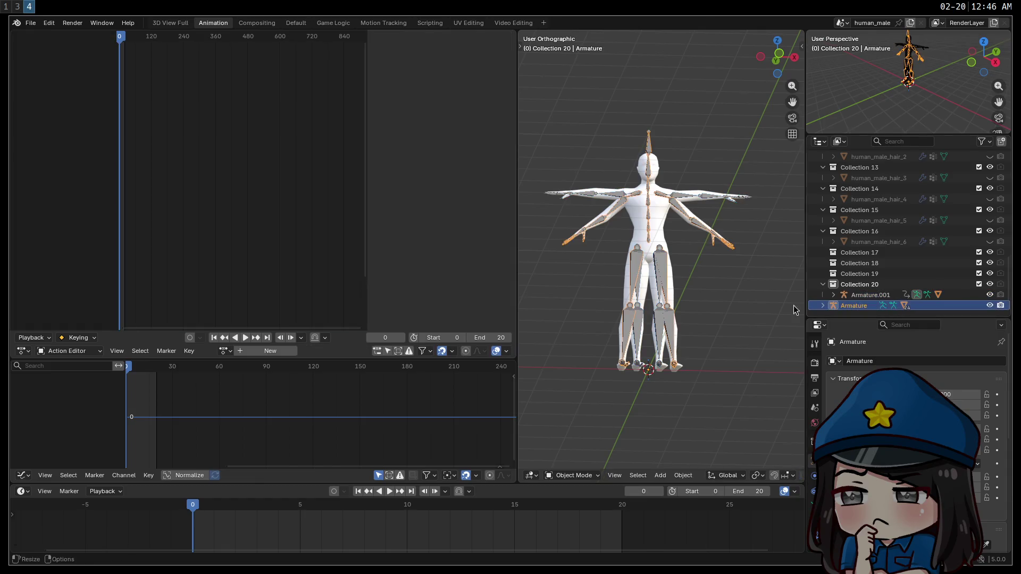
Expand Armature in the Outliner and try pasting the copied pose onto its Armature.001 data.
right_click(243, 353)
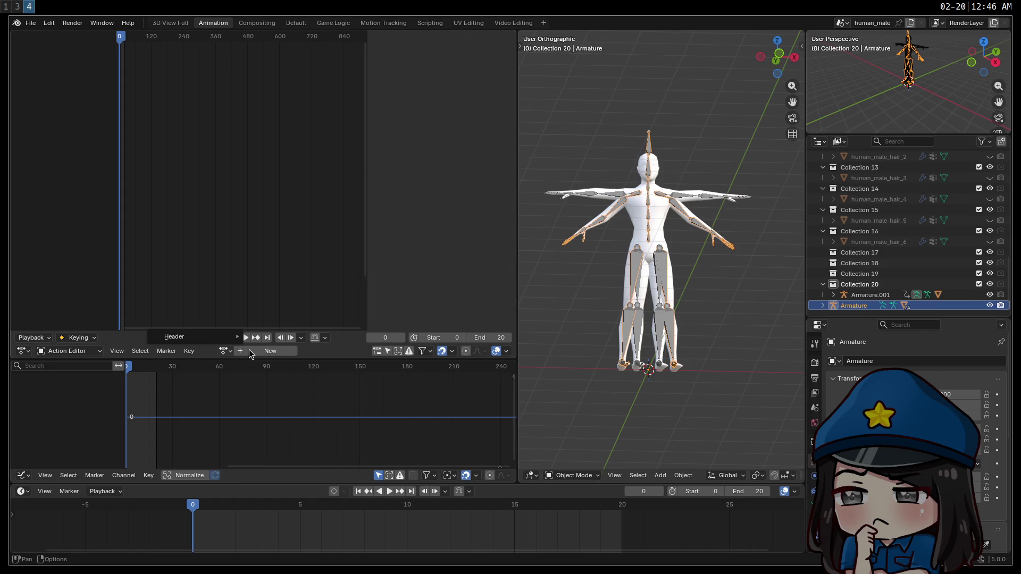
right_click(252, 349)
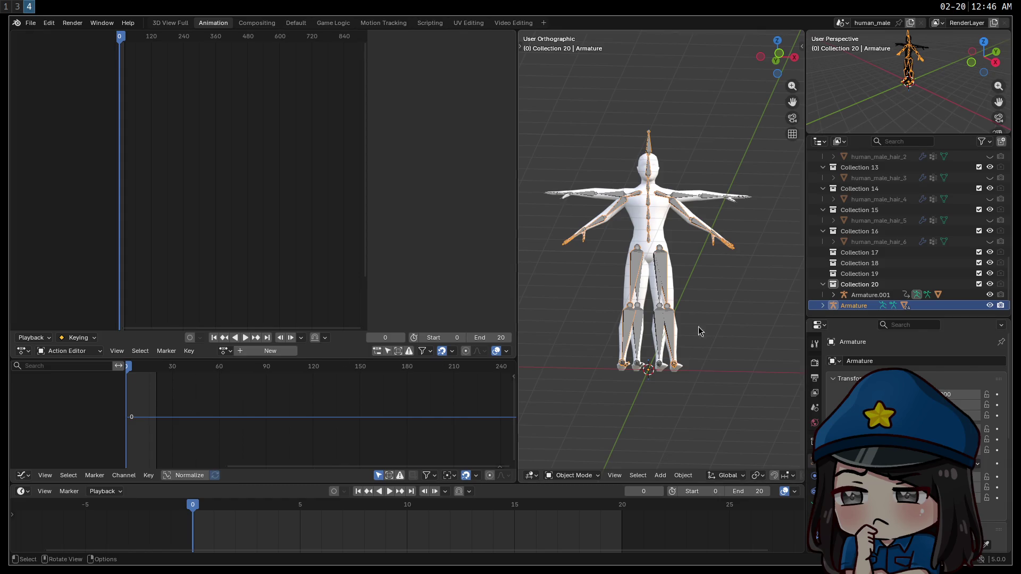
left_click(823, 305)
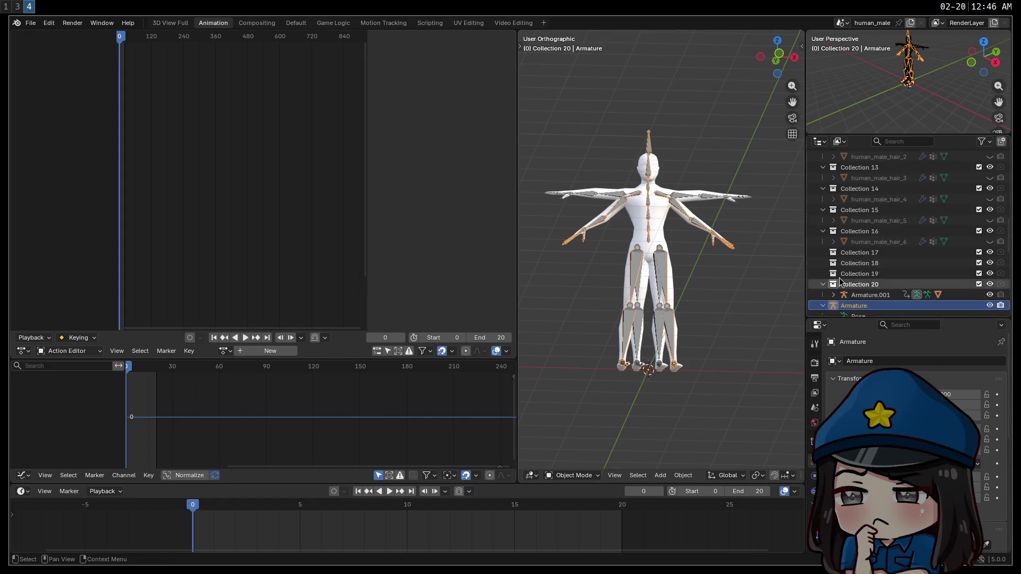
scroll(861, 274, "down", 4)
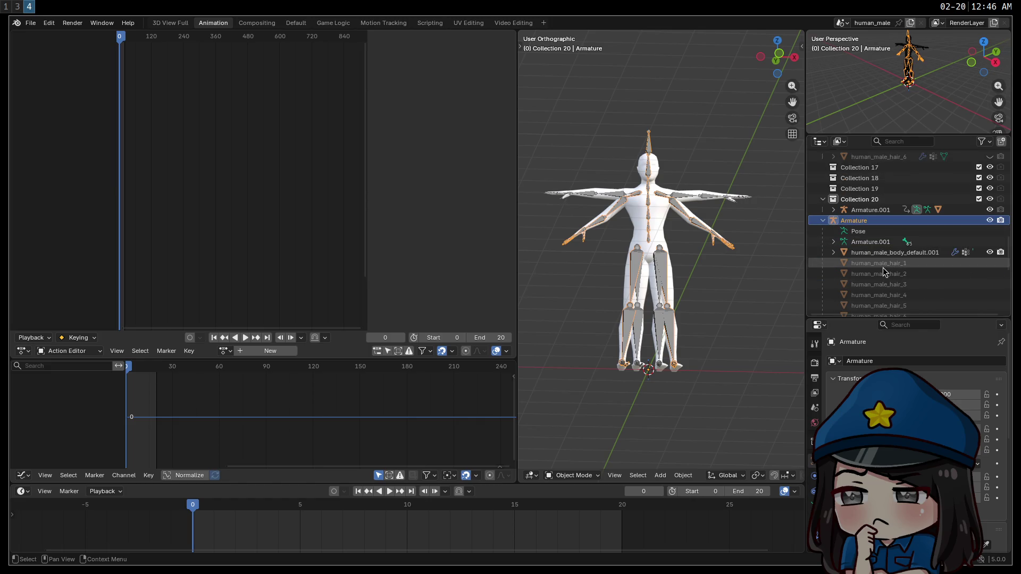
left_click(860, 244)
right_click(864, 242)
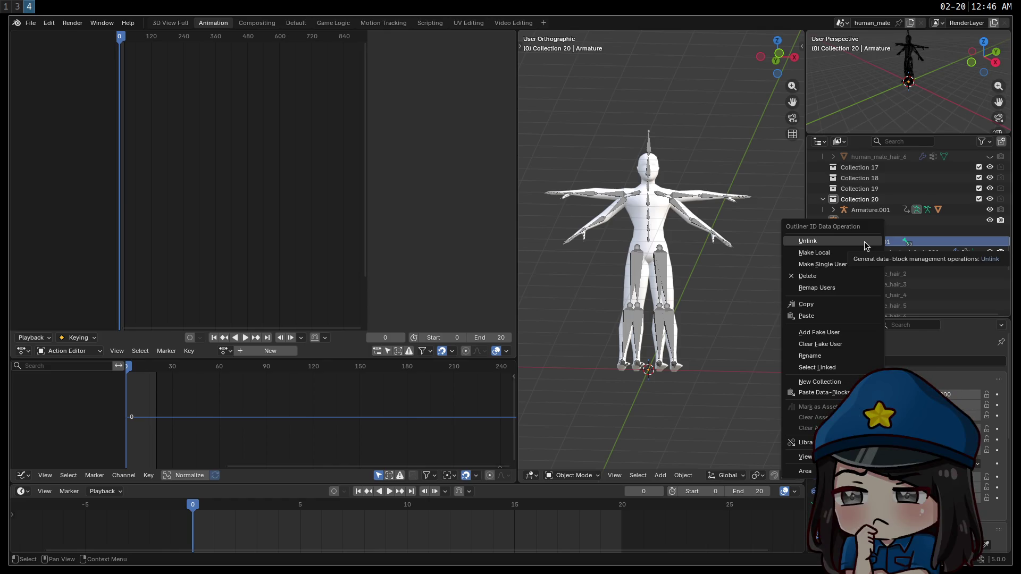
left_click(842, 393)
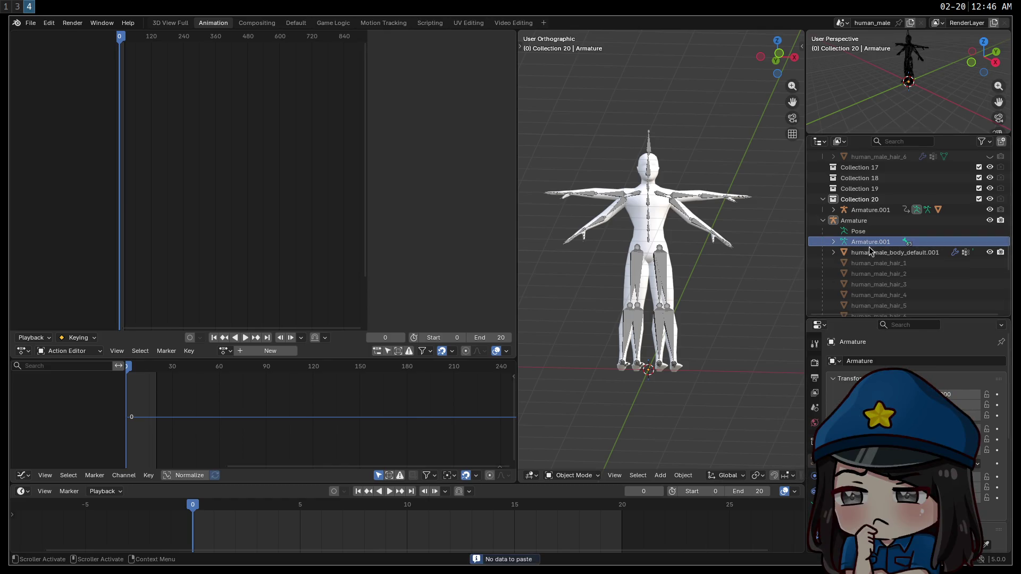
Try pasting the pose onto Armature's Pose entry, which reports no data to paste, then reactivate Armature.001.
key("Right")
key("Down")
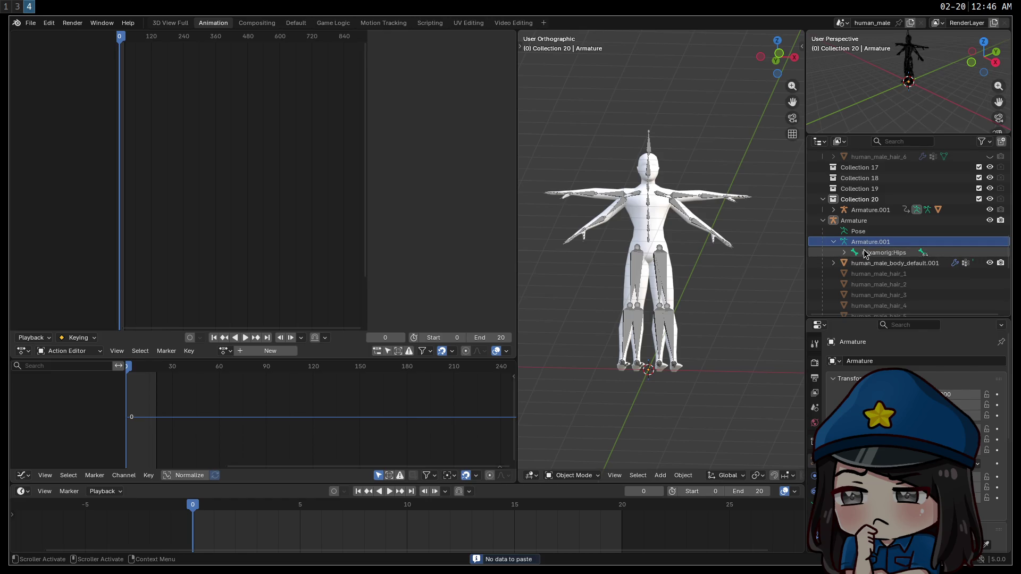
left_click(864, 253)
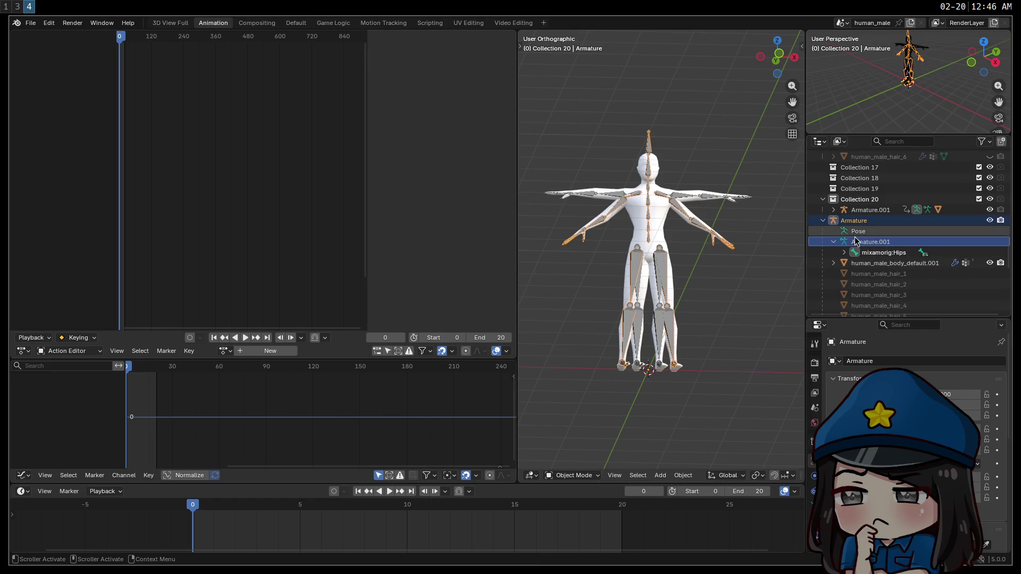
left_click(857, 233)
right_click(857, 235)
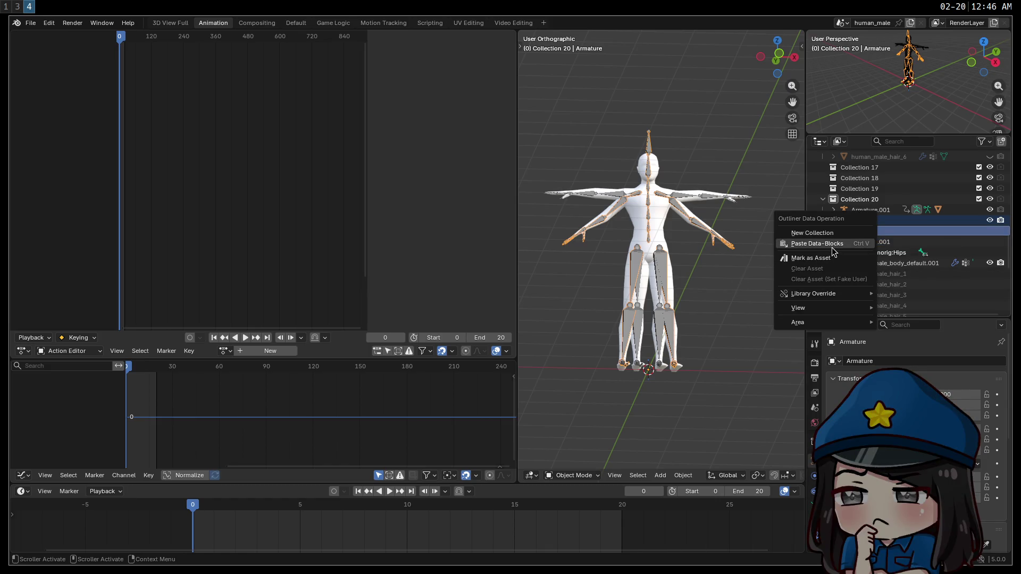
left_click(832, 245)
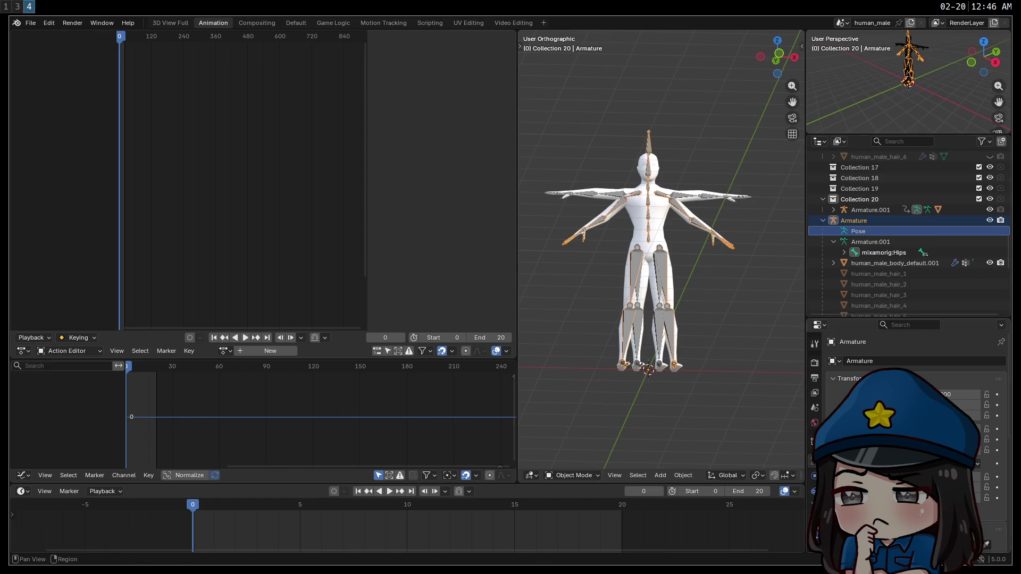
left_click(868, 212)
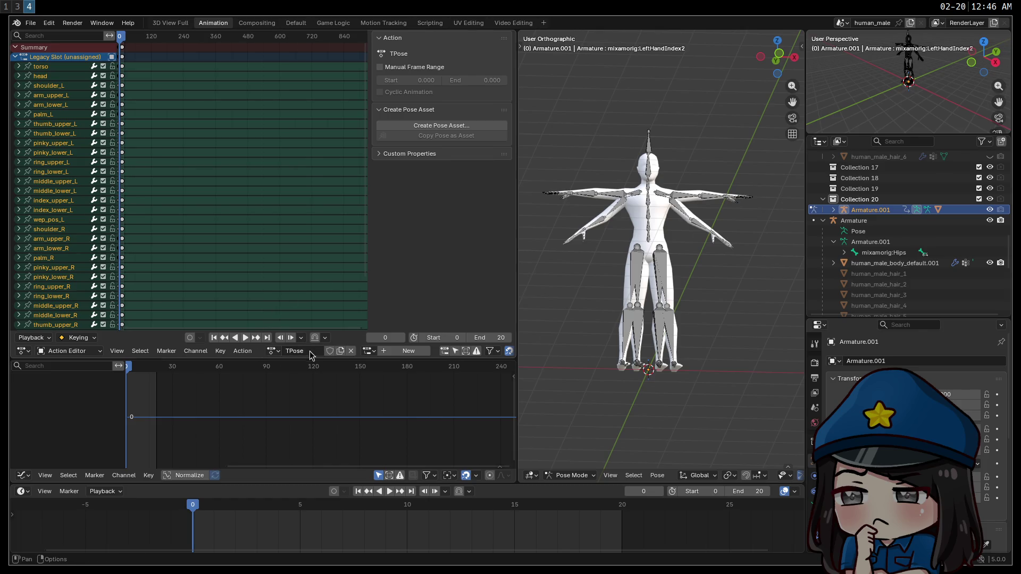
Assign mixamo.com.001 to the rig, select all, play and stop it, then select the frame-2 keyframe.
left_click(273, 351)
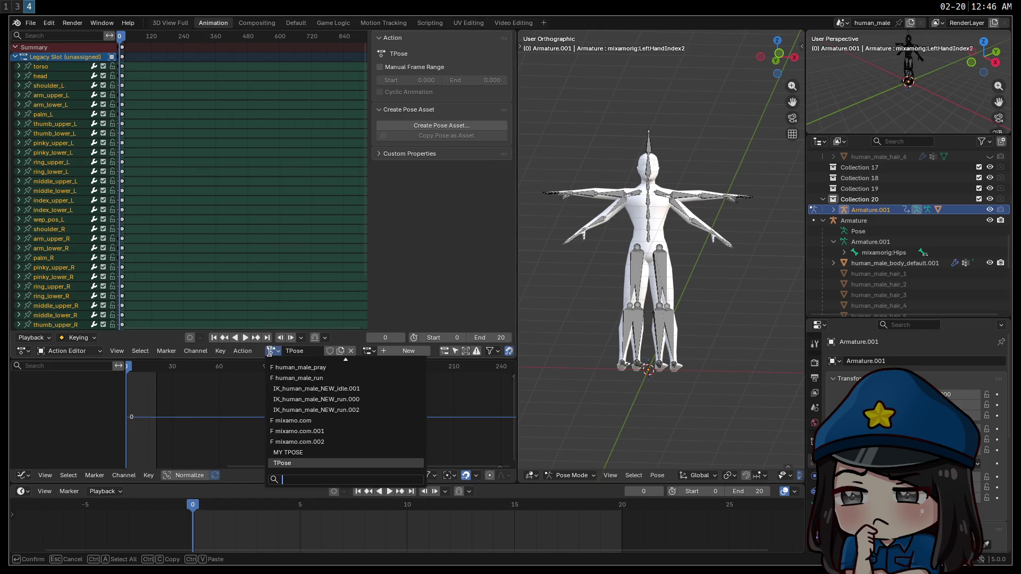
left_click(304, 431)
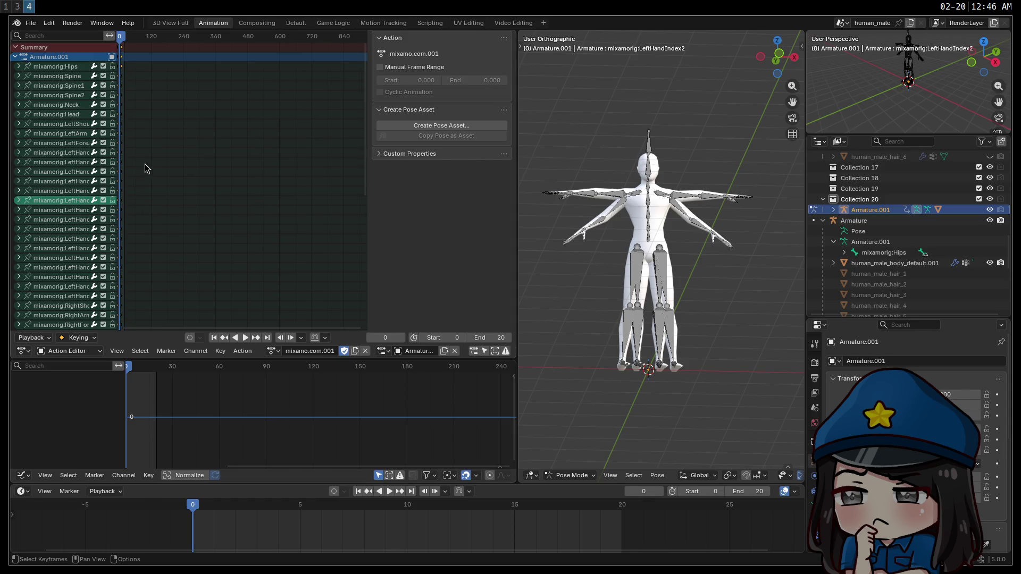
key("a")
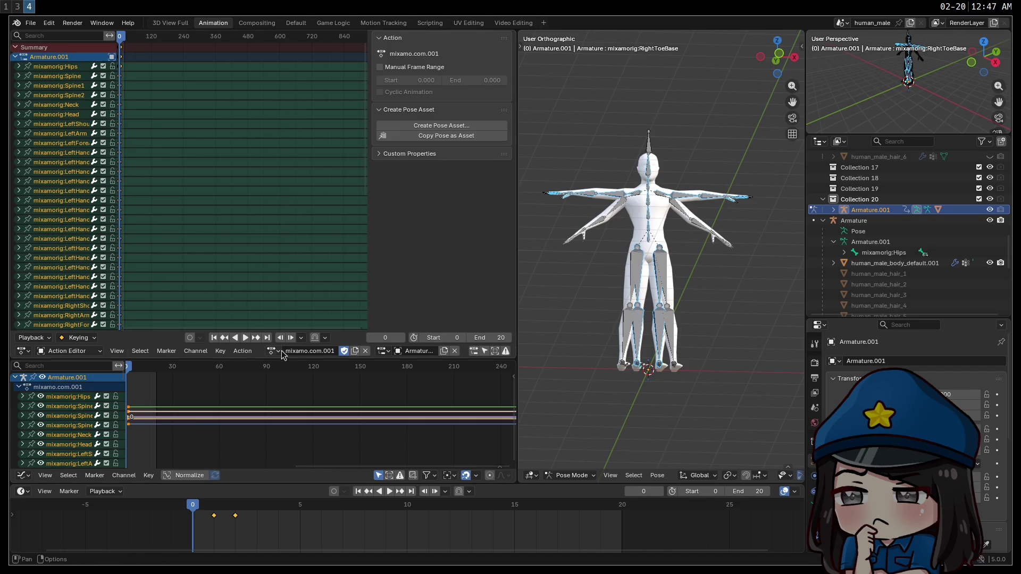
left_click(389, 492)
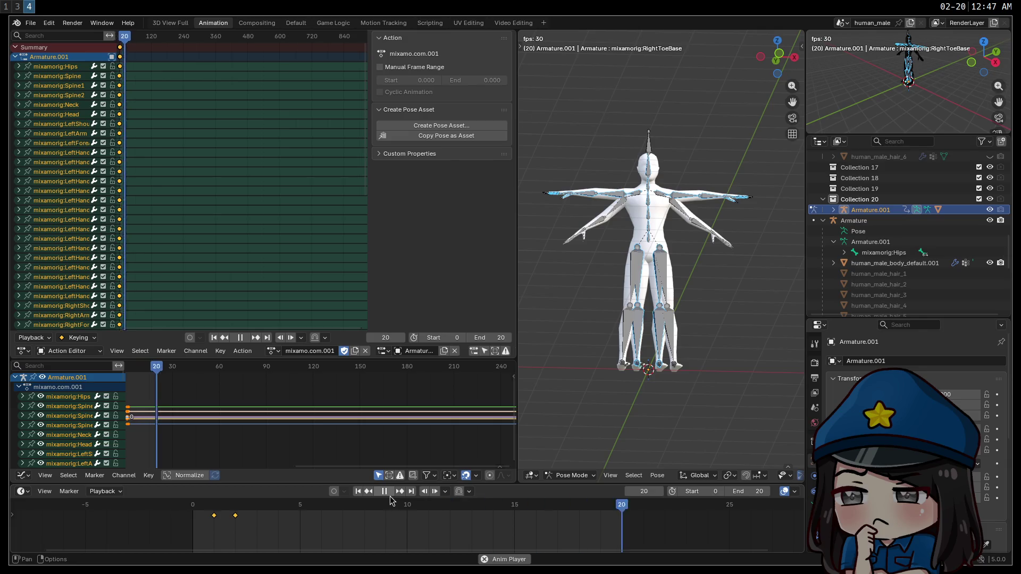
left_click(384, 491)
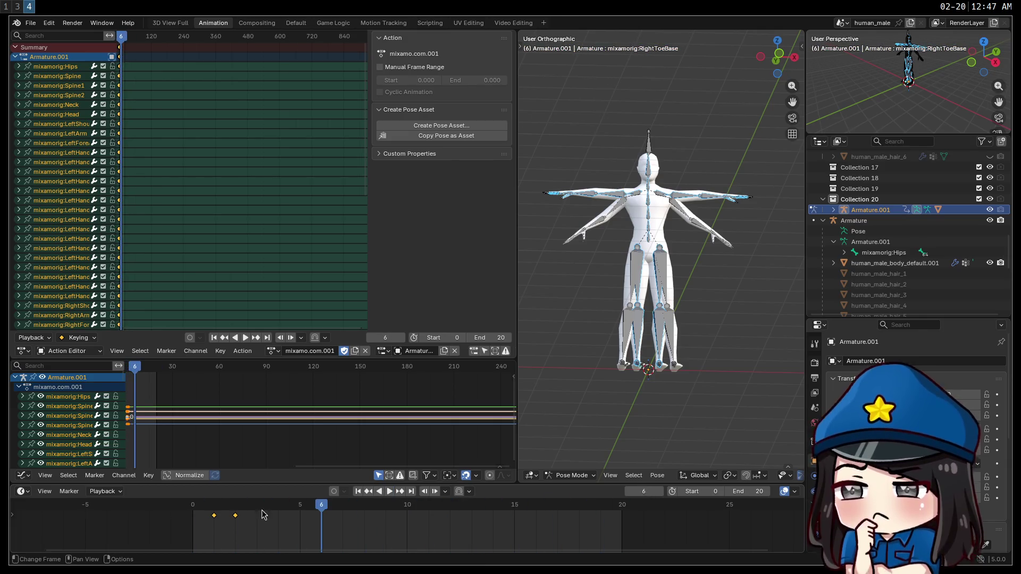
left_click(235, 516)
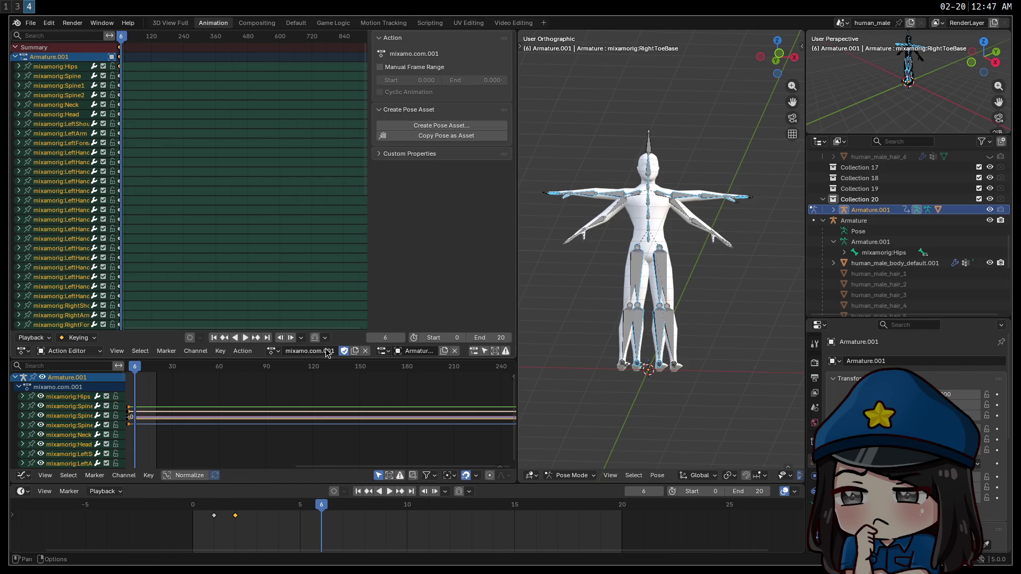
Browse the action list without changing it, and toggle the only-selected channel filter on and off.
left_click(273, 351)
key("Down")
key("Up")
key("Up")
key("Down")
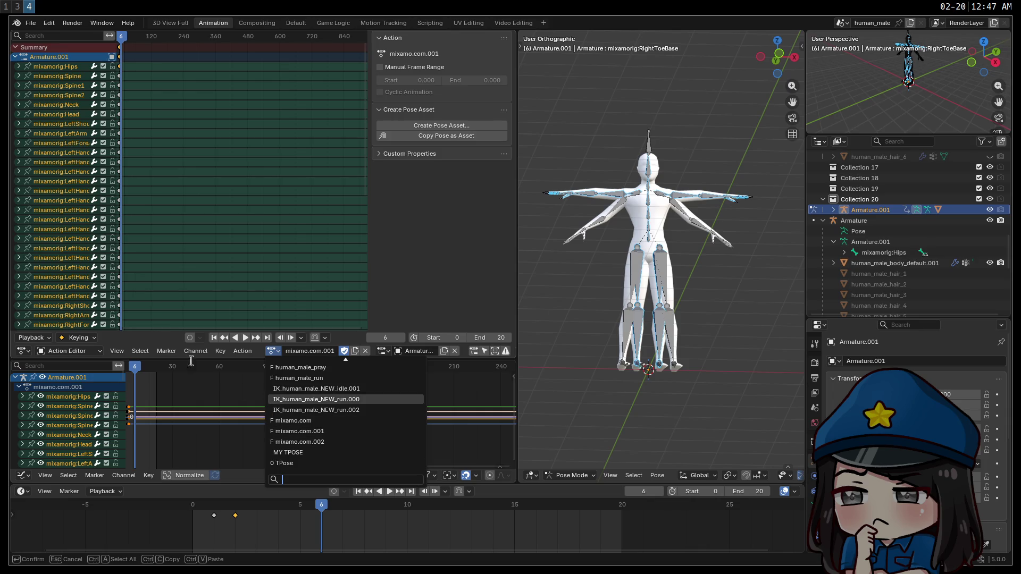
key("Escape")
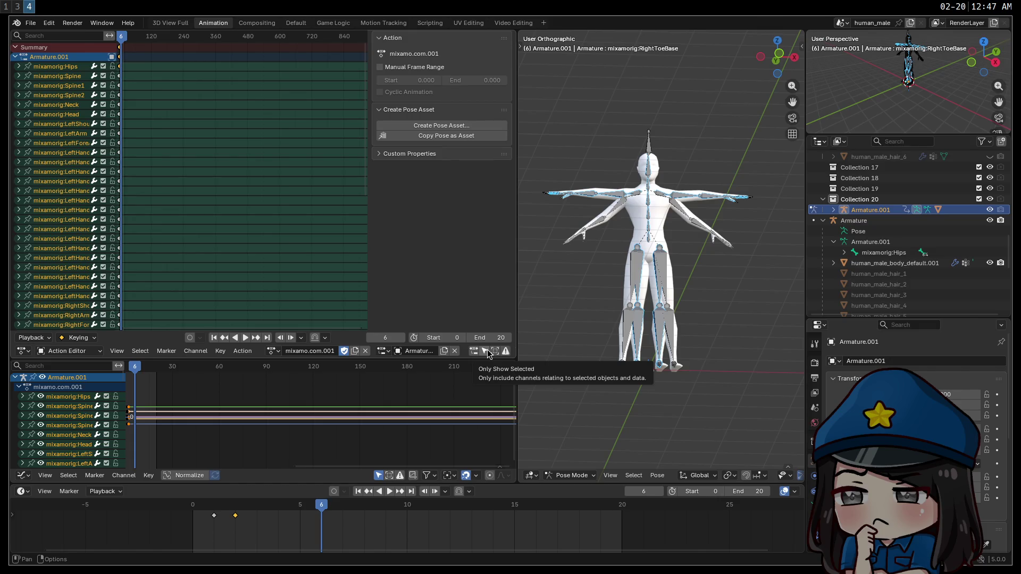
left_click(485, 352)
left_click(486, 352)
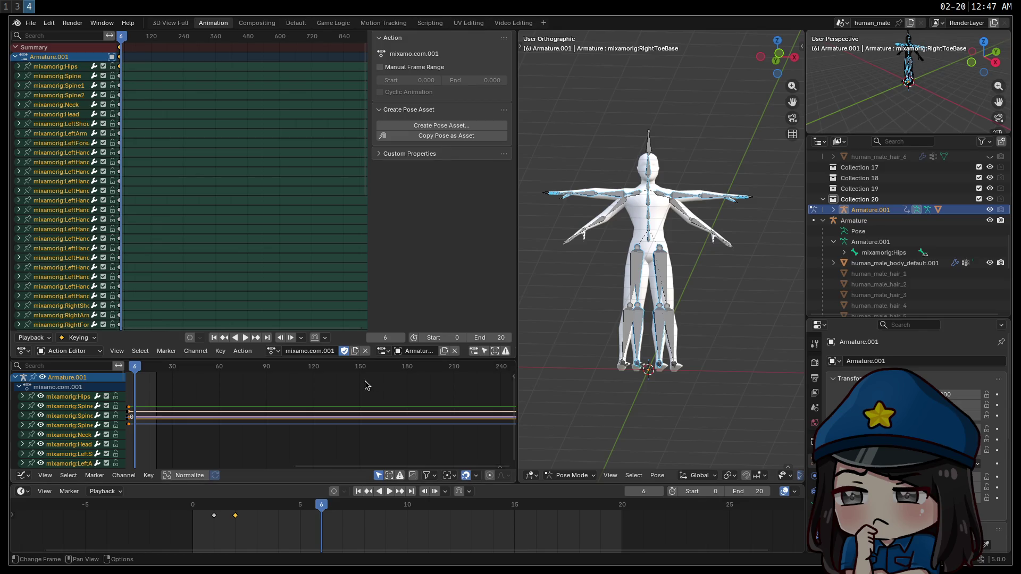
left_click(242, 351)
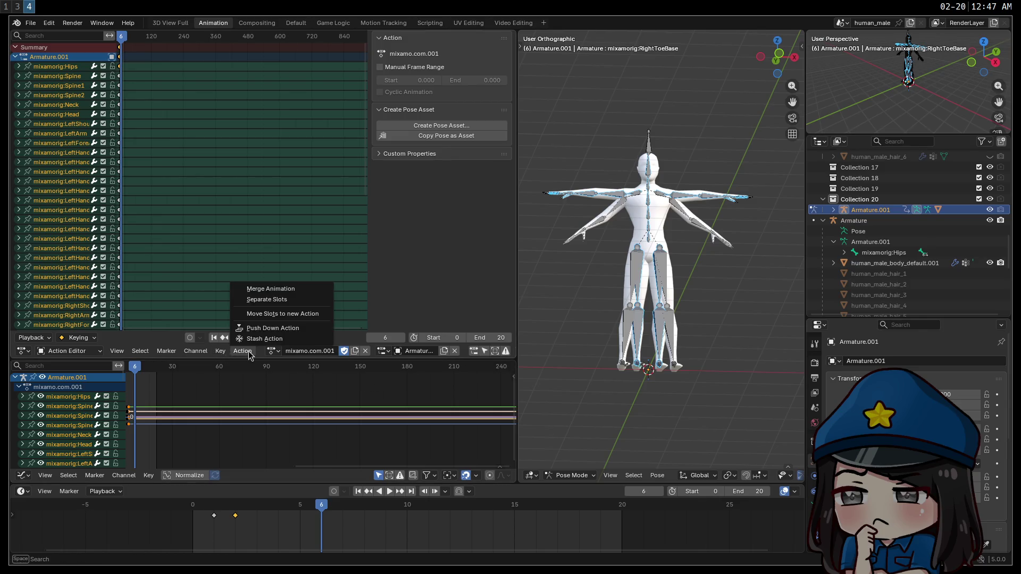
mouse_move(202, 354)
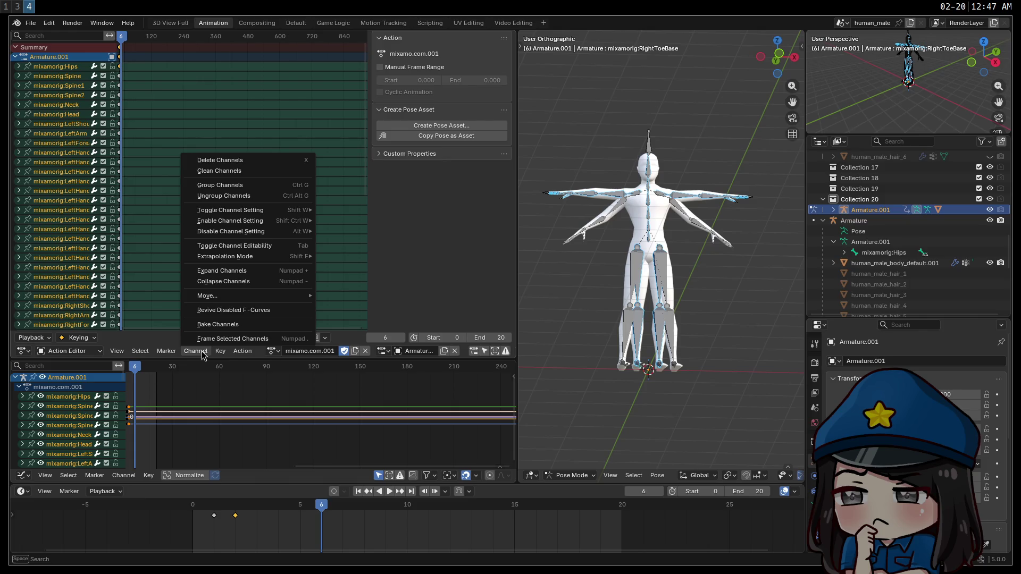
mouse_move(169, 354)
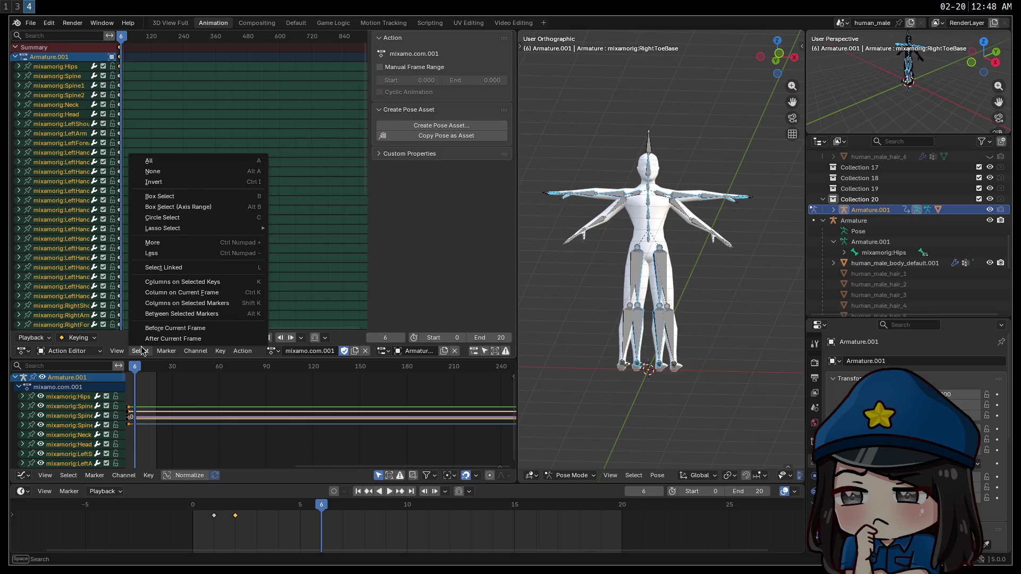
left_click(113, 342)
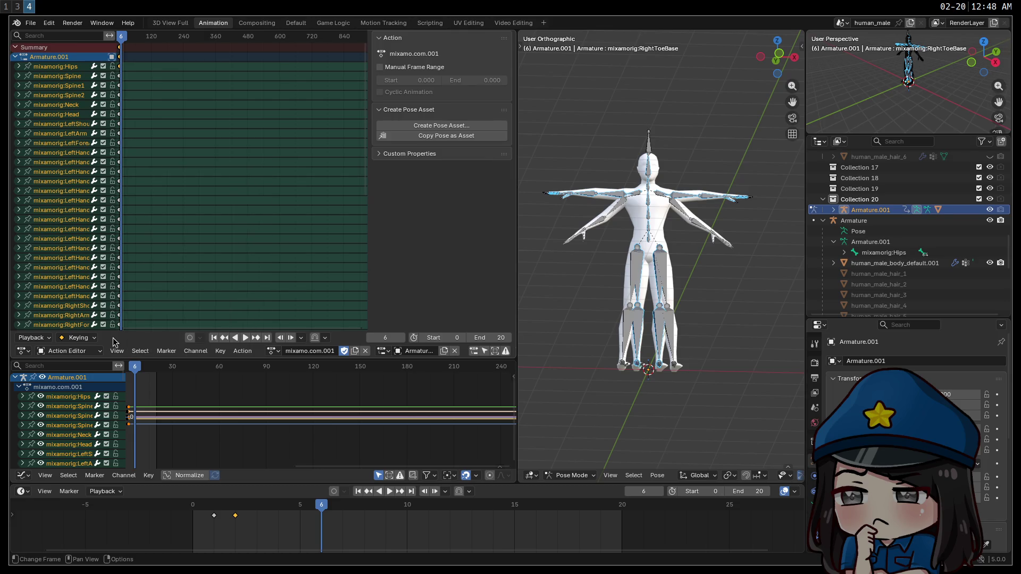
right_click(83, 259)
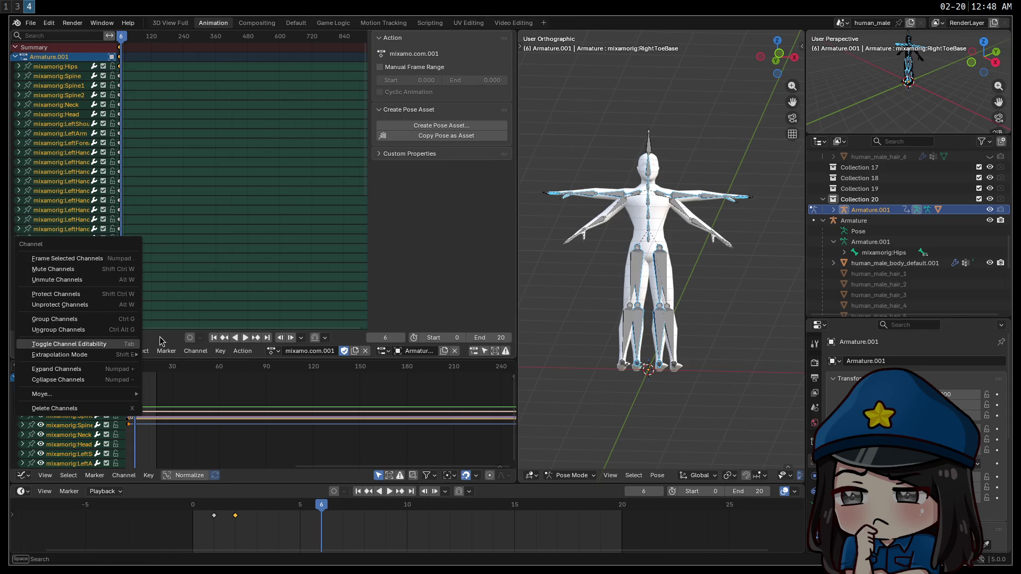
left_click(106, 335)
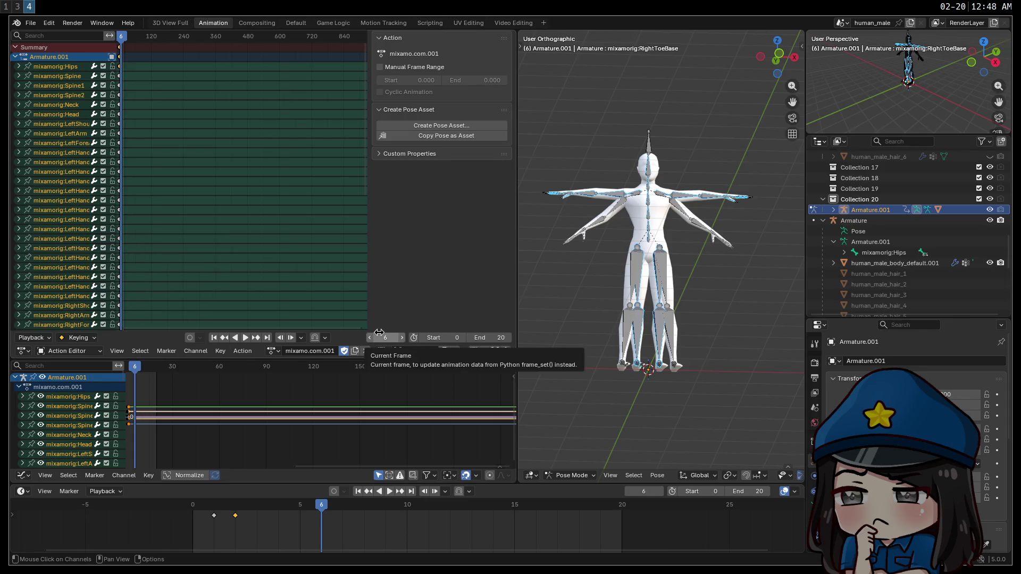
key("super+1")
Google 'blender copy animation to new armature' in a new Chrome tab, then return to Blender.
key("ctrl+t")
type("blen")
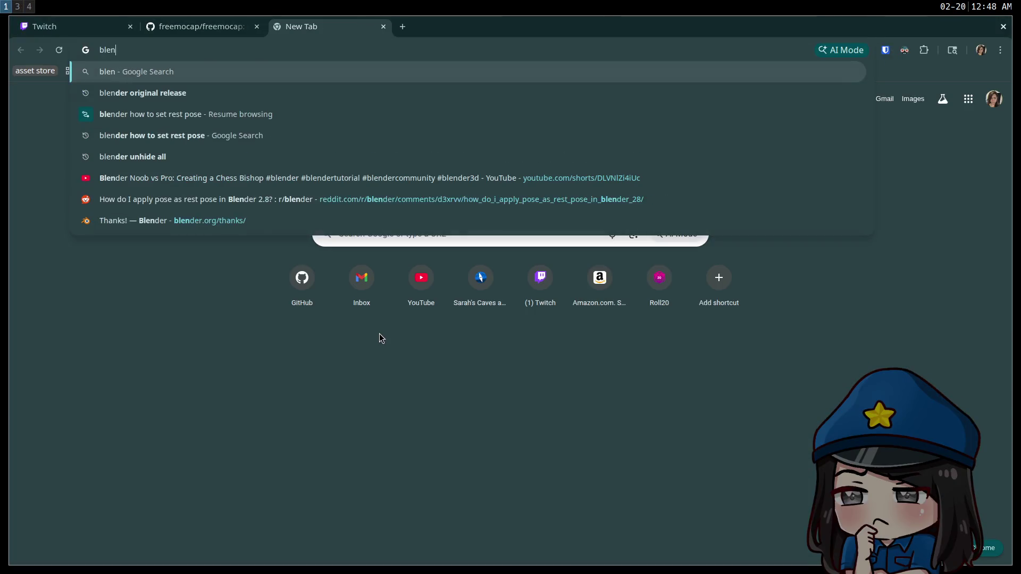
type("der copy an")
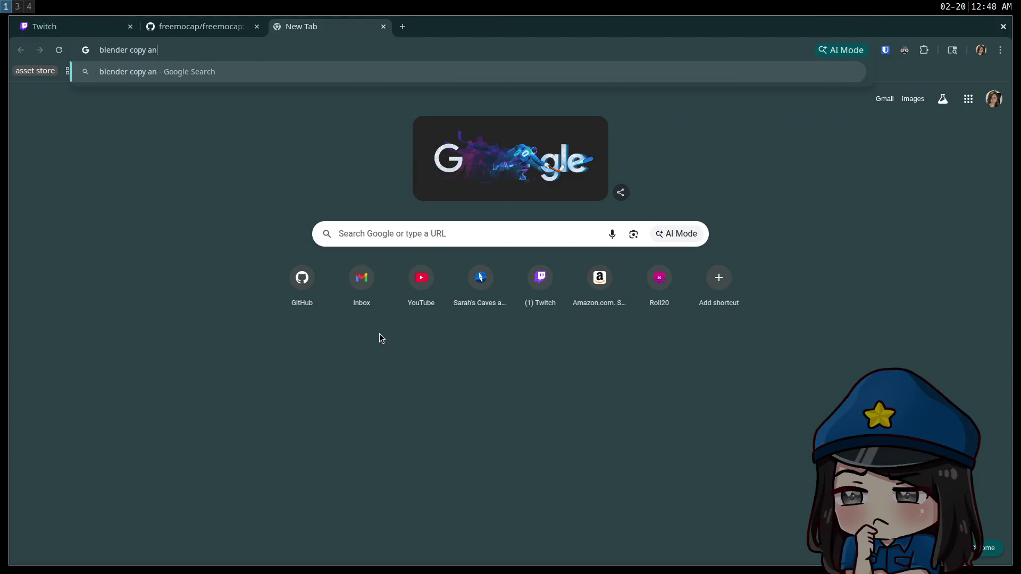
type("imation to new armature")
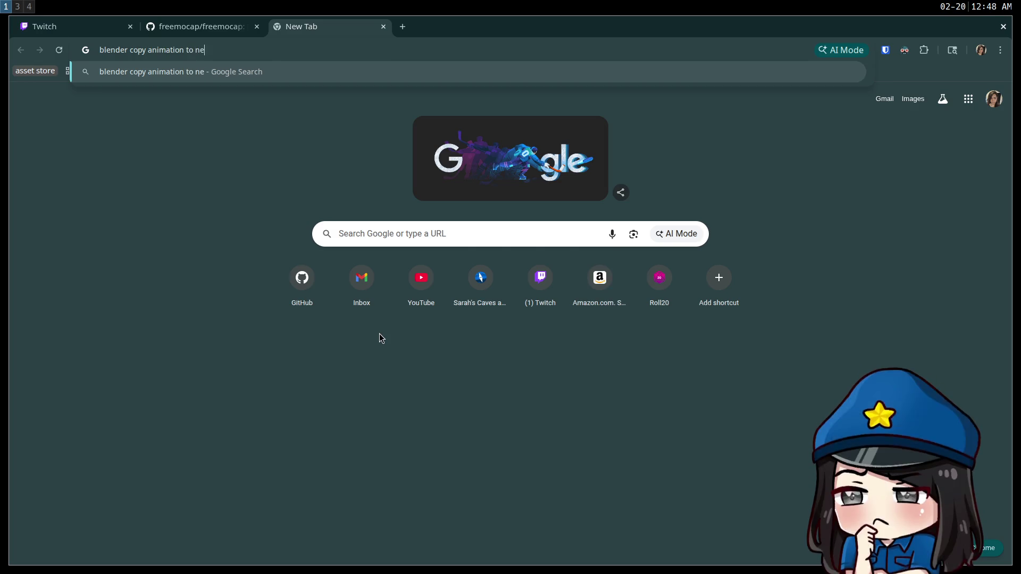
key("Return")
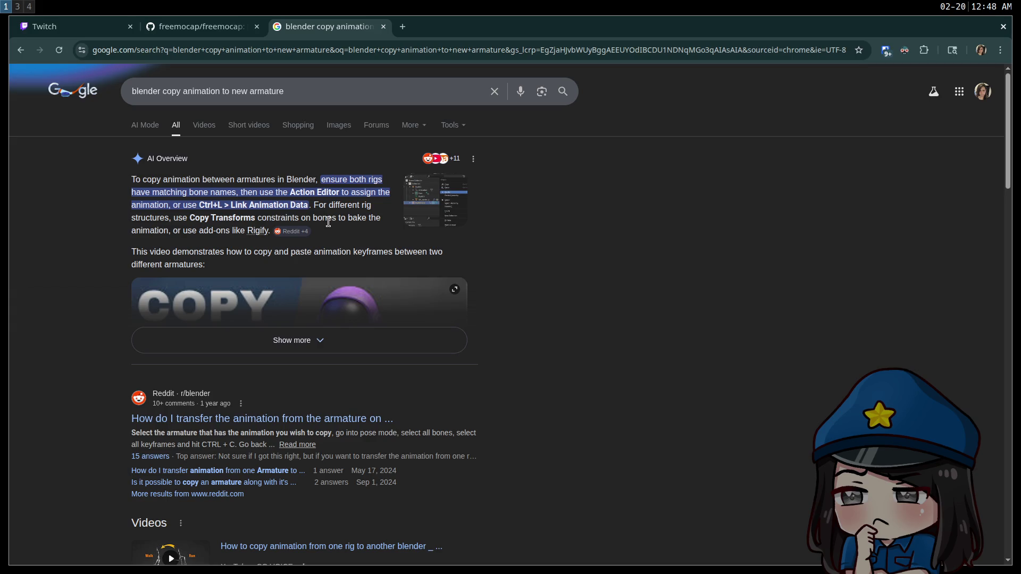
key("super+4")
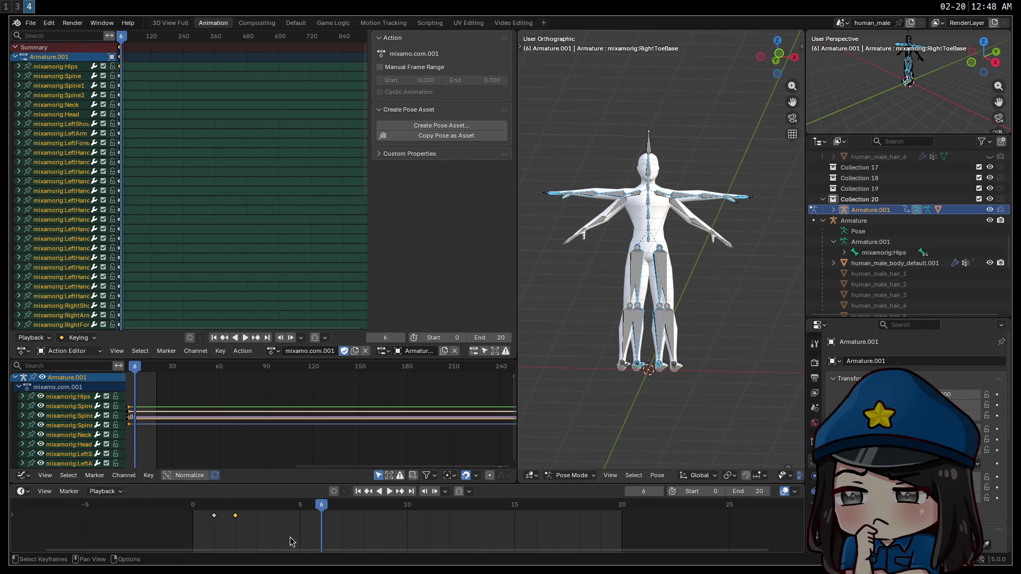
Reselect Armature.001 via the Outliner, select all its bones, then go back to the Google results.
left_click(863, 222)
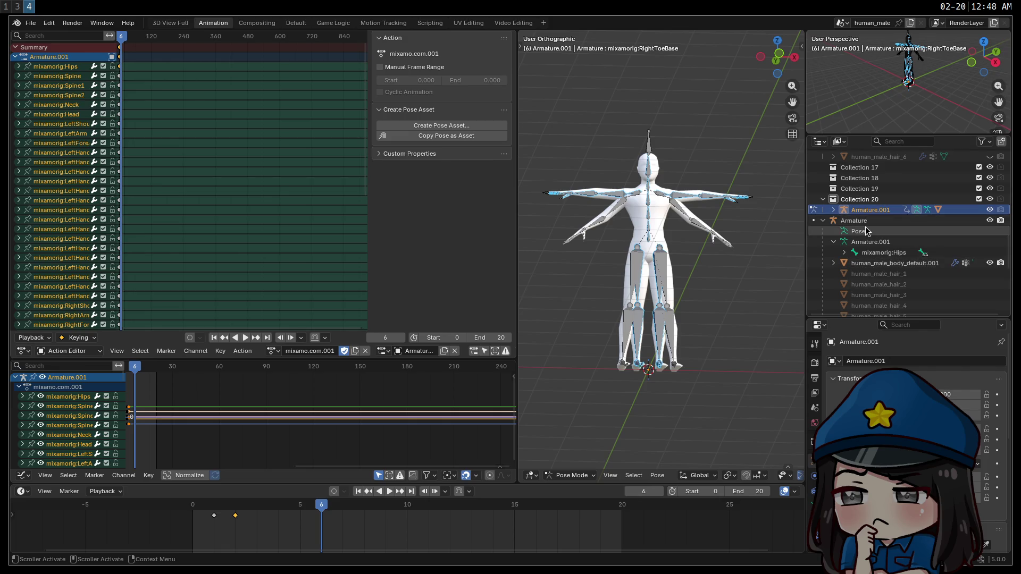
left_click(871, 210)
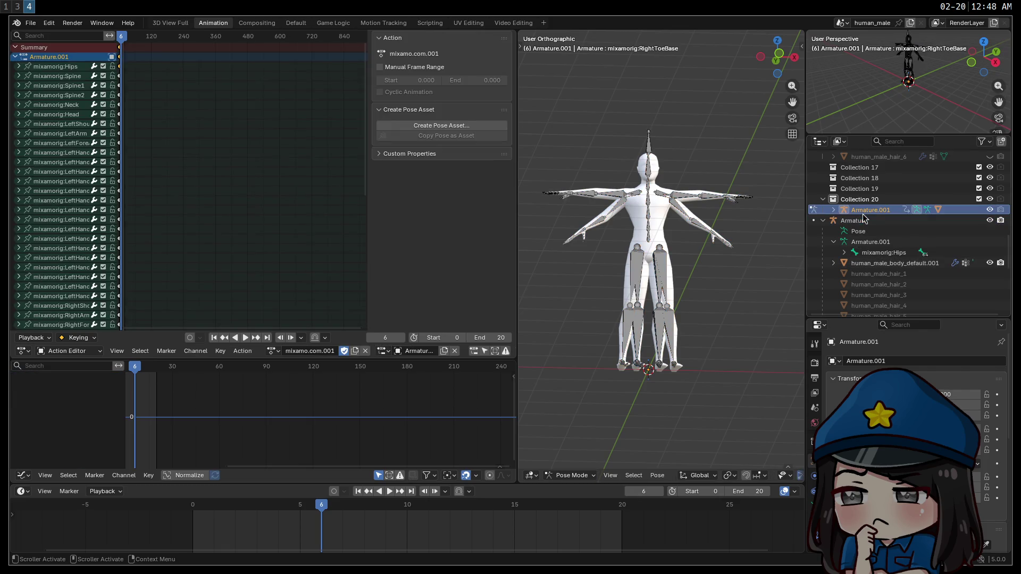
key("a")
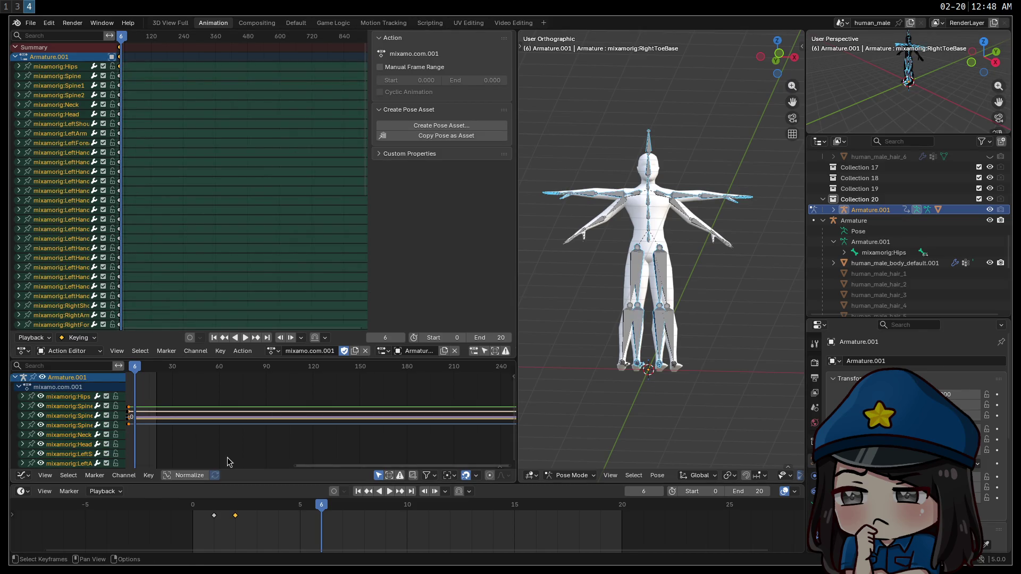
key("super+1")
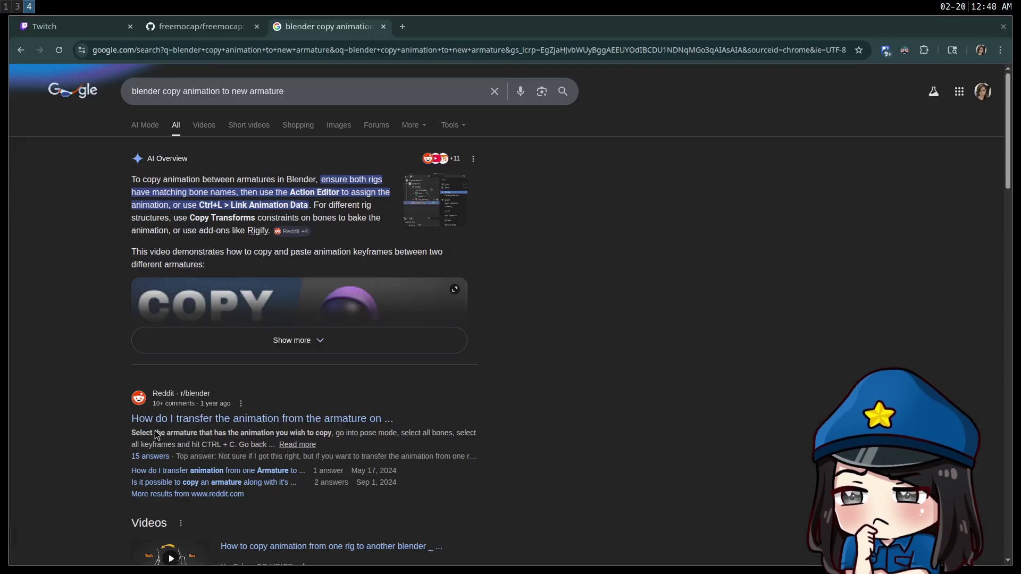
Open the r/blender thread on transferring animation between rigs, read the top answer, then return to Blender.
scroll(213, 319, "down", 5)
middle_click(224, 229)
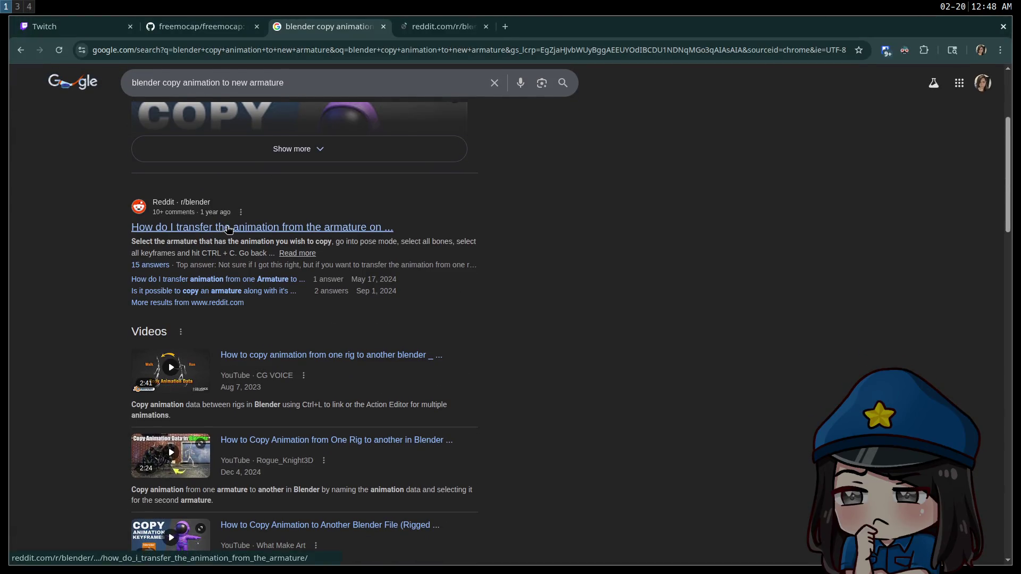
left_click(477, 28)
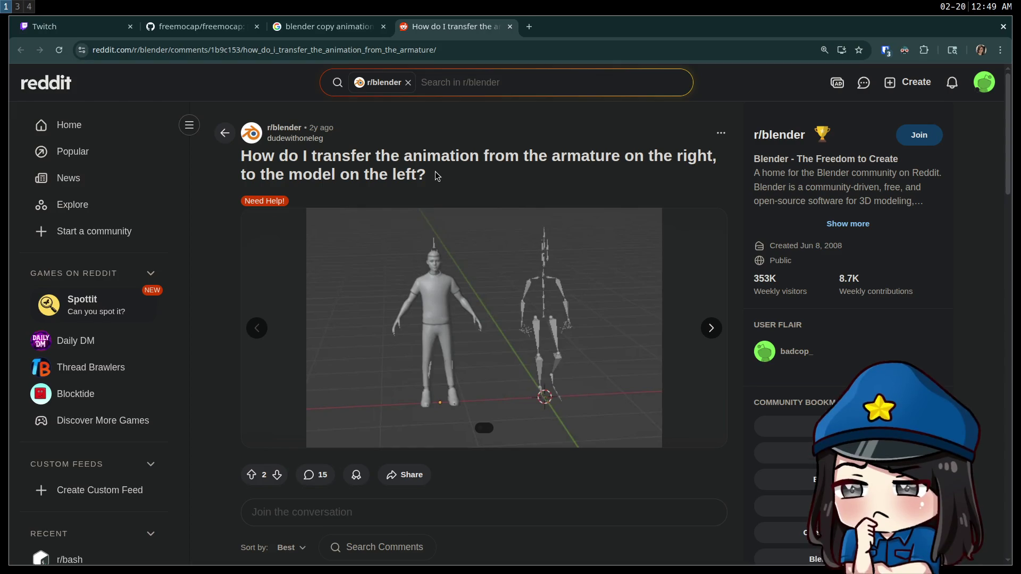
scroll(384, 170, "down", 5)
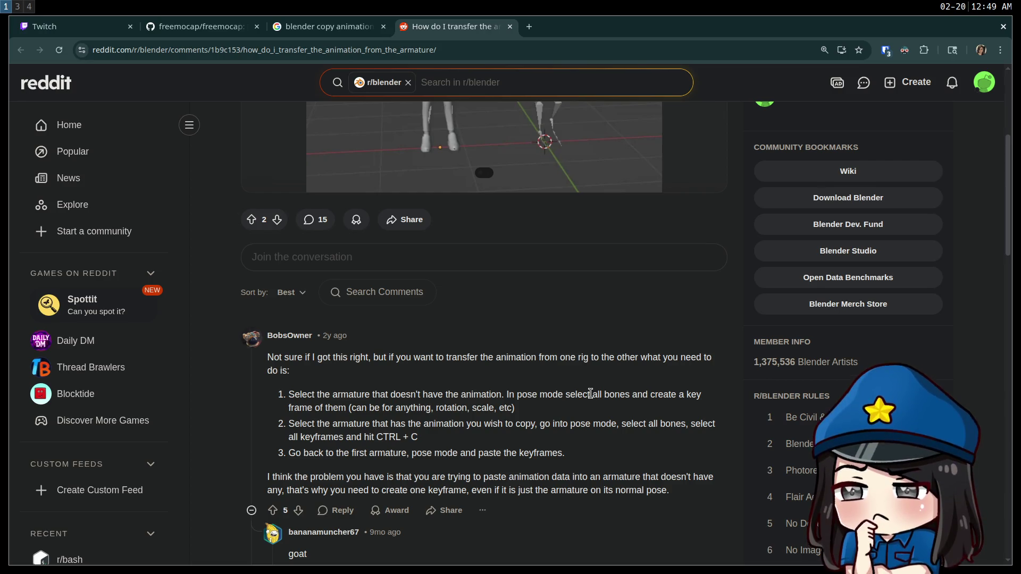
key("super+4")
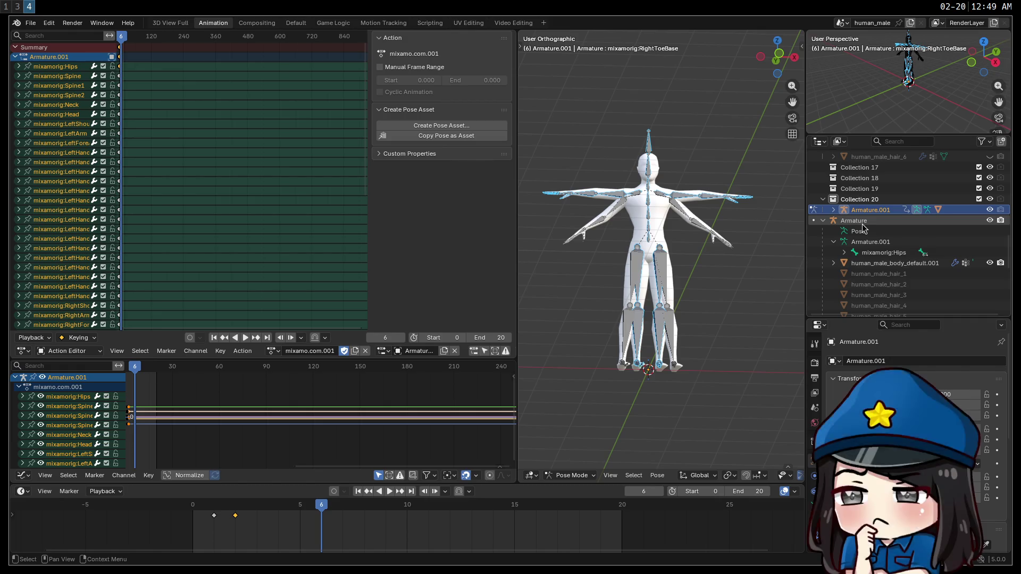
Create a new action named TPose for Armature, which becomes TPose.001, and jump to frame 0.
left_click(859, 221)
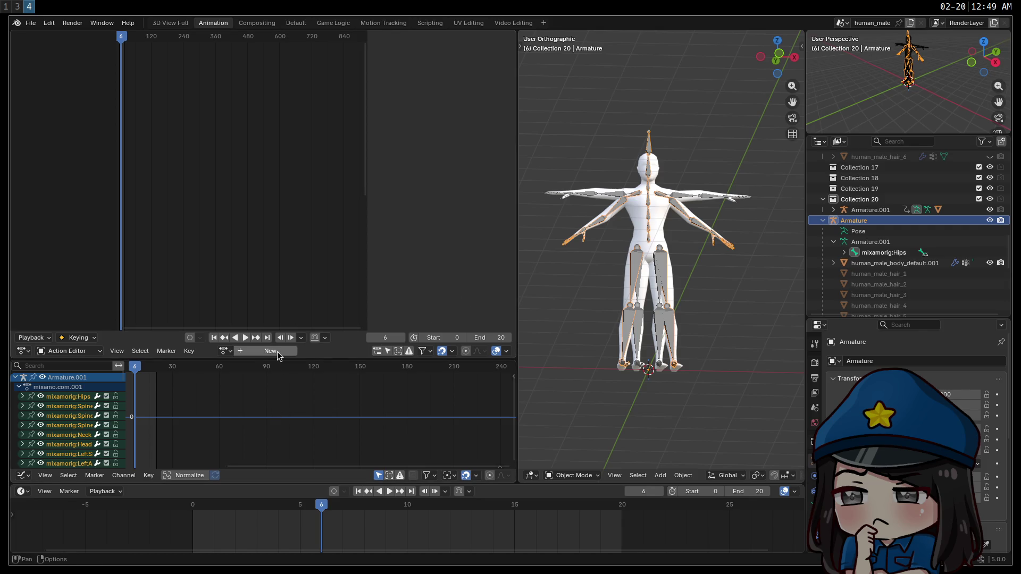
left_click(271, 351)
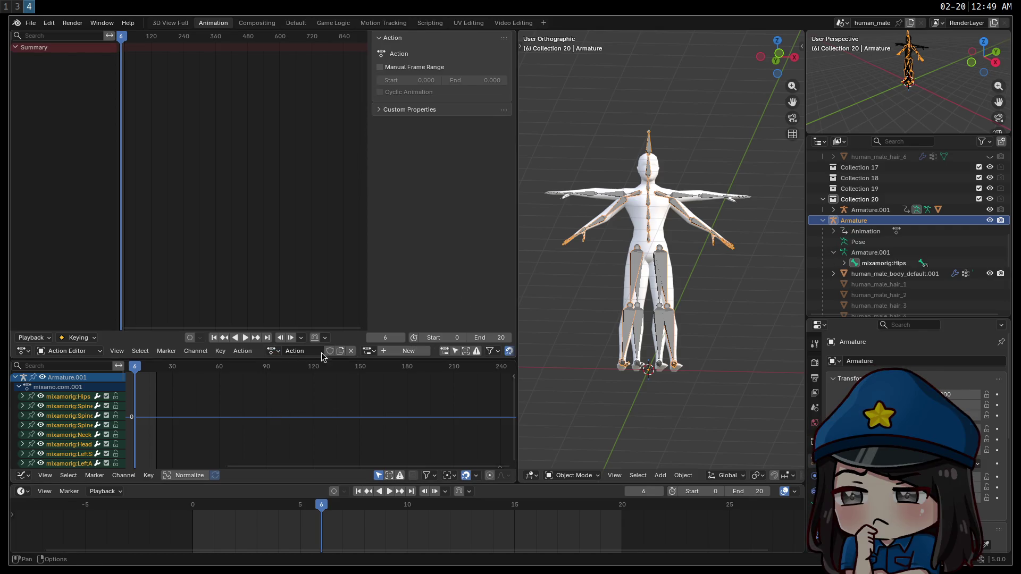
left_click(308, 352)
type("TPose")
key("Return")
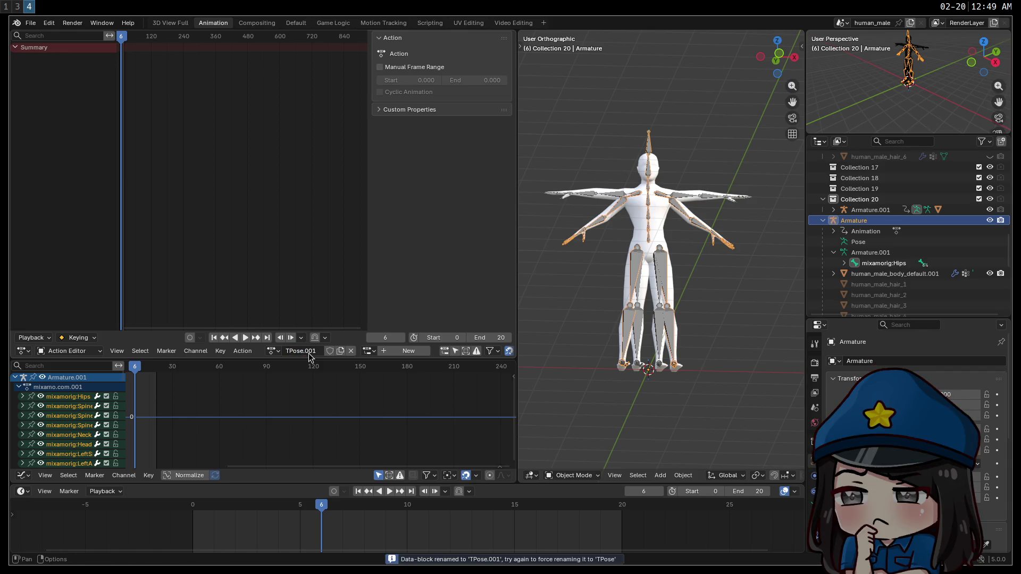
left_click(191, 506)
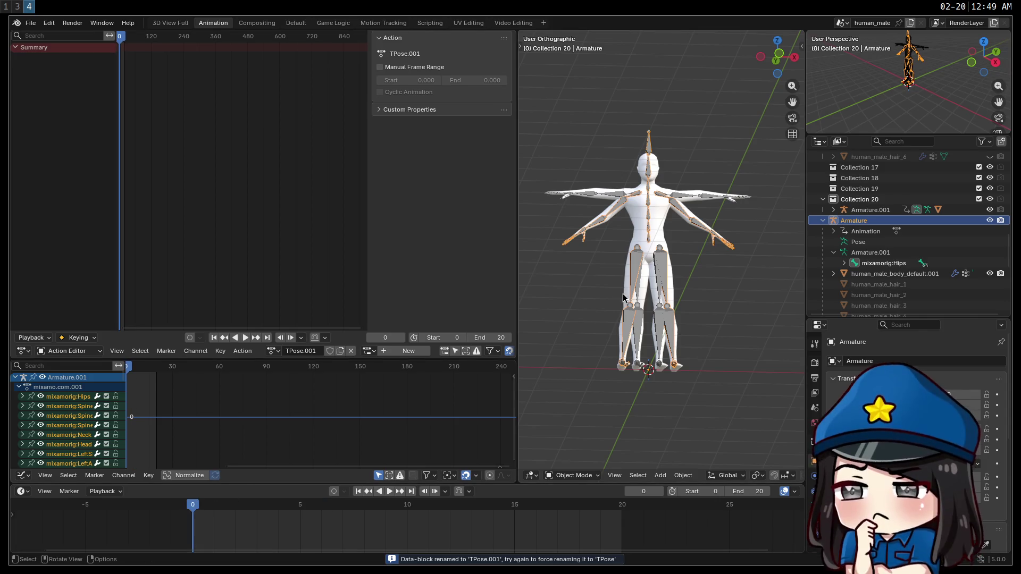
Switch the armature into Pose Mode and toggle selecting and deselecting all bones.
left_click(571, 475)
left_click(575, 463)
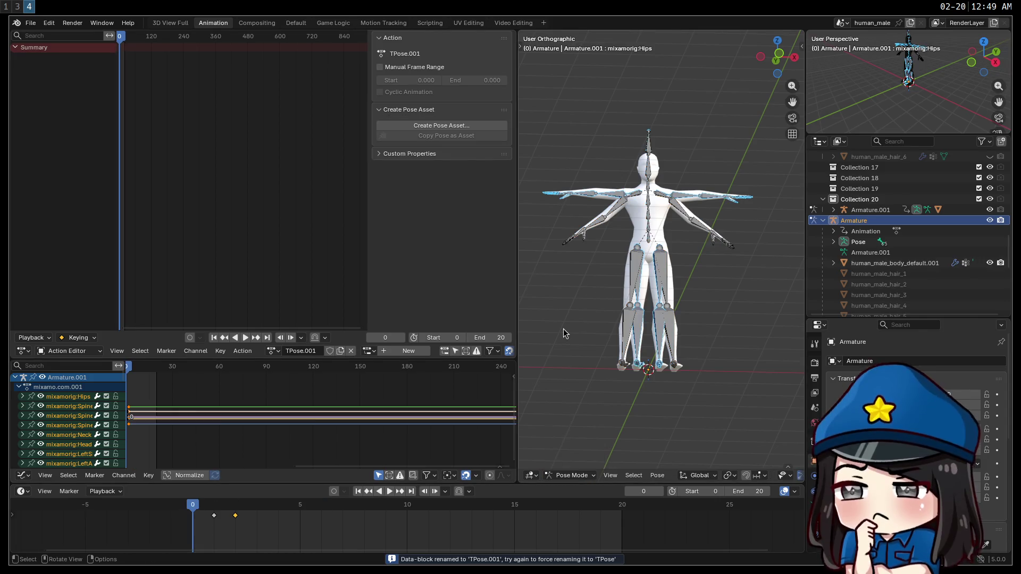
key("a")
key("alt+a")
key("a")
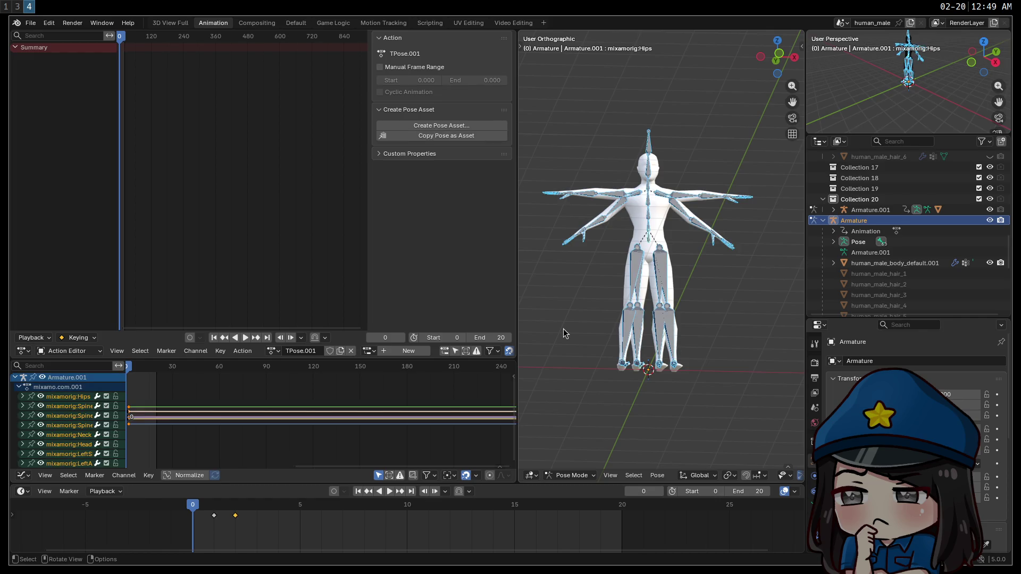
key("alt+a")
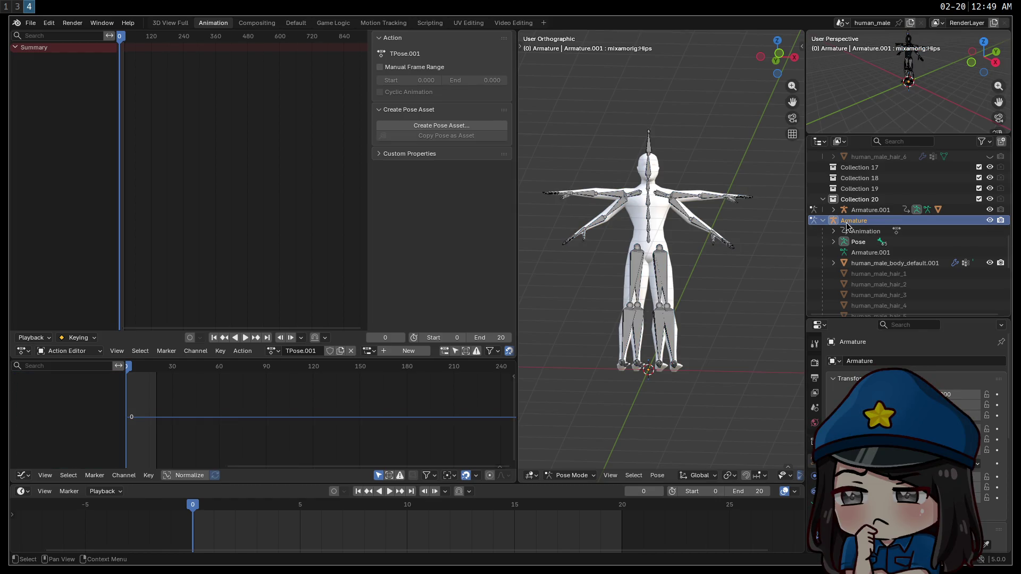
Select all bones and keyframe all channels of the T-pose at frame 0.
key("a")
key("i")
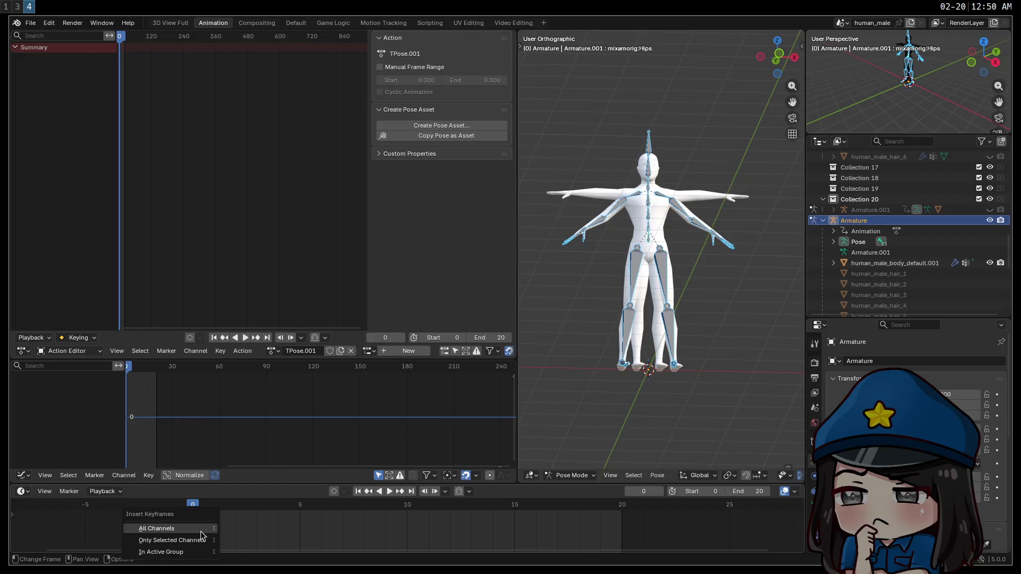
left_click(202, 532)
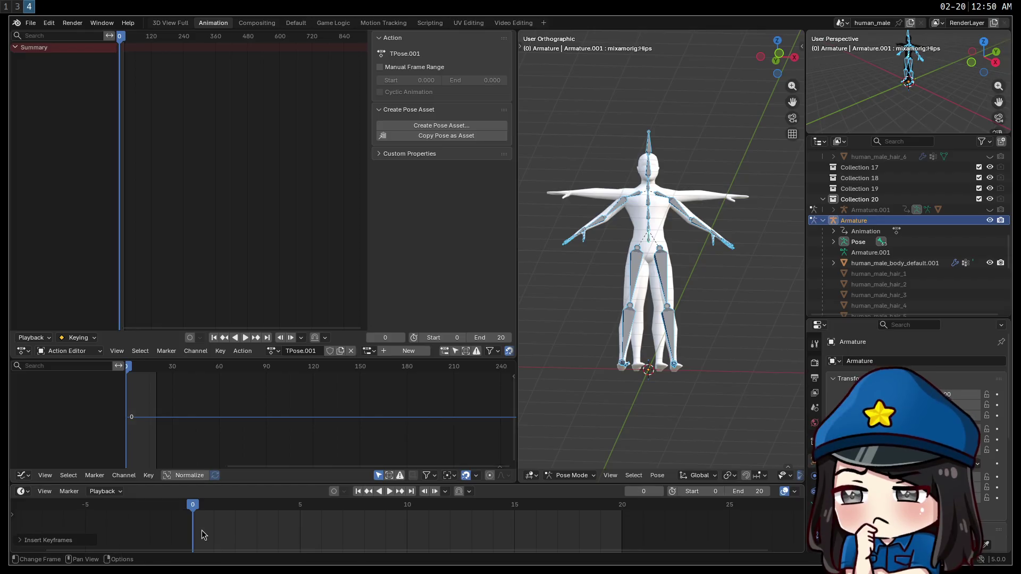
key("i")
left_click(198, 532)
Switch the editor to Dope Sheet and back to Action Editor, then reselect Armature via Armature.001.
left_click(74, 351)
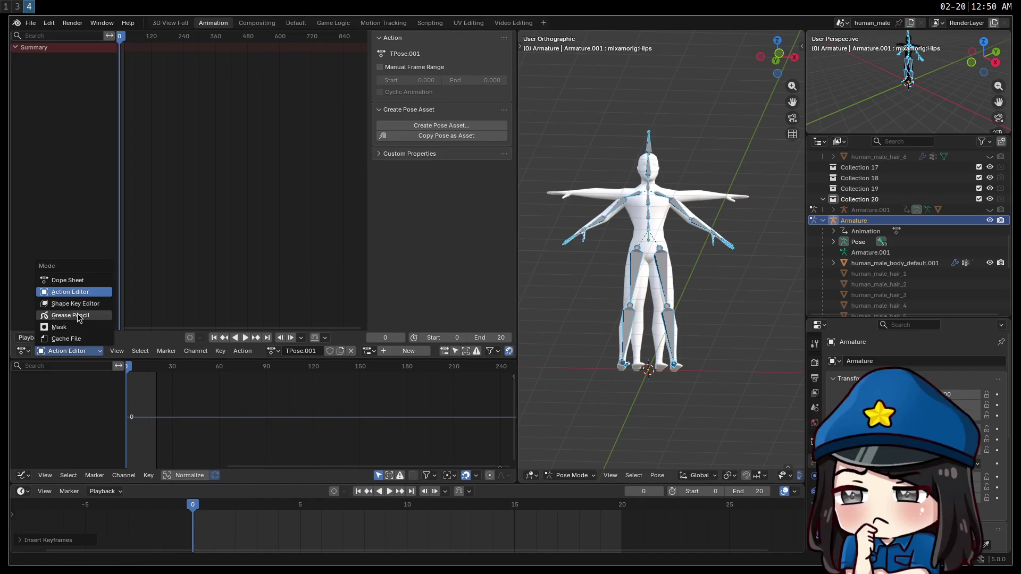
left_click(66, 280)
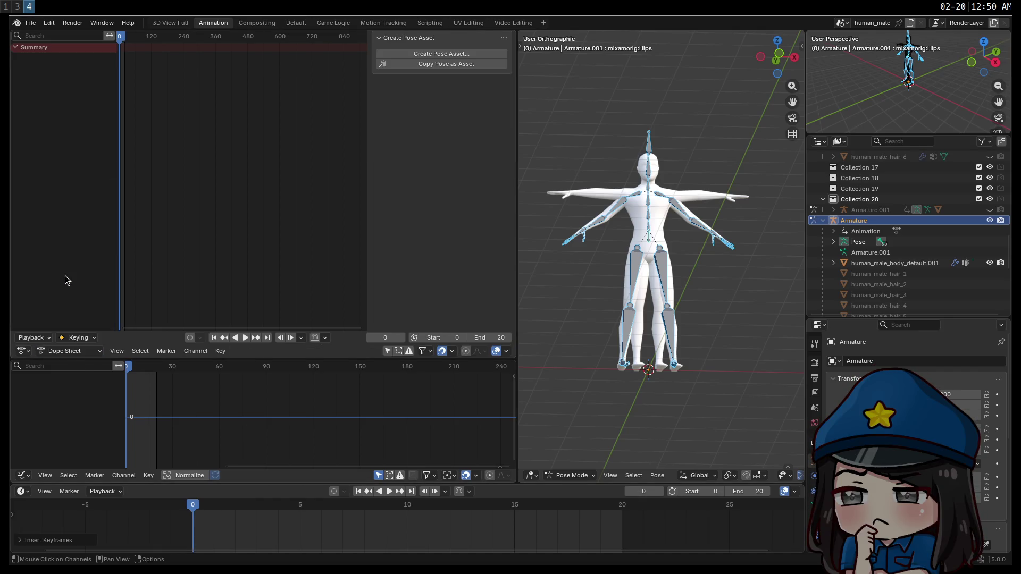
left_click(85, 352)
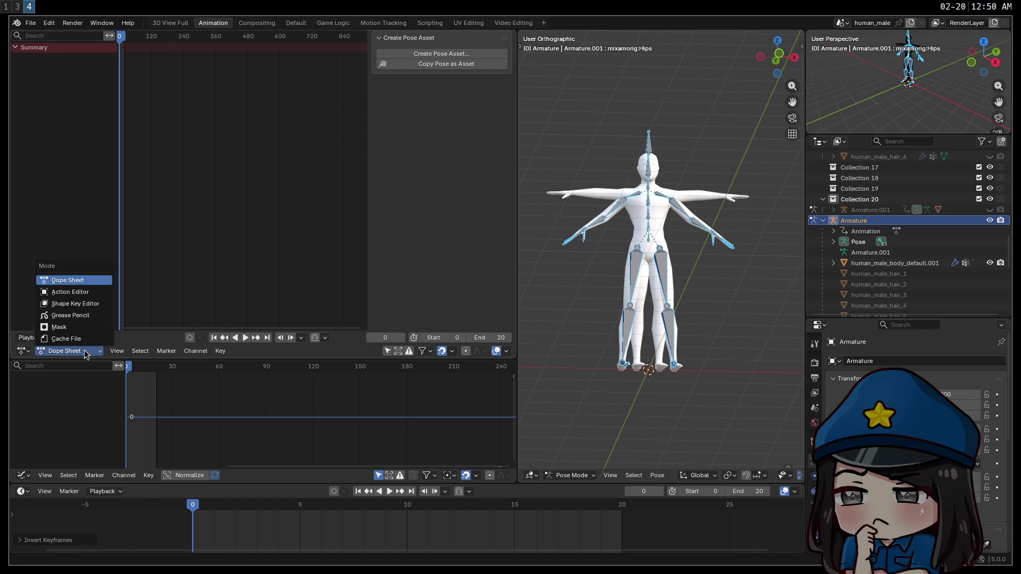
left_click(70, 292)
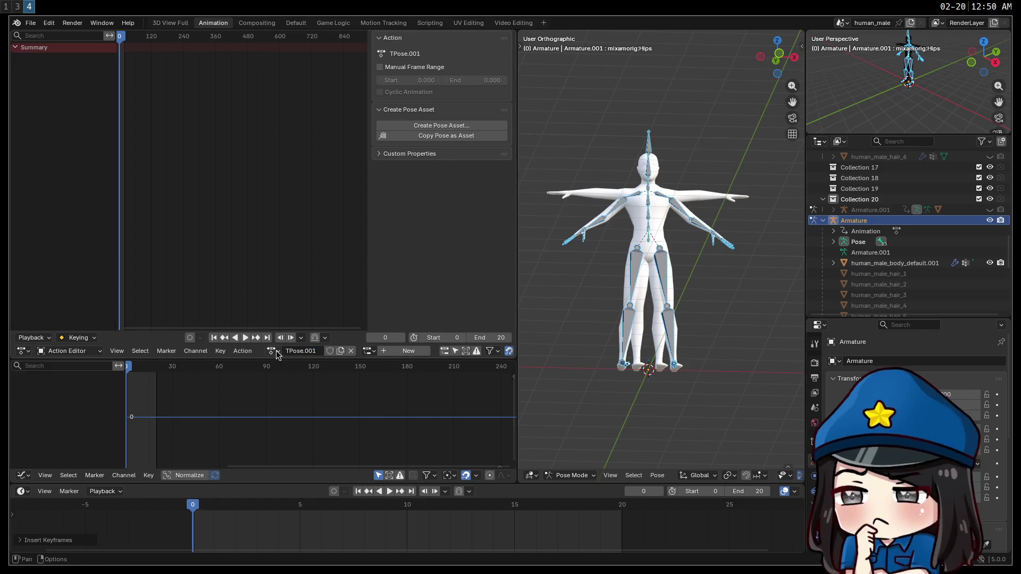
left_click(273, 352)
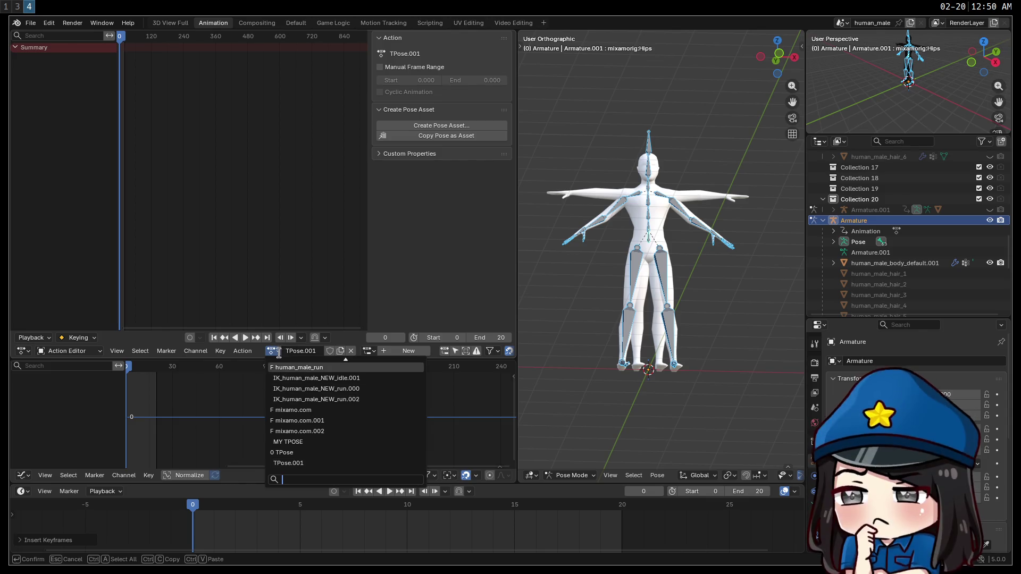
left_click(884, 211)
left_click(883, 221)
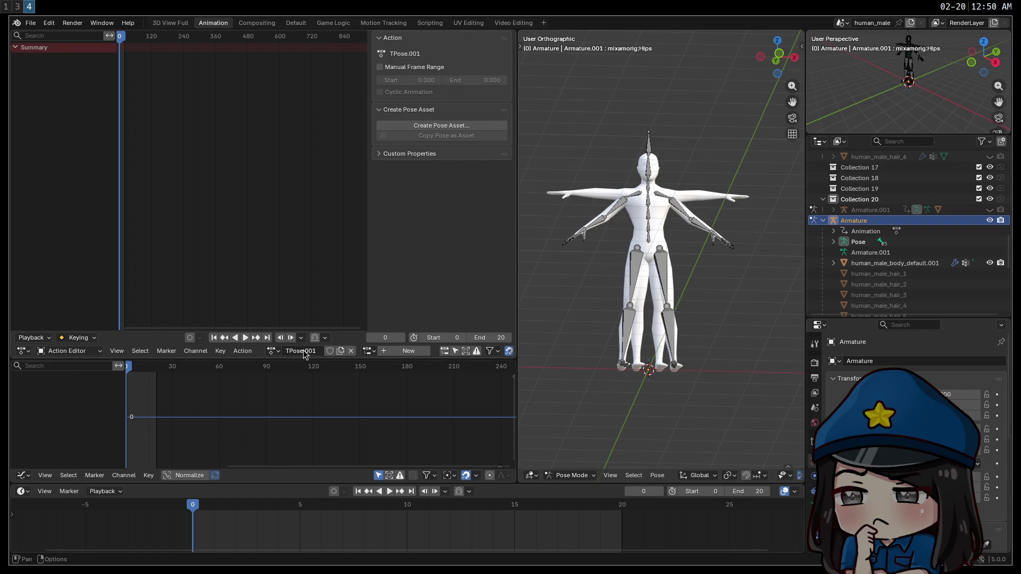
Look through the action's options, the action list and the editor types without changing anything.
right_click(276, 354)
left_click(277, 351)
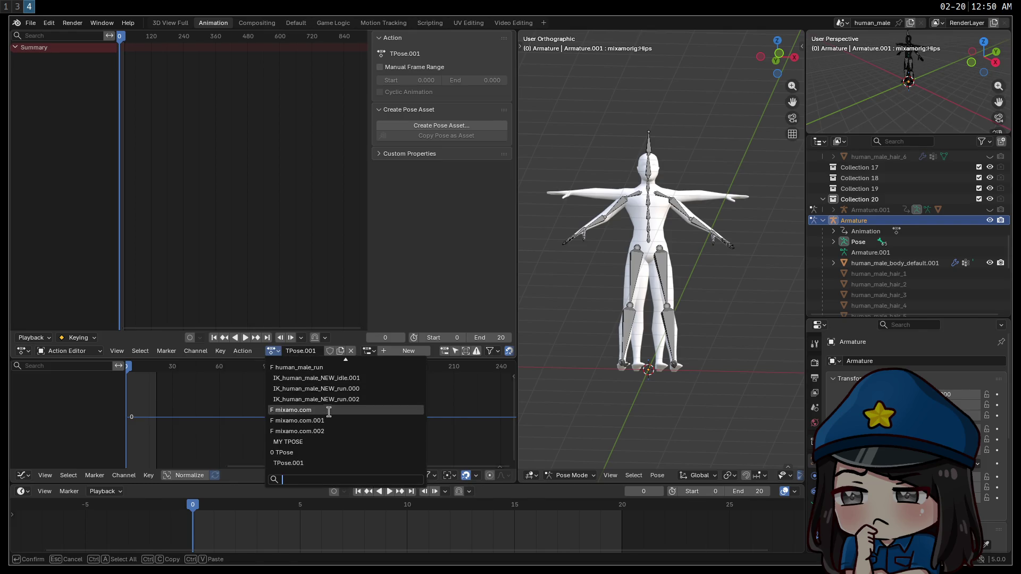
scroll(318, 402, "up", 1)
scroll(318, 402, "up", 2)
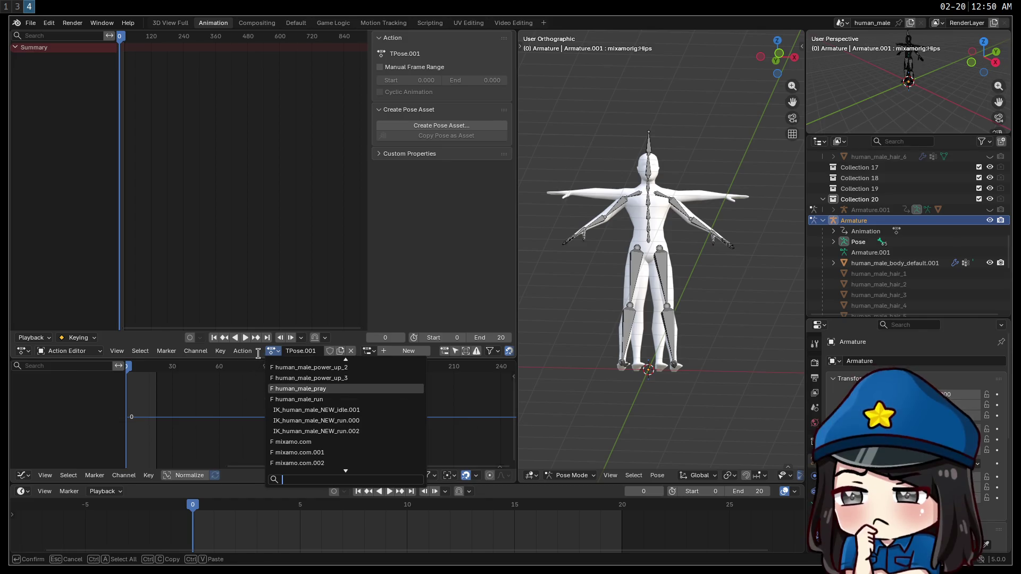
key("Escape")
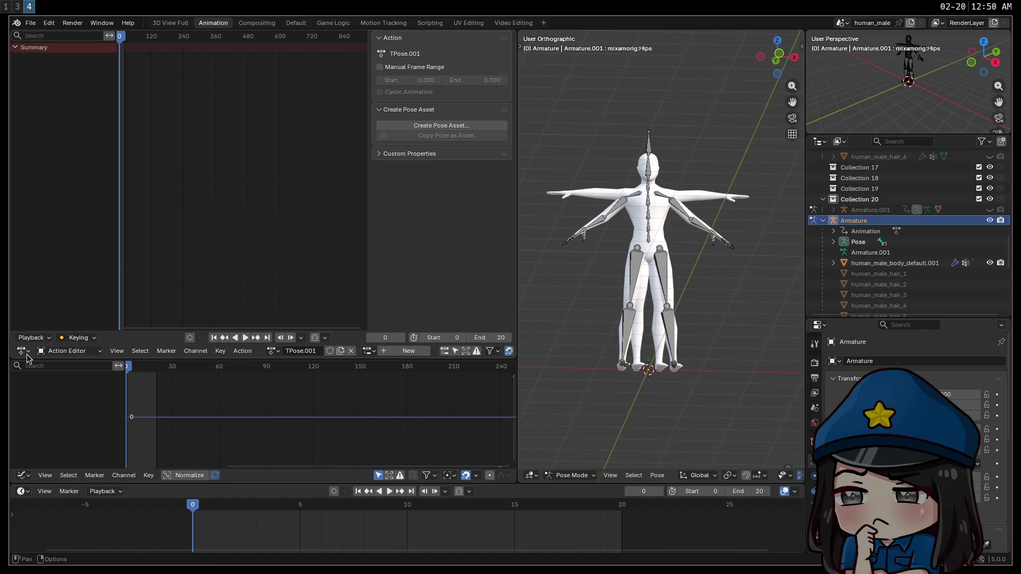
left_click(26, 352)
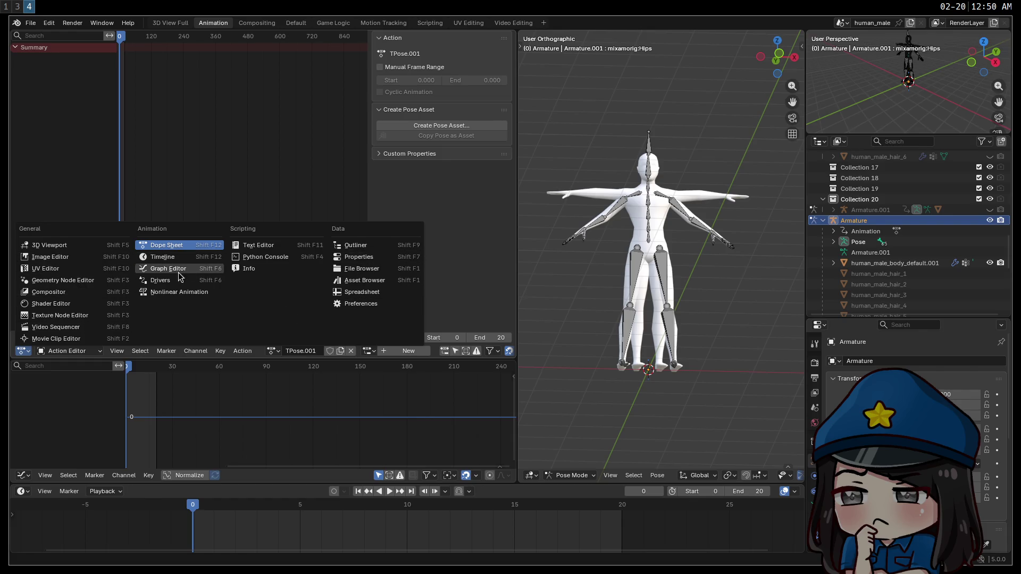
left_click(50, 413)
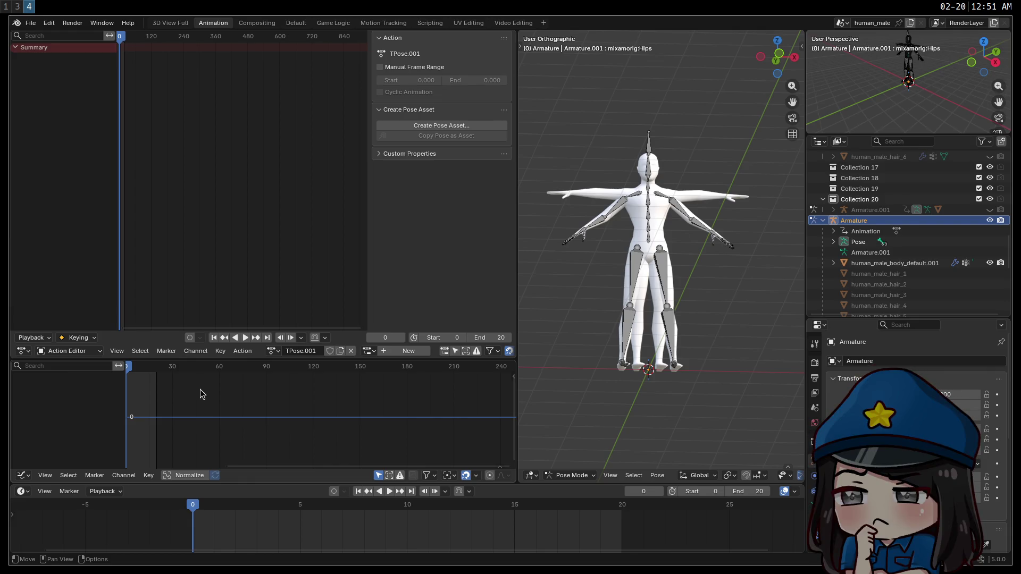
Swap TPose.001 for human_male_cast_dual_wield_melee, unlink it, then expand Pose and the body mesh.
left_click(349, 351)
left_click(227, 351)
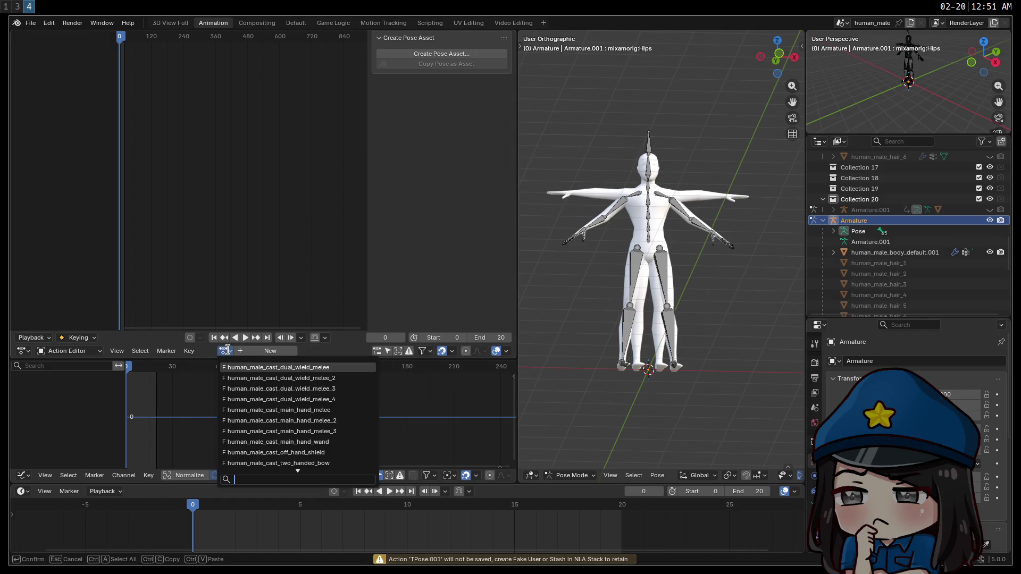
left_click(245, 367)
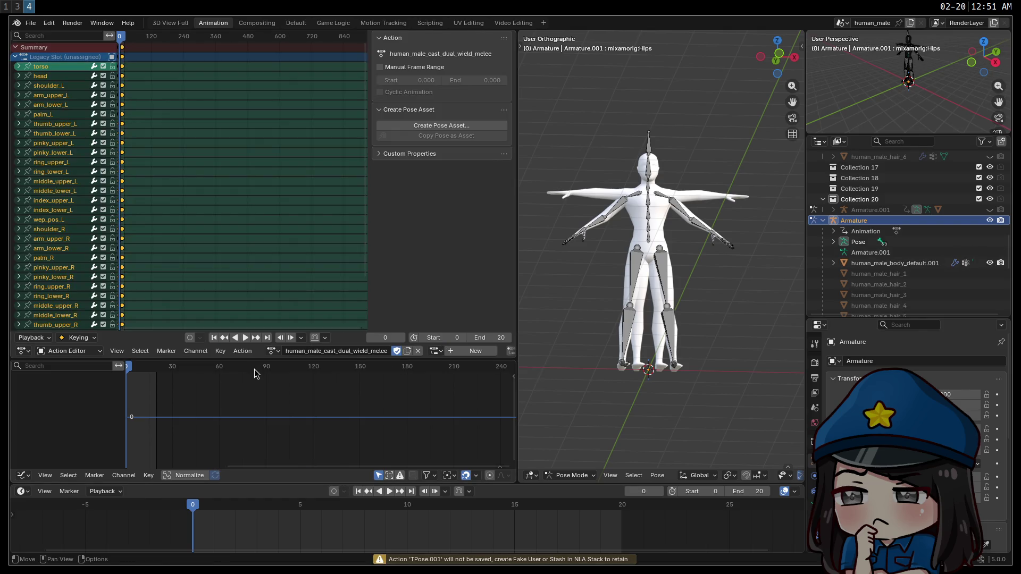
left_click(416, 352)
left_click(223, 351)
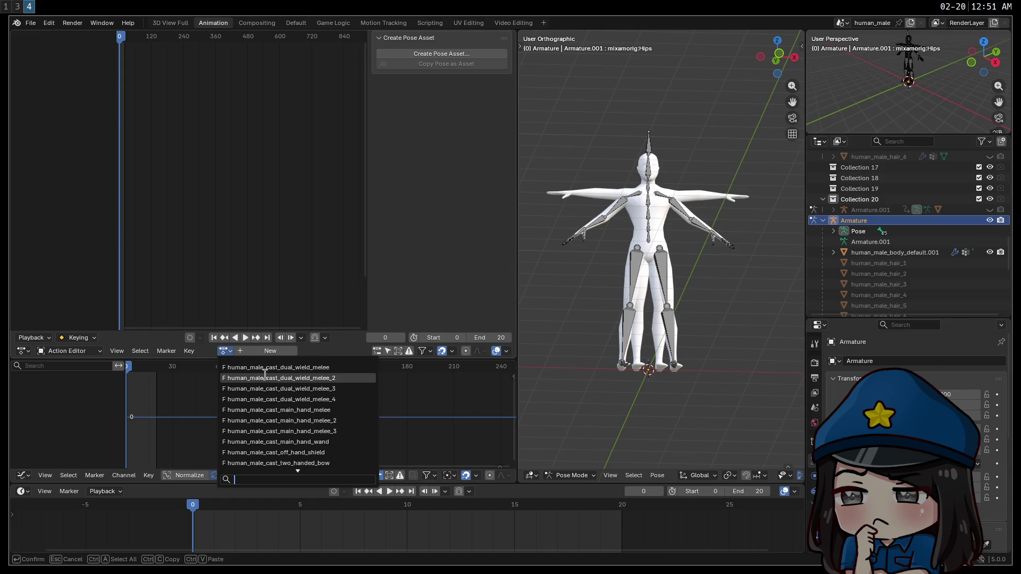
left_click(836, 231)
left_click(834, 231)
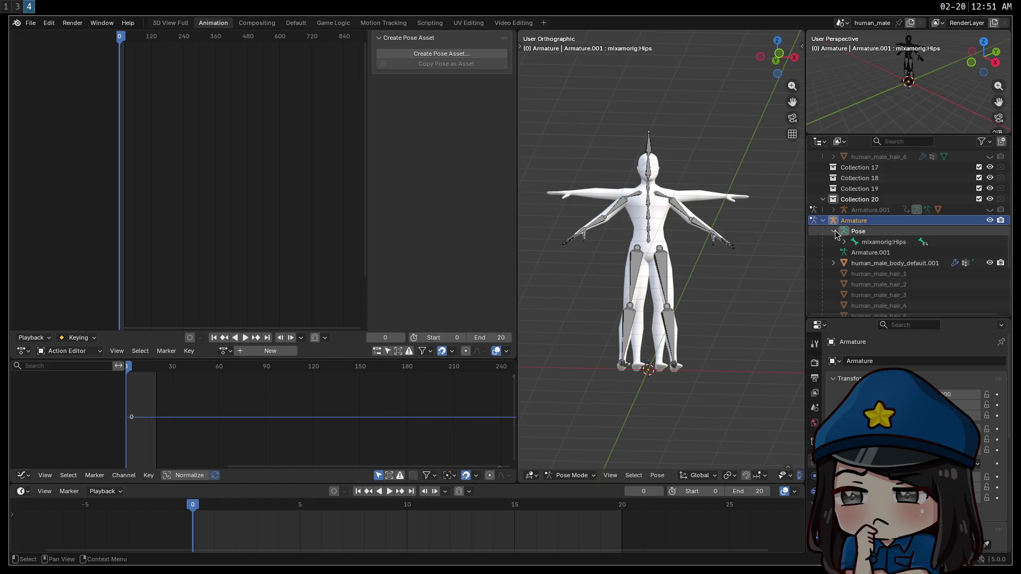
left_click(833, 264)
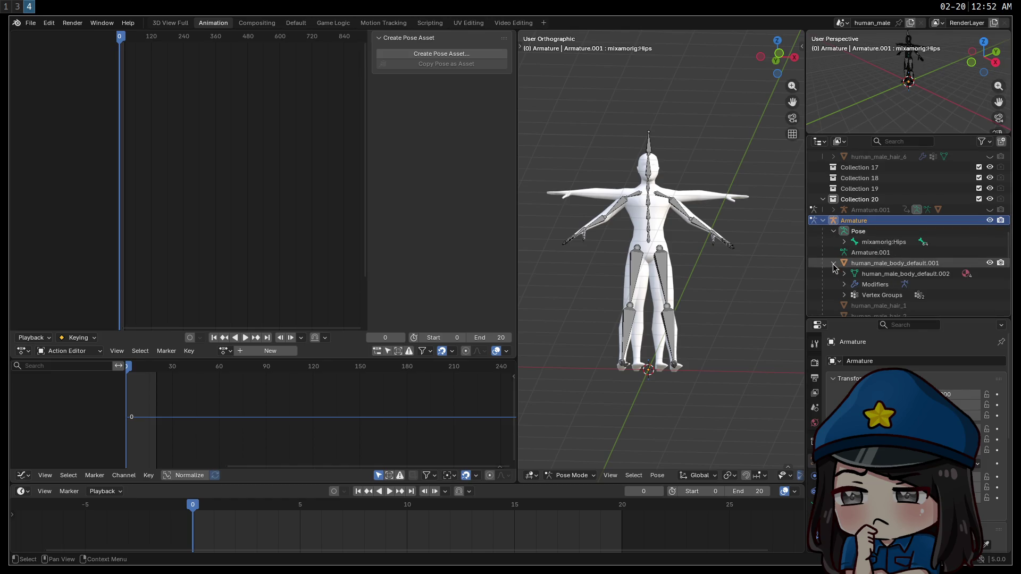
Collapse the body mesh, select Armature.001, and review its Library Override options before cancelling.
left_click(833, 264)
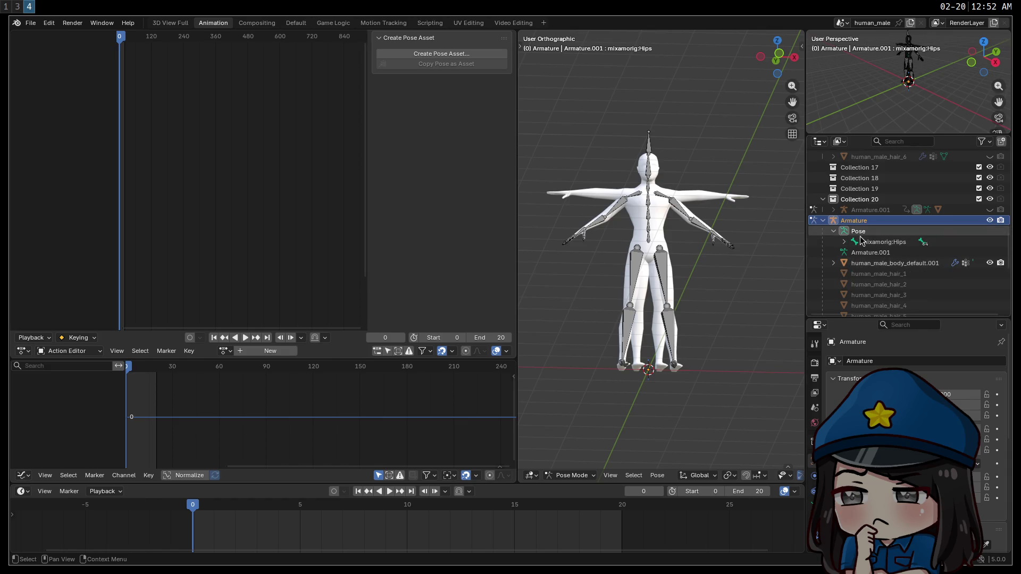
left_click(849, 254)
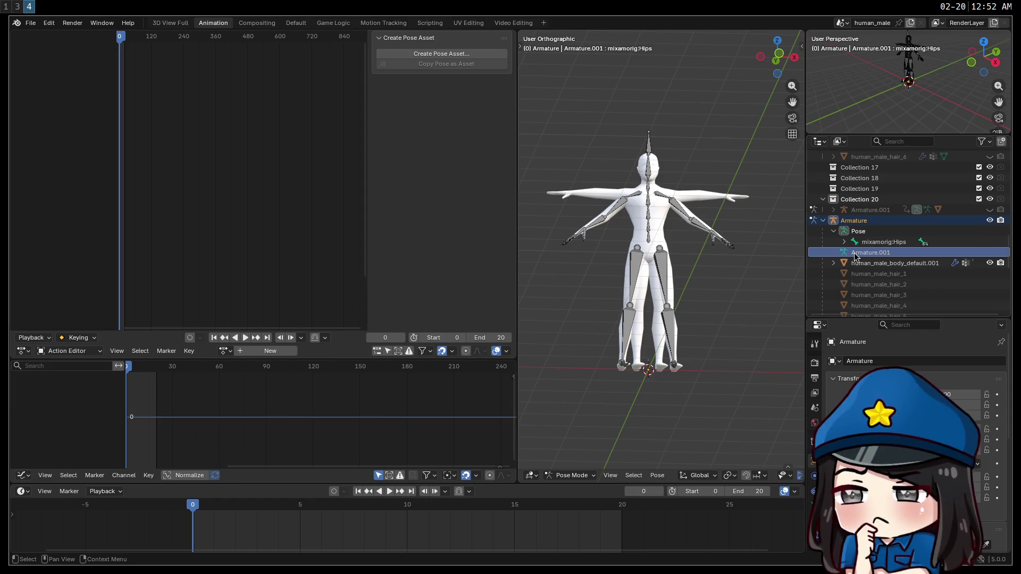
right_click(855, 256)
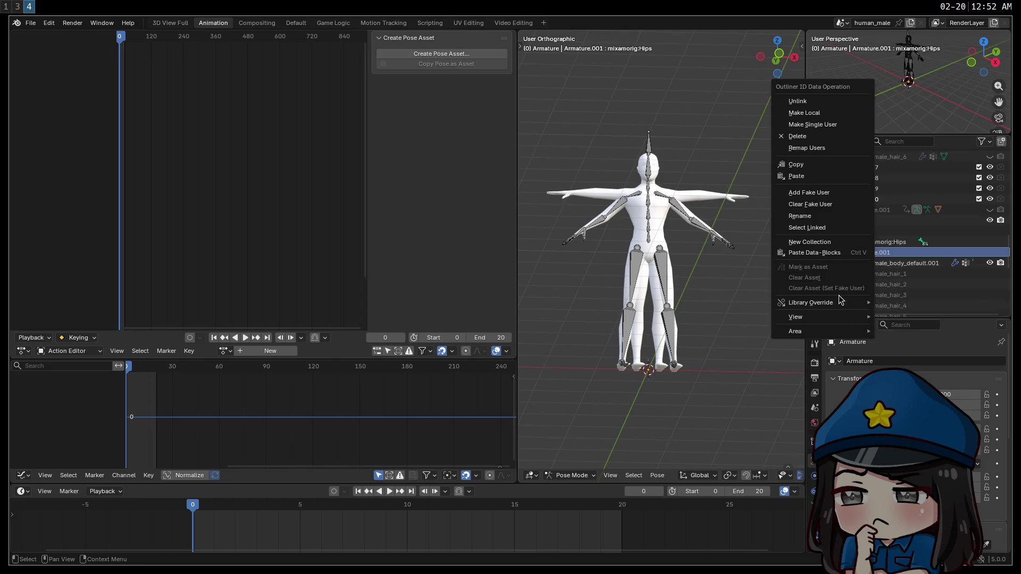
mouse_move(843, 305)
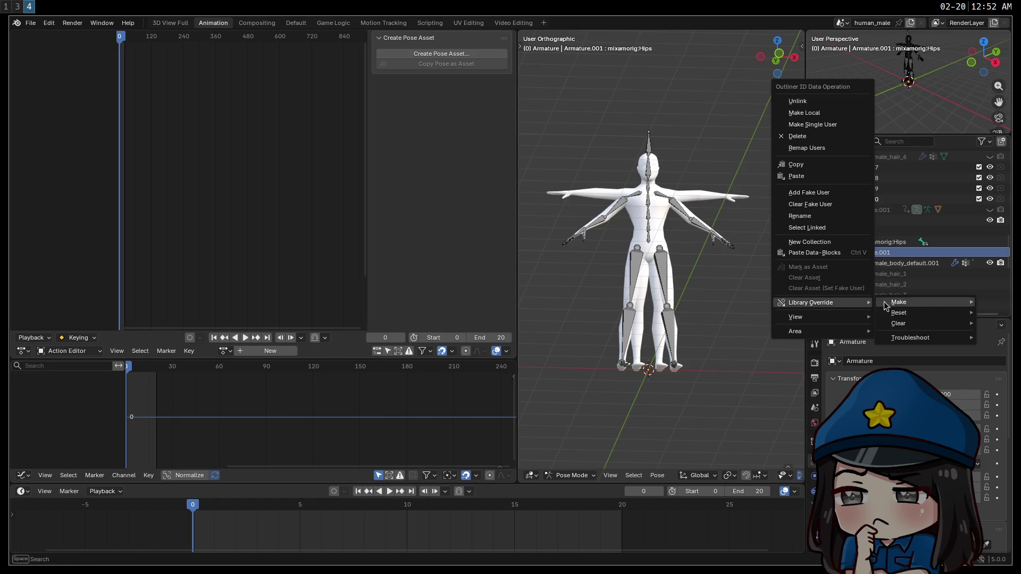
mouse_move(937, 311)
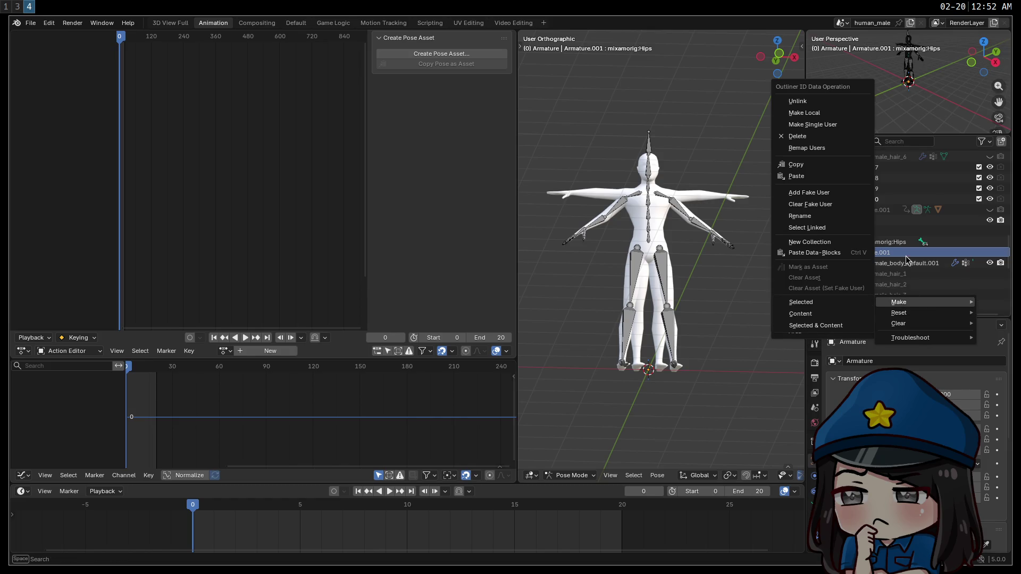
key("Escape")
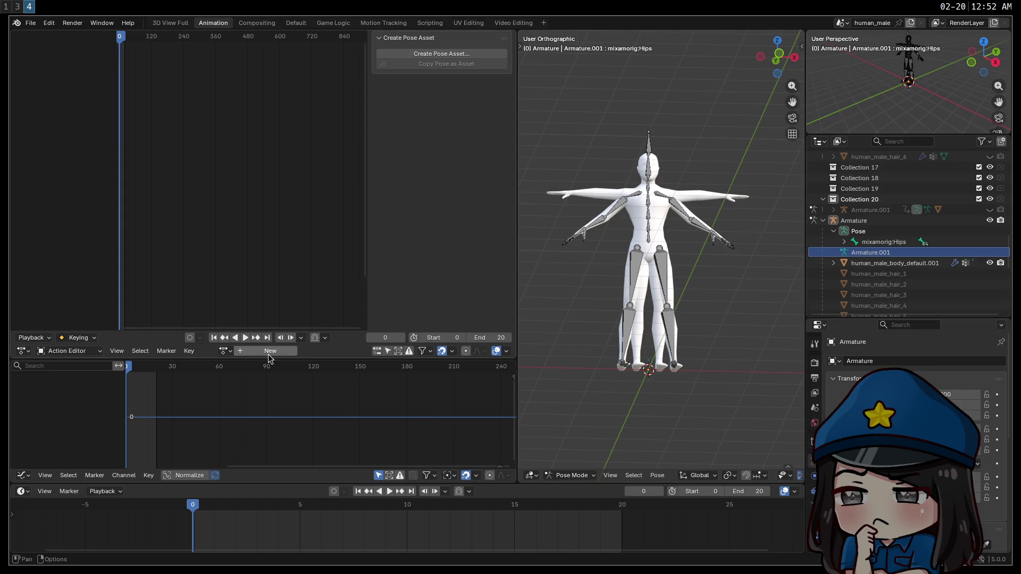
left_click(69, 355)
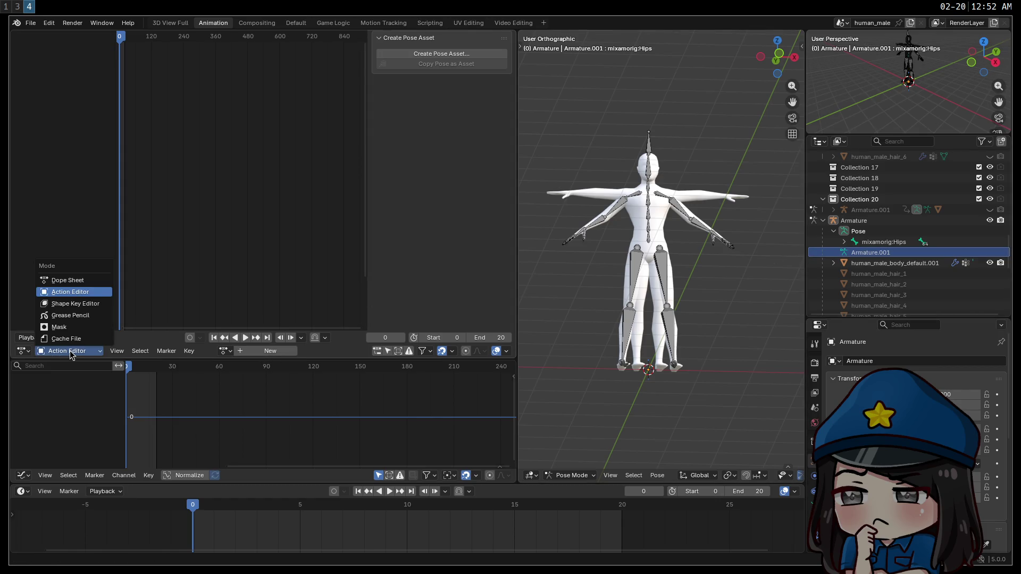
Show the Dope Sheet summary and toggle the selection of all the rig's bones.
left_click(61, 280)
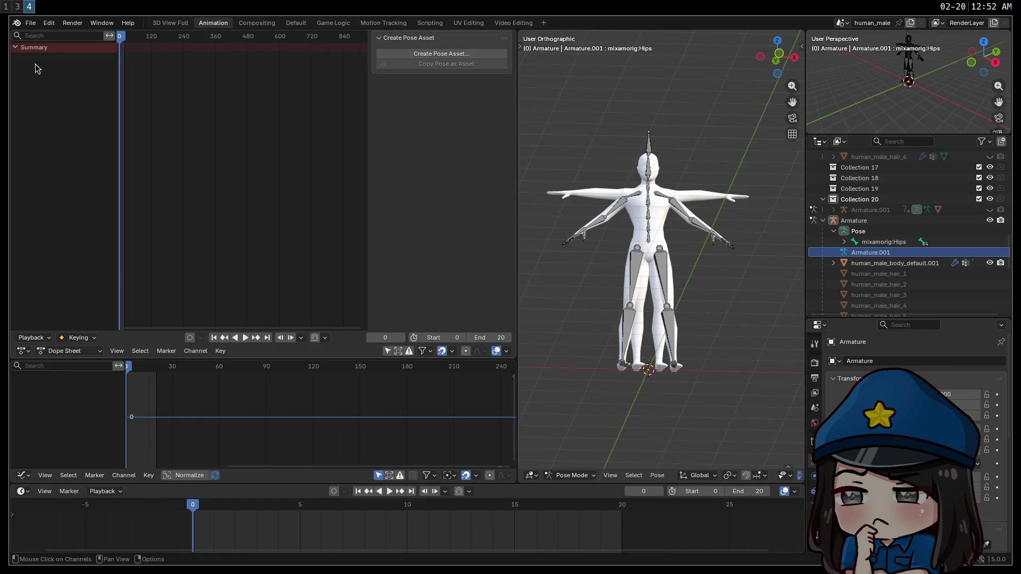
key("a")
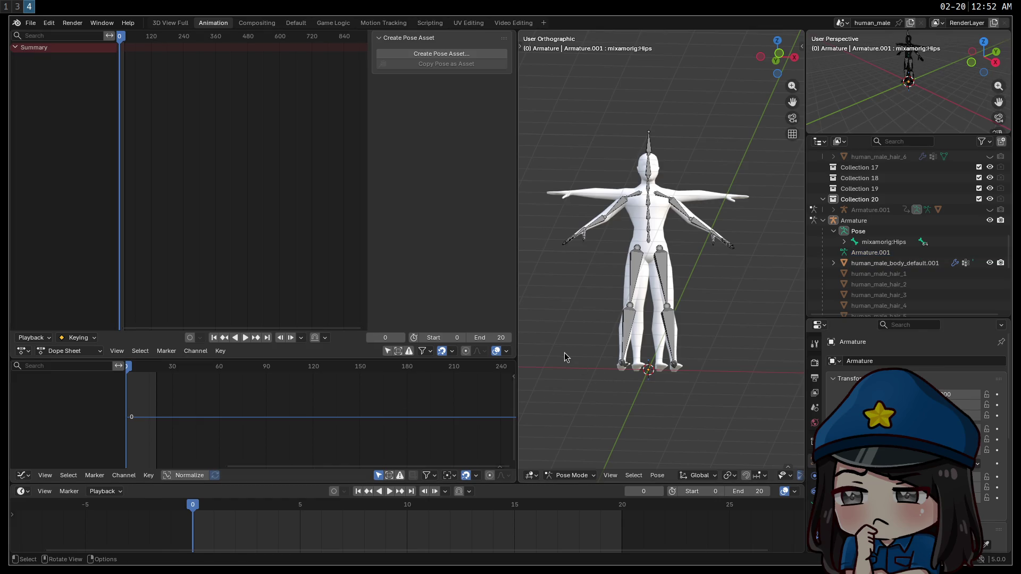
key("alt+a")
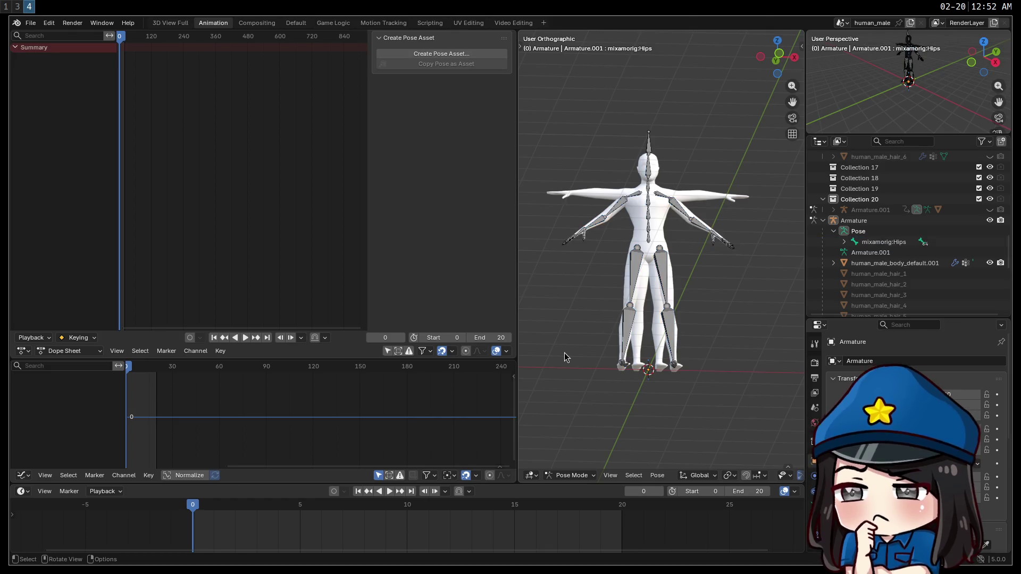
key("a")
In the Action Editor, assign human_male_cast_dual_wield_melee and then unlink it.
left_click(69, 351)
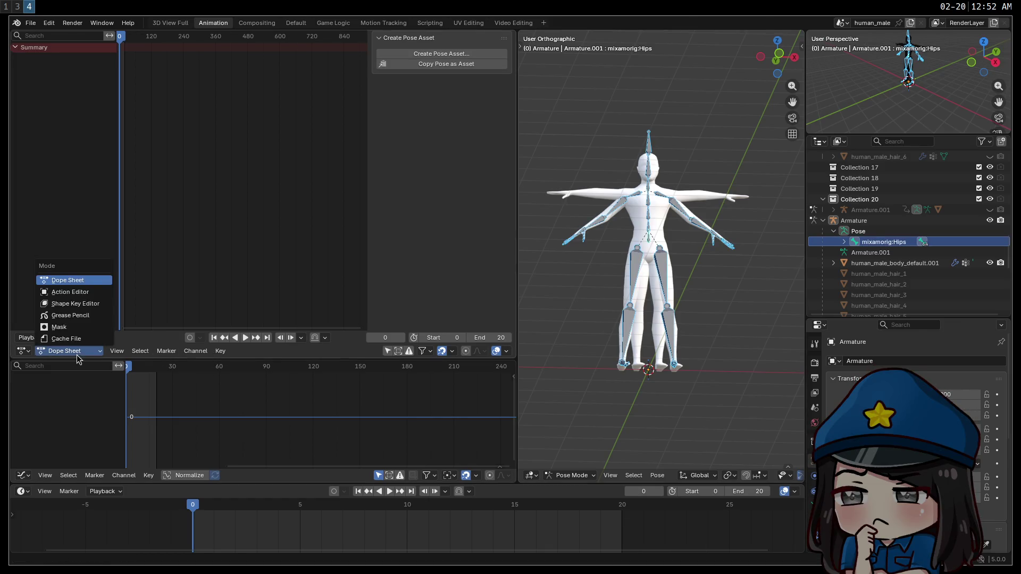
left_click(64, 289)
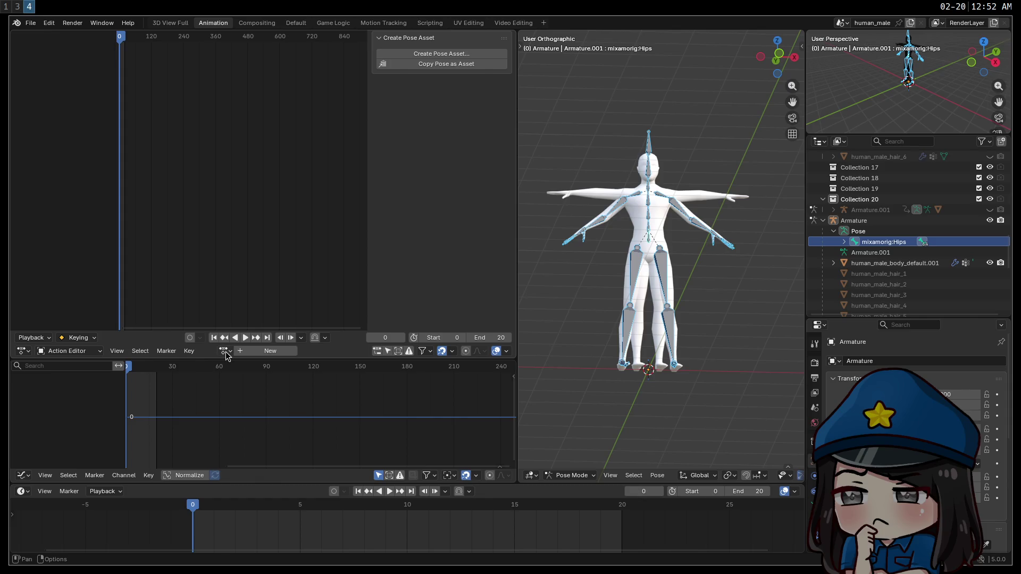
left_click(224, 351)
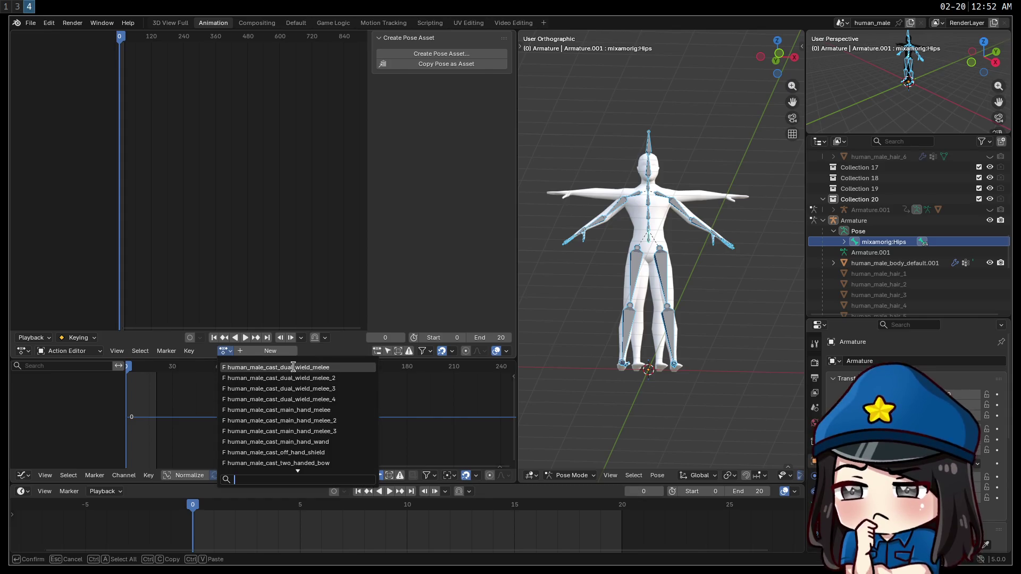
key("Escape")
left_click(231, 353)
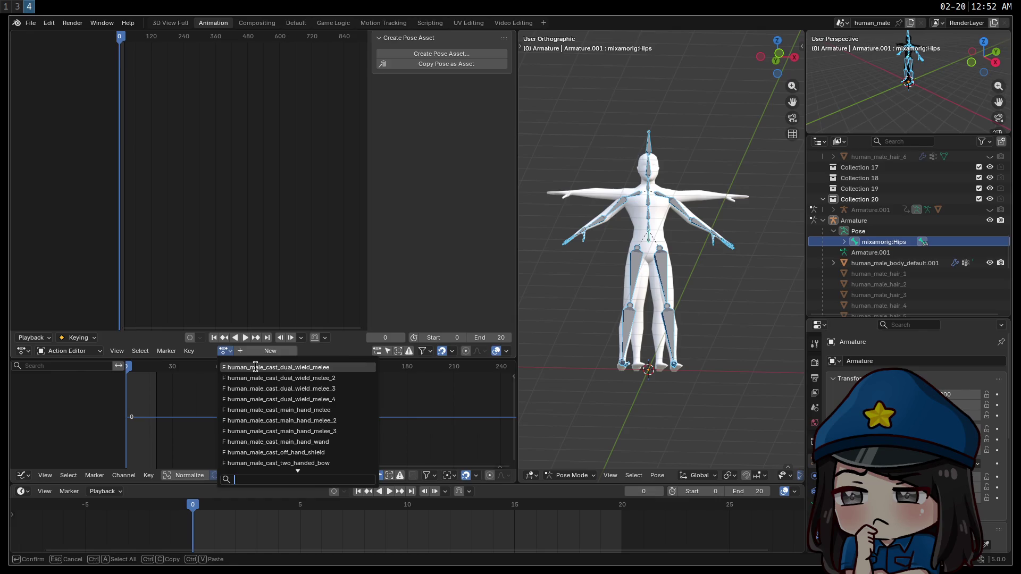
left_click(255, 367)
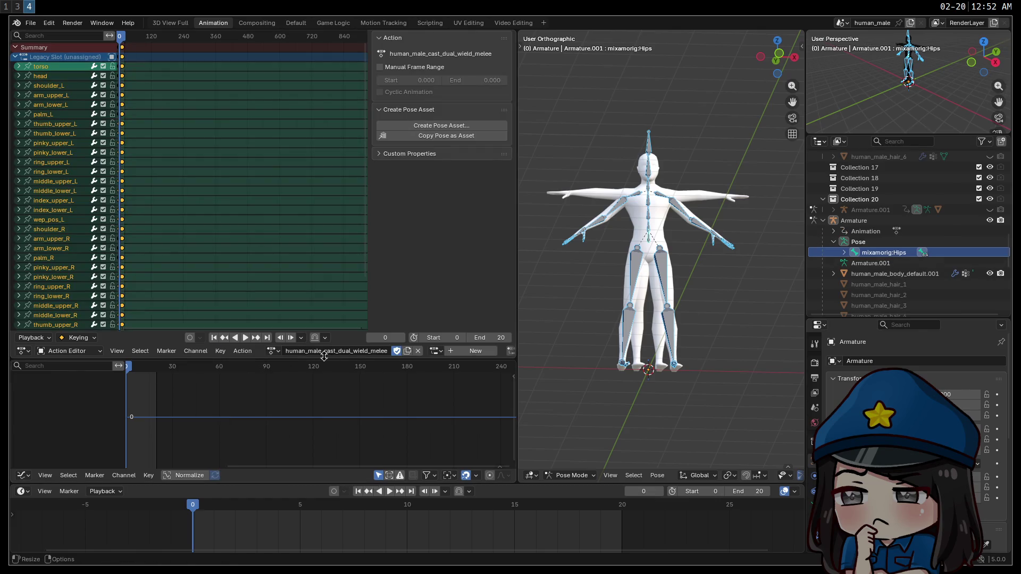
left_click(418, 352)
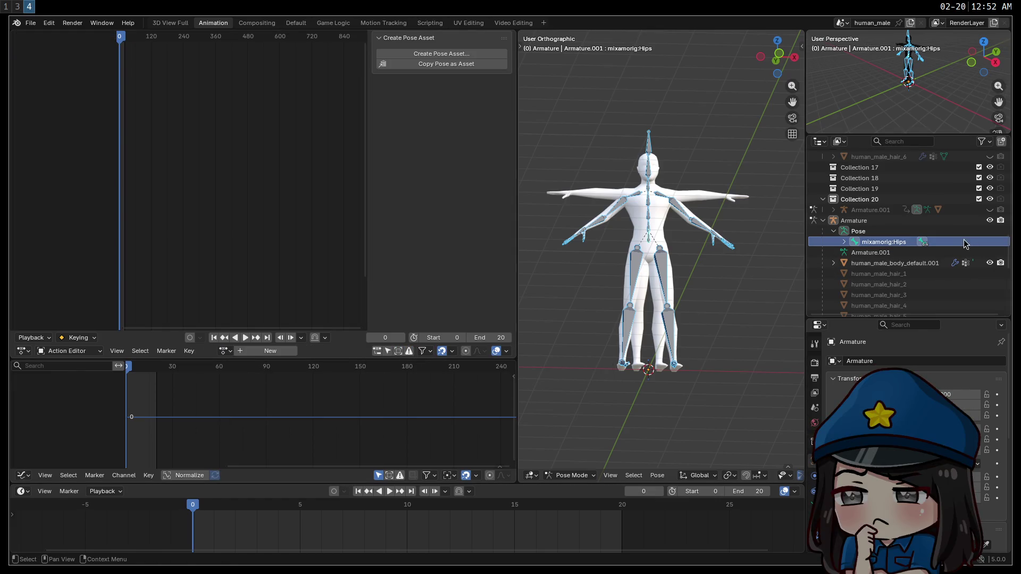
Expand and collapse mixamorig:Hips in the outliner, then select Armature.001.
right_click(884, 243)
left_click(845, 244)
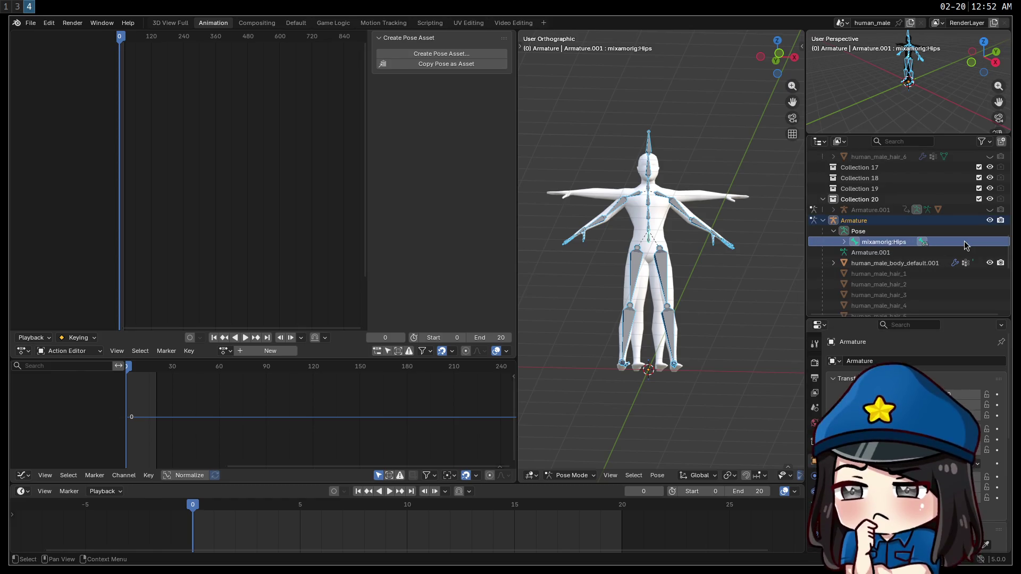
left_click(845, 244)
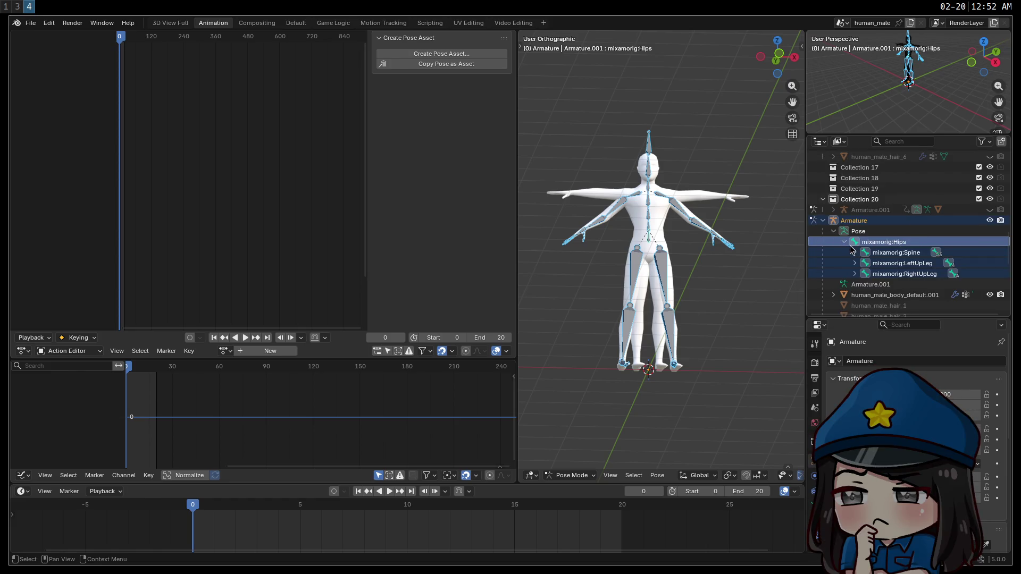
left_click(844, 242)
left_click(854, 254)
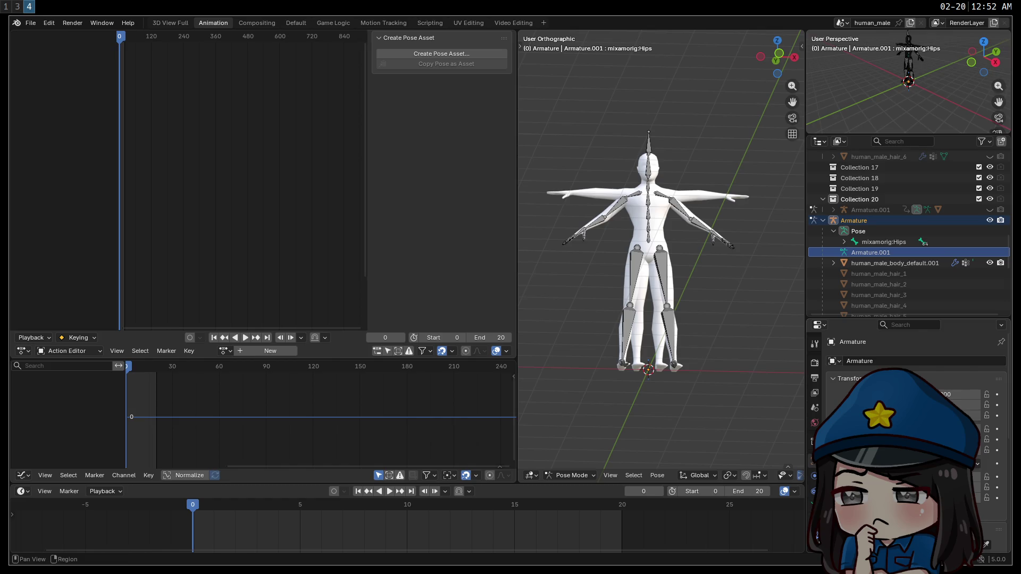
Check Armature.001's operations menu, then select the Armature object and its pose.
right_click(876, 253)
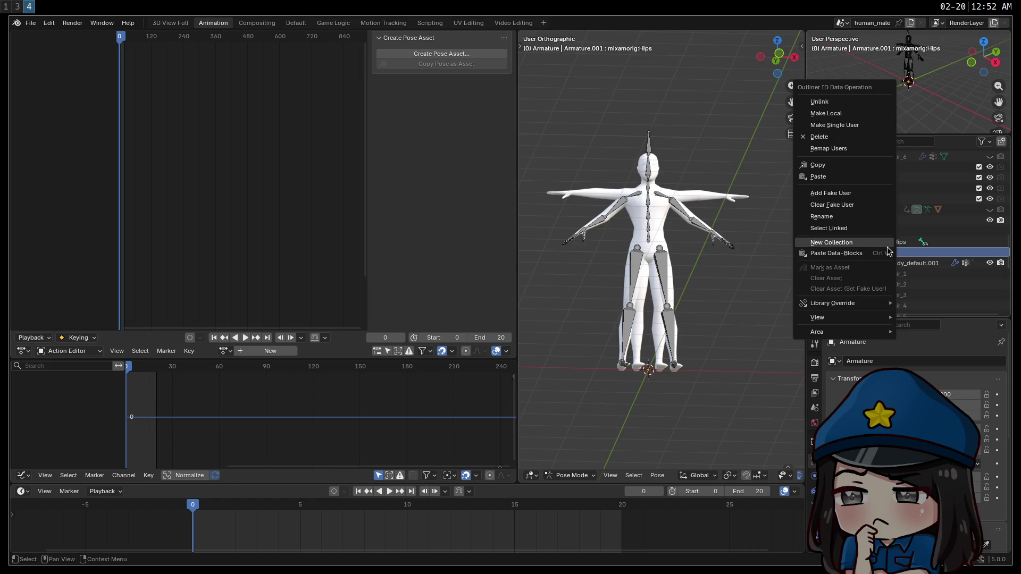
key("Escape")
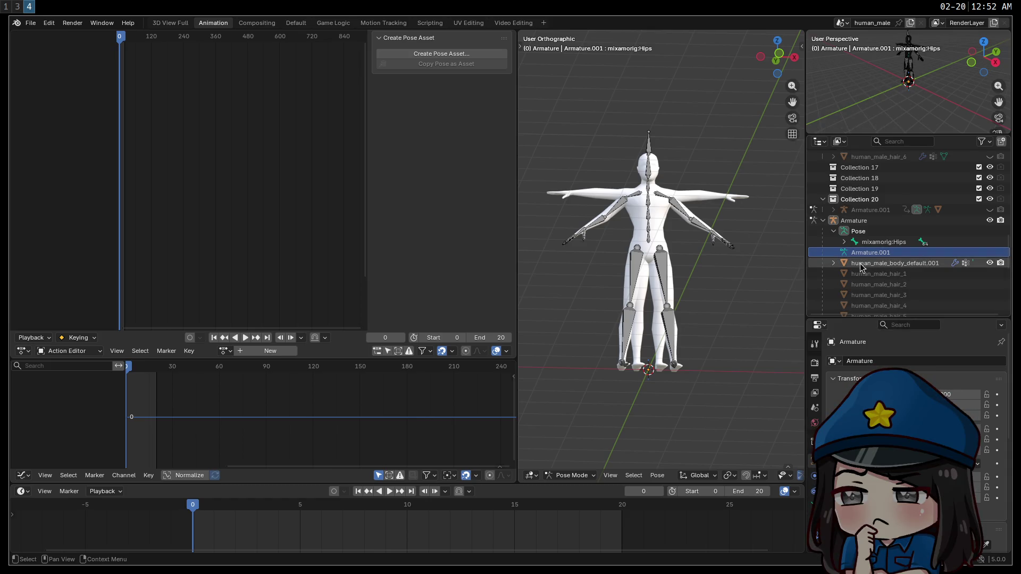
left_click(851, 220)
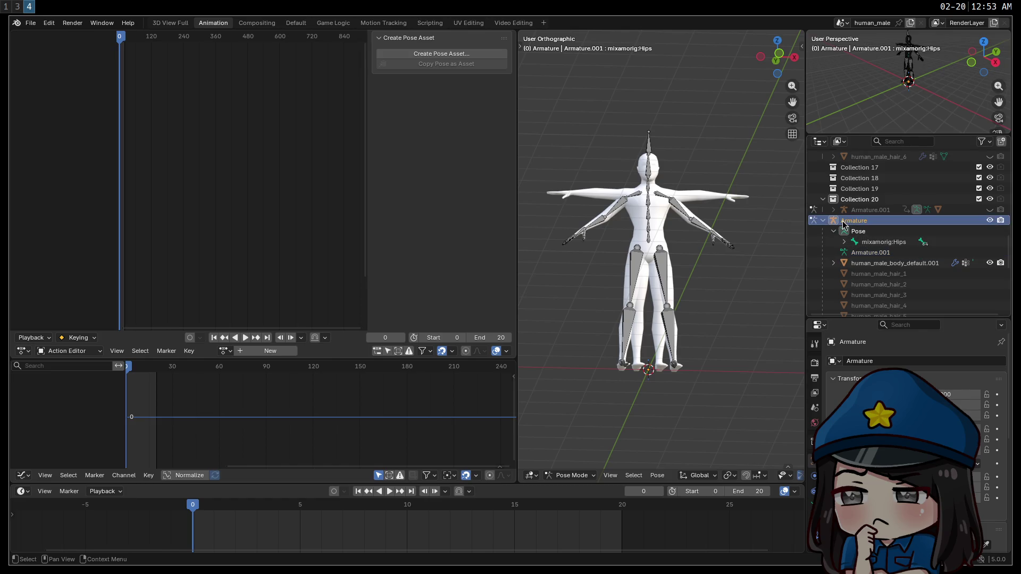
left_click(859, 232)
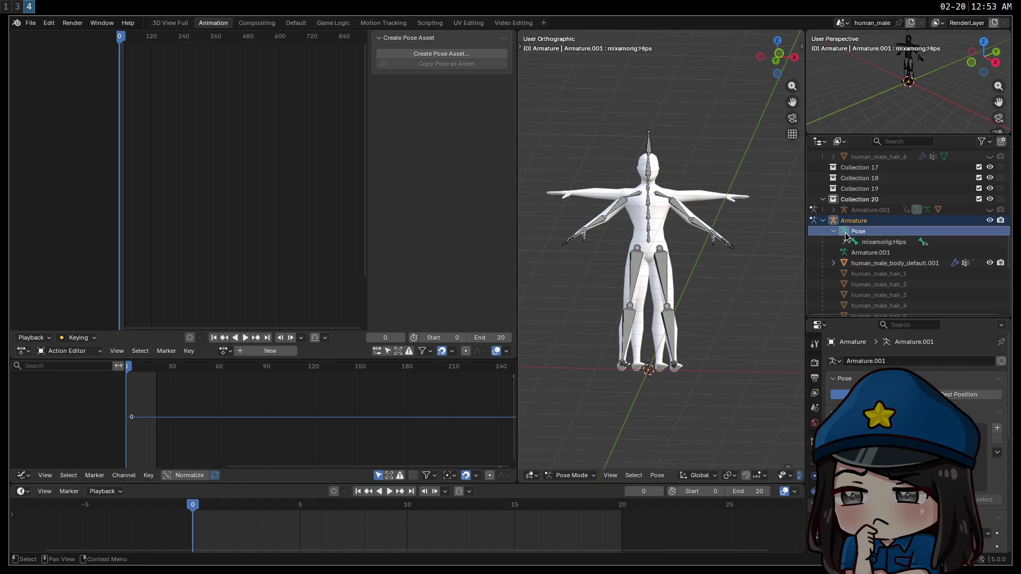
Scroll the properties panel and try its action list and text field without changes.
scroll(914, 372, "down", 5)
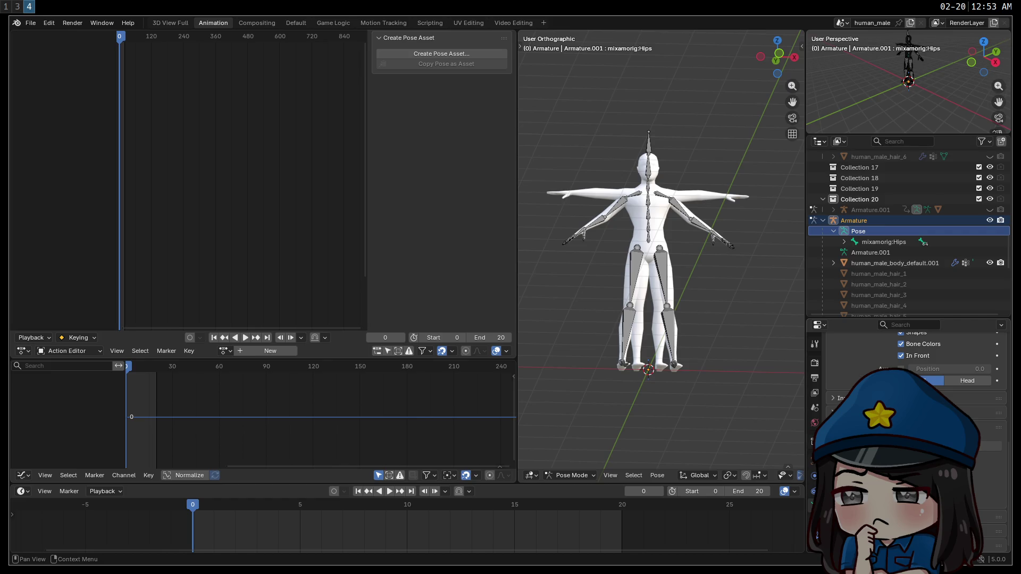
scroll(915, 404, "down", 1)
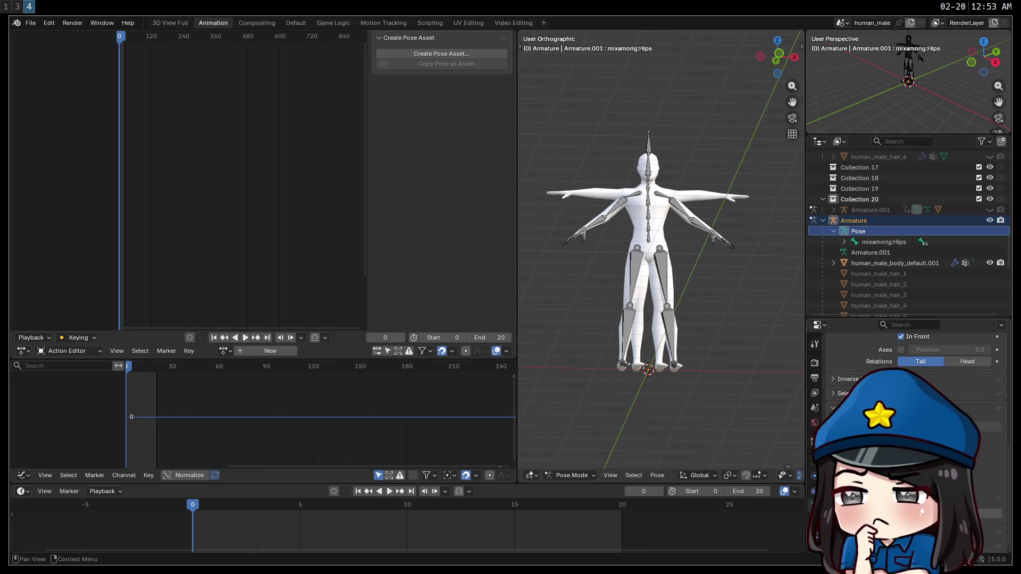
left_click(915, 500)
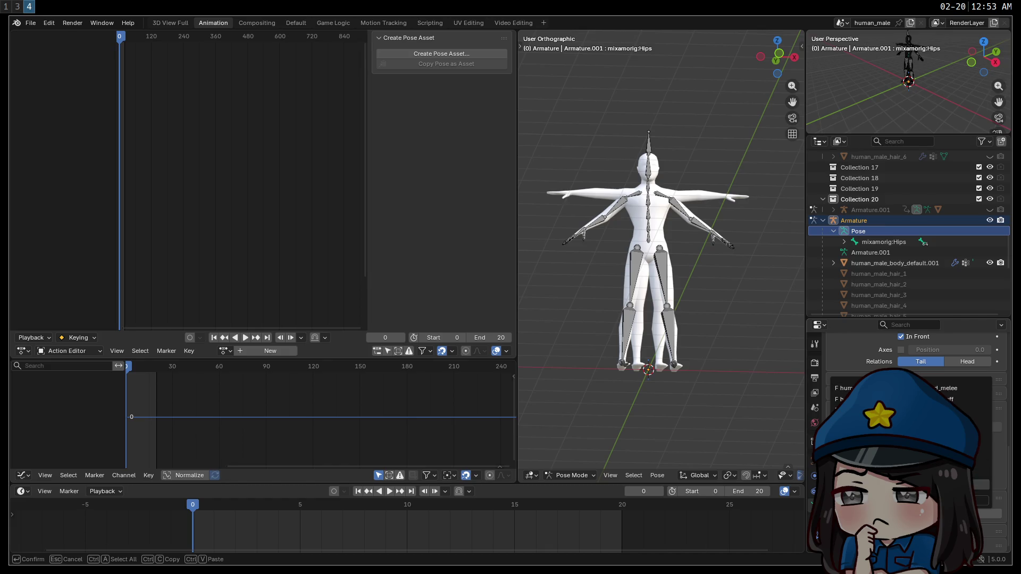
key("Return")
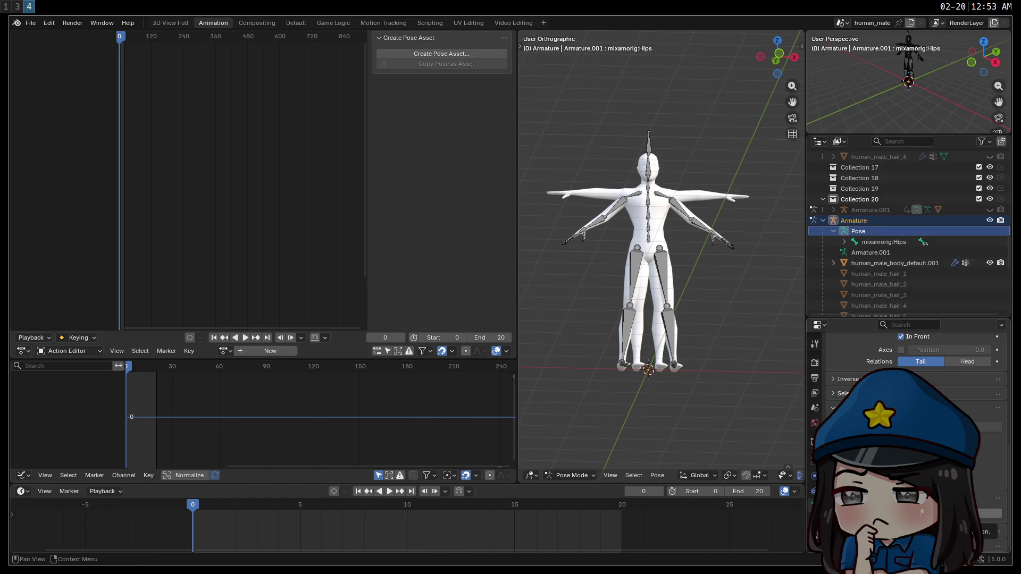
left_click(989, 525)
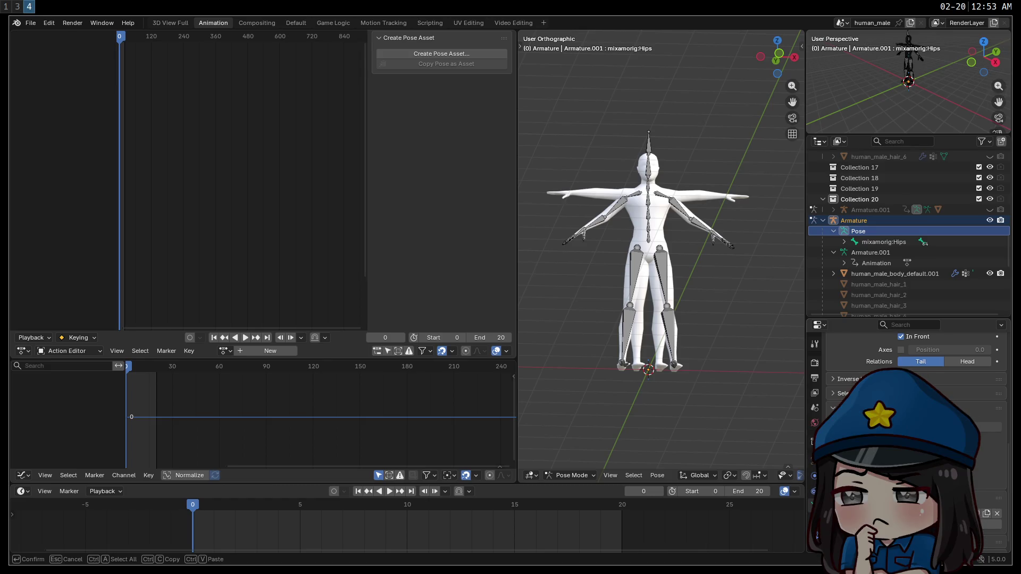
key("Return")
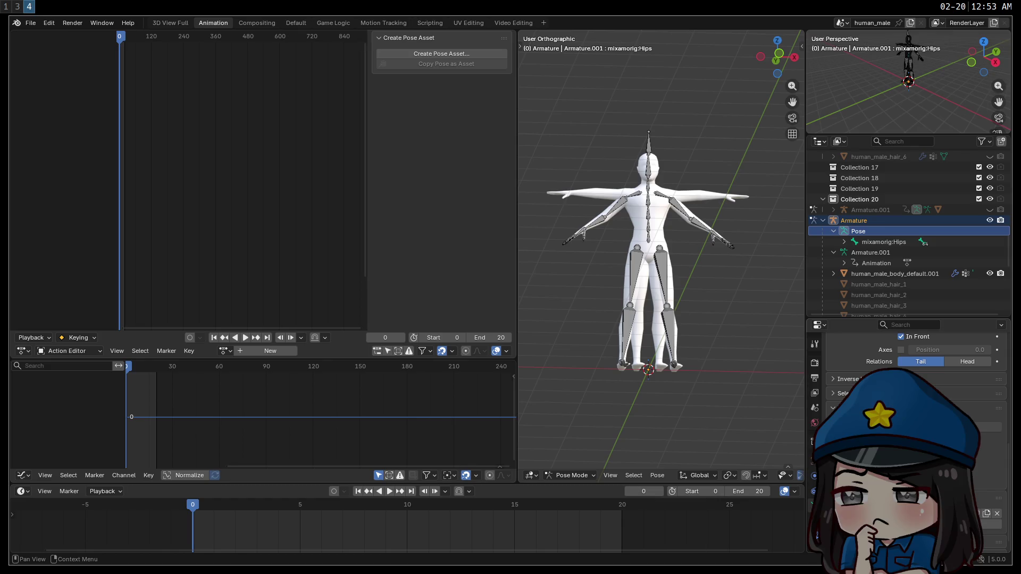
Filter the Action Editor's action list by typing 'tpose'.
left_click(225, 352)
scroll(274, 415, "down", 5)
type("tpose")
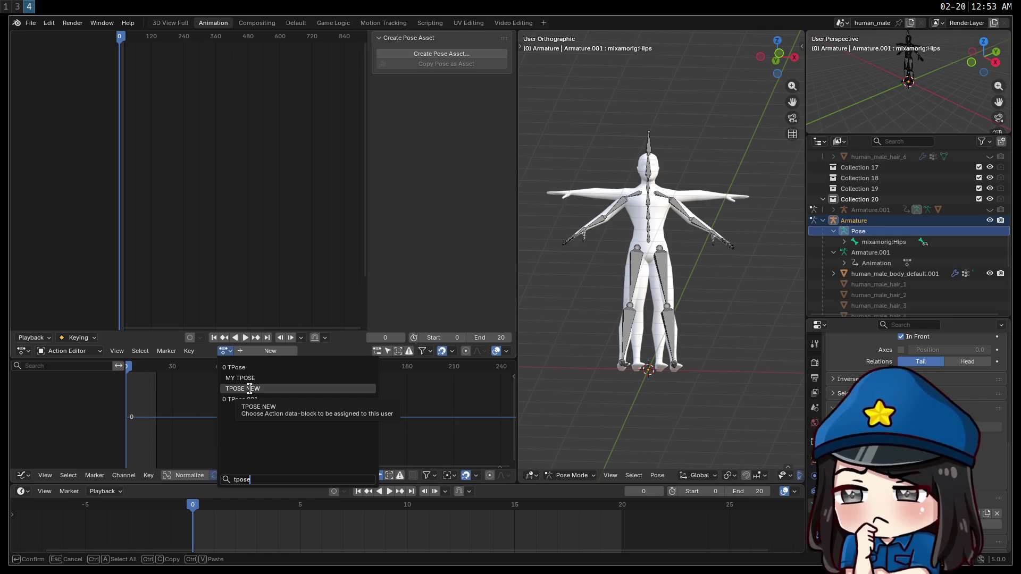
Assign TPOSE NEW and delete the Armature.001 and human_male_body_default objects.
left_click(249, 388)
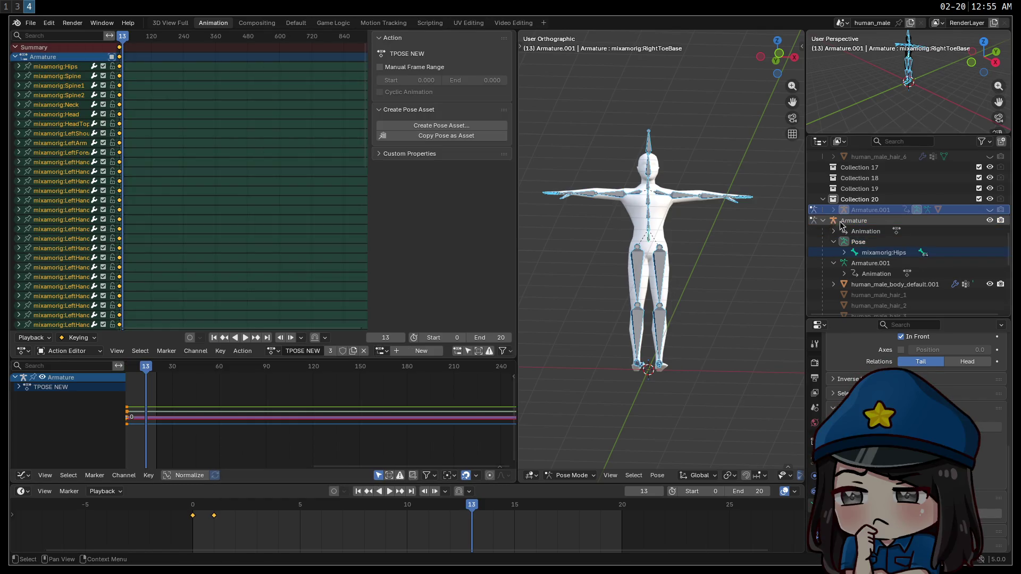
left_click(989, 210)
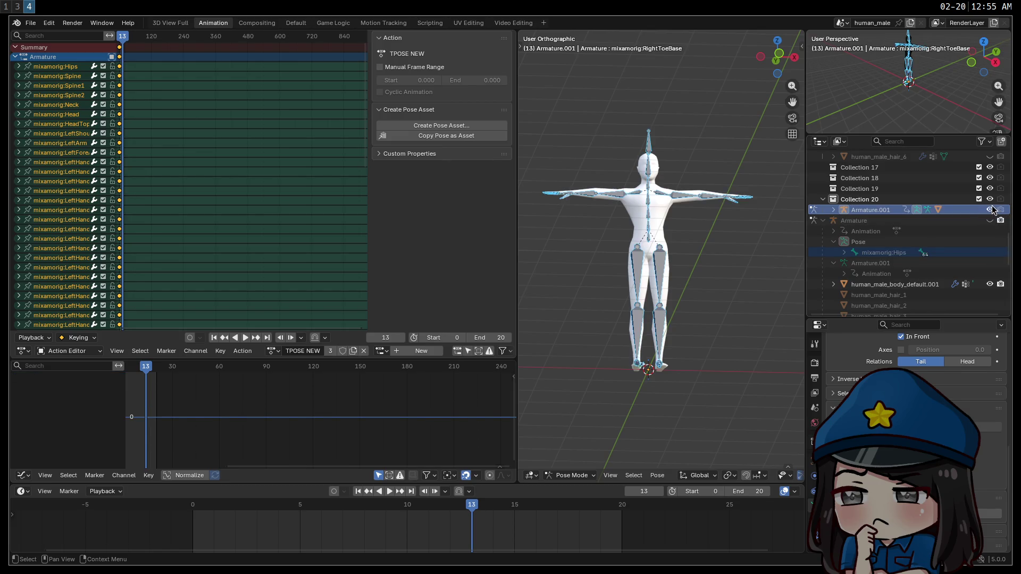
key("Delete")
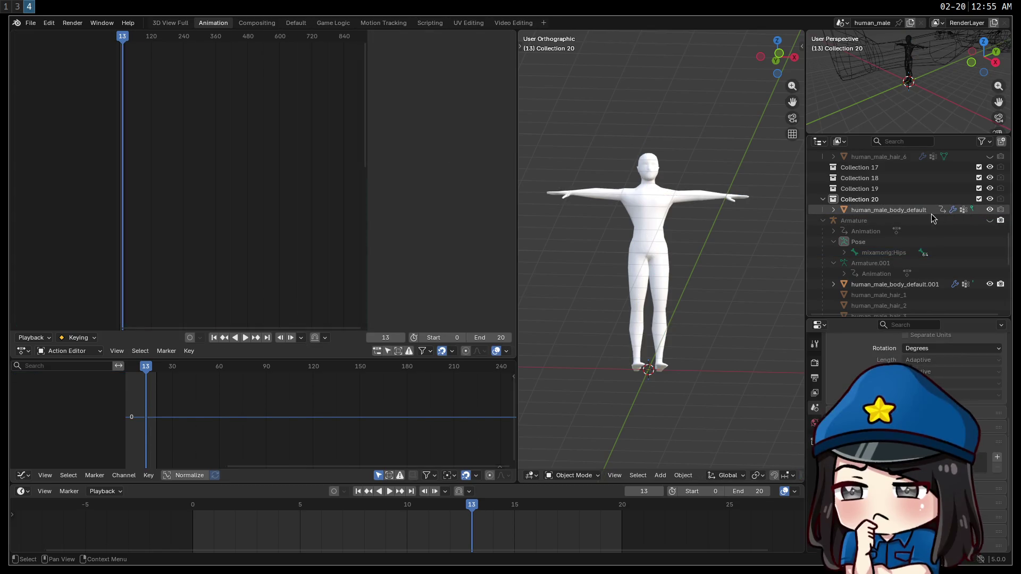
left_click(911, 210)
key("Delete")
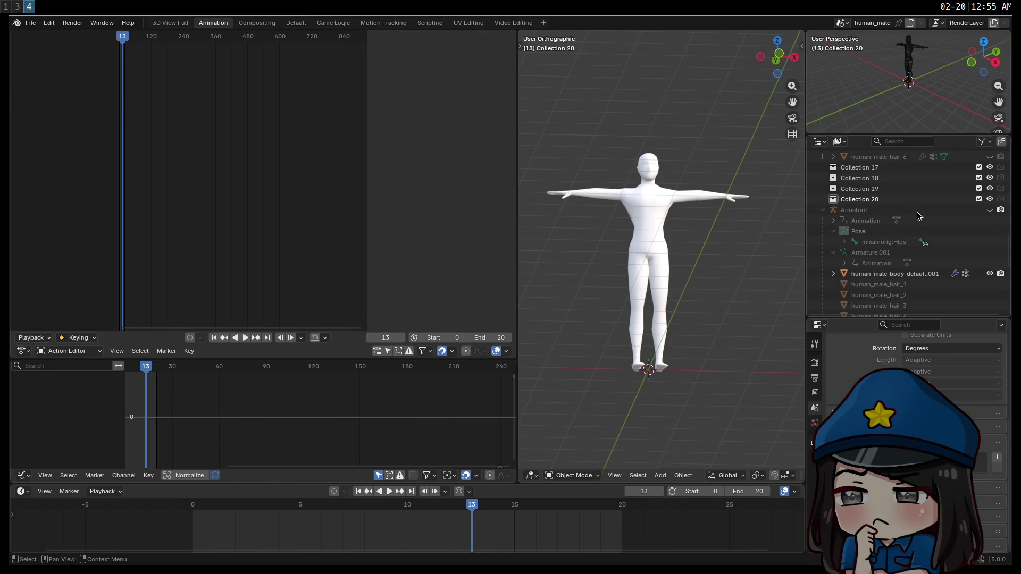
Unhide the Armature, widen the 3D viewport, and save human_male.blend.
left_click(991, 209)
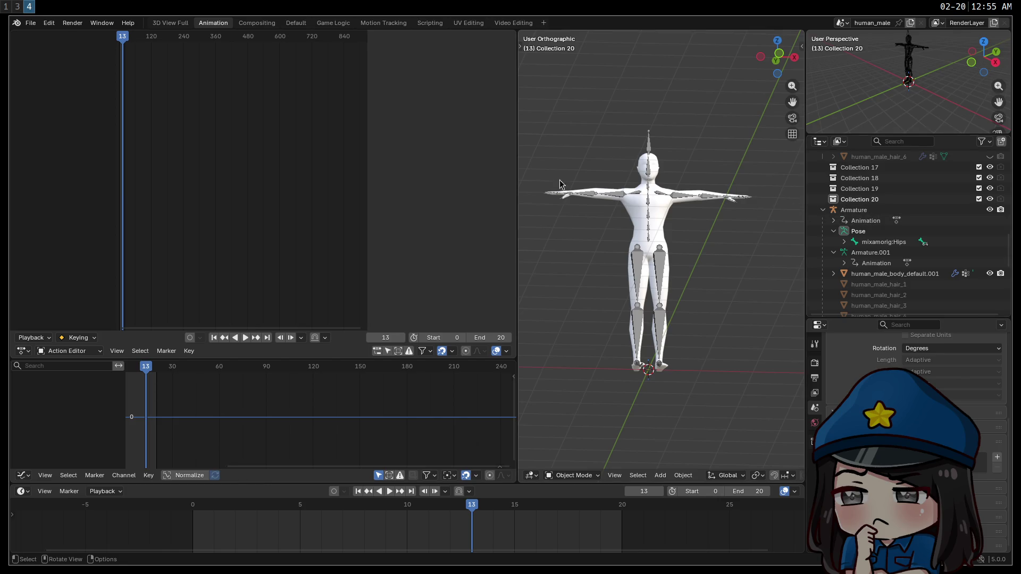
left_click_drag(517, 185, 341, 187)
key("ctrl+s")
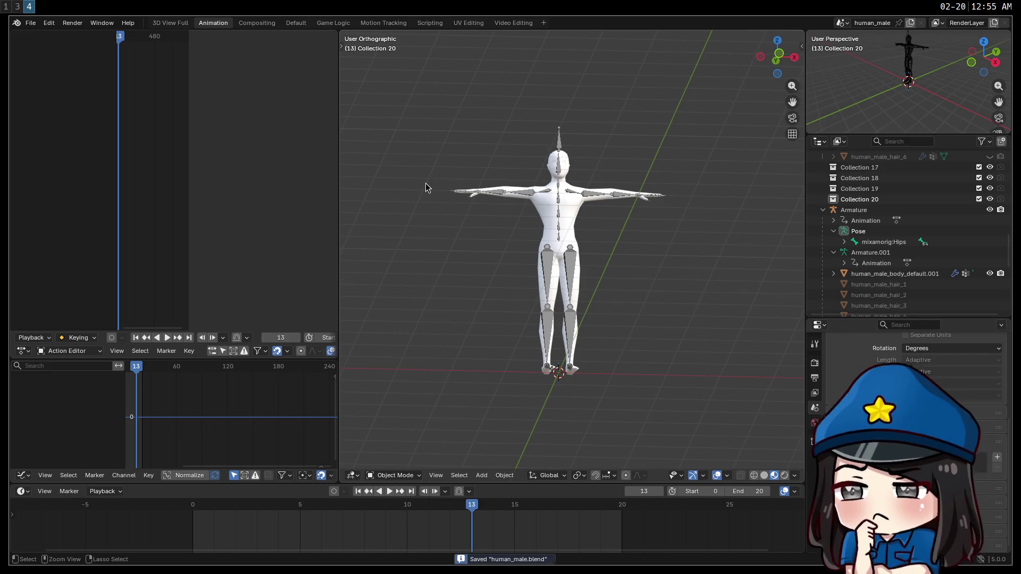
Overwrite human_male_mixamo_rig.glb with a glTF 2.0 export of the rig.
left_click(30, 23)
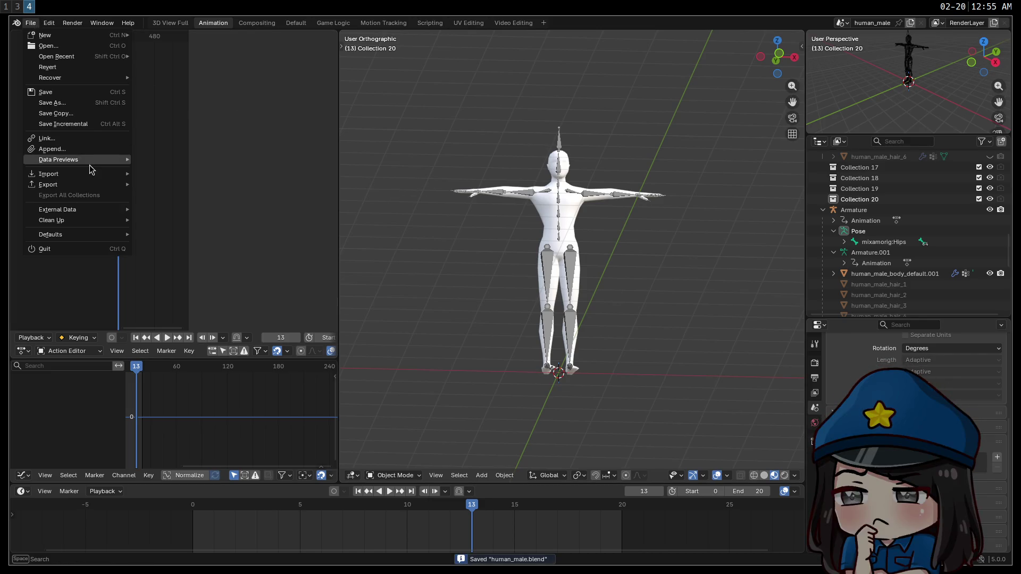
mouse_move(80, 185)
left_click(181, 281)
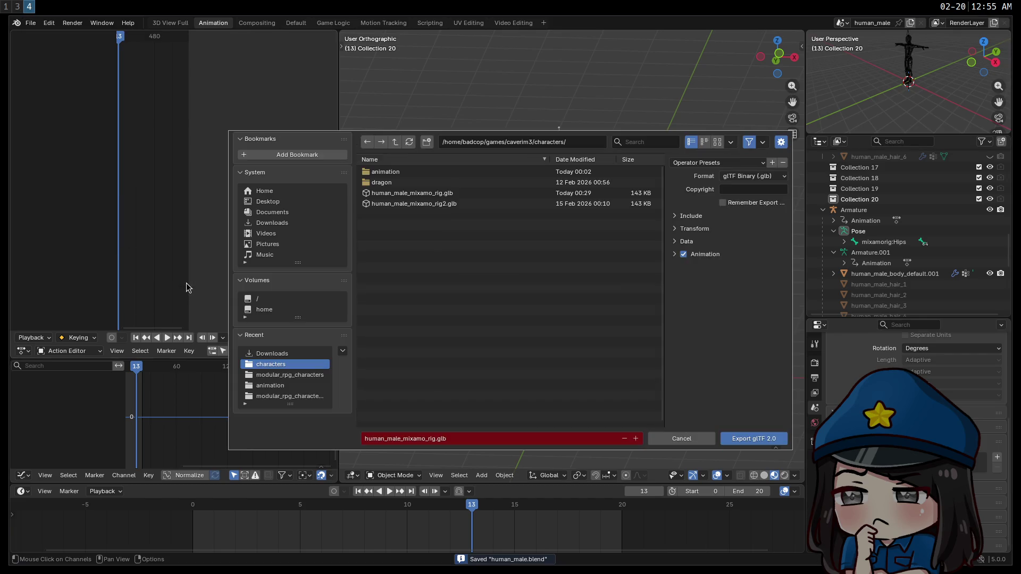
left_click(413, 197)
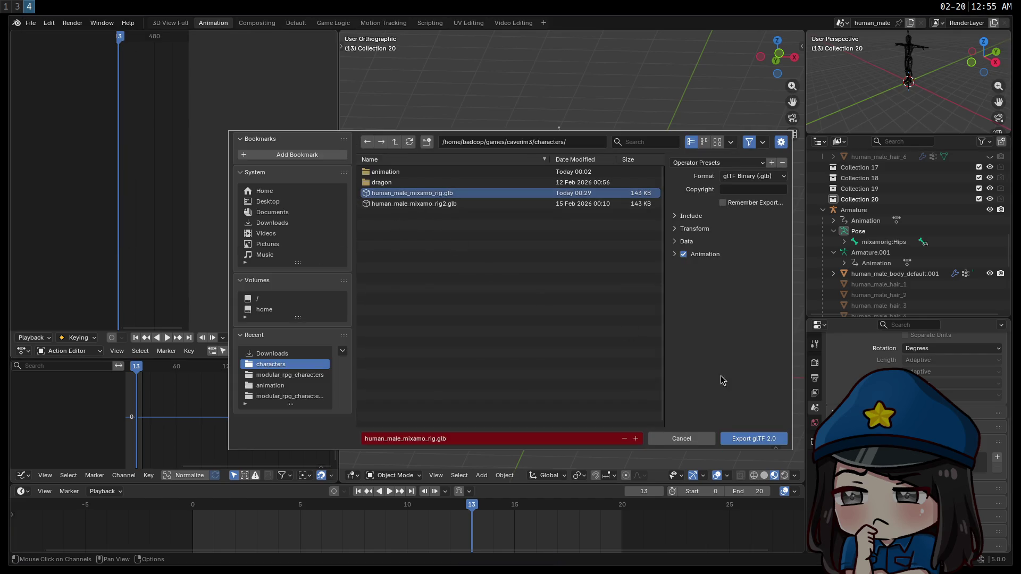
left_click(752, 439)
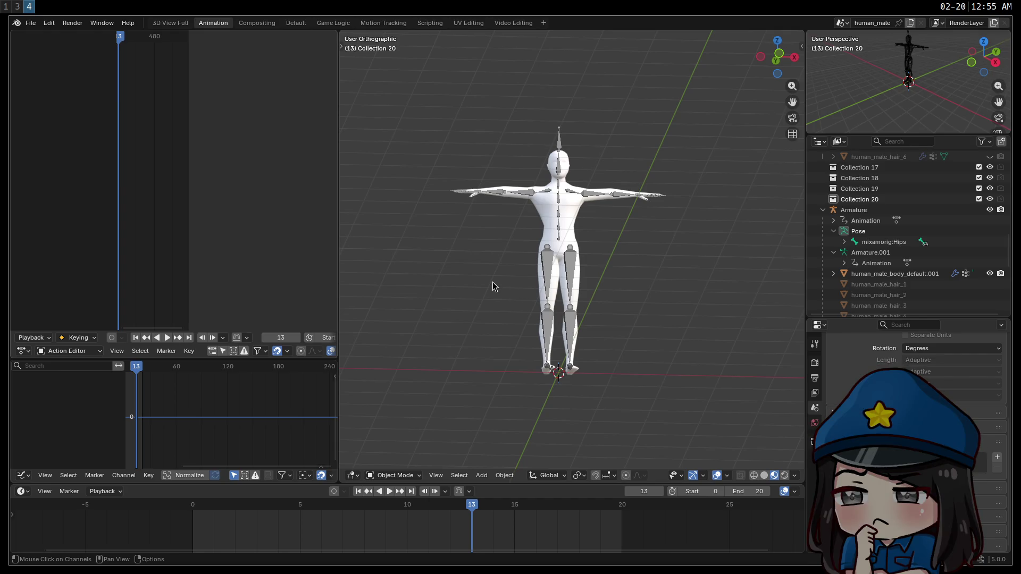
key("super+3")
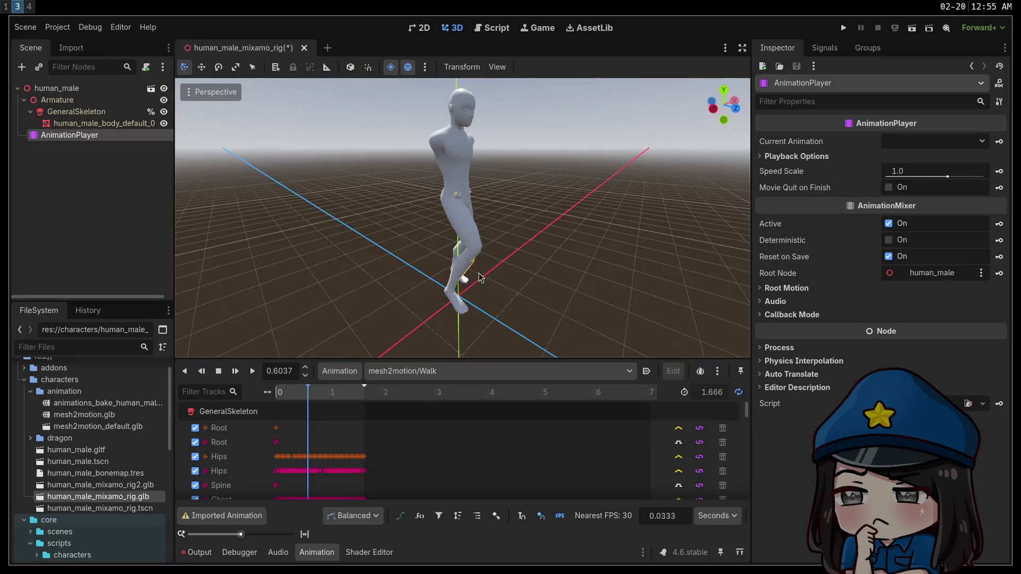
Open the rig's advanced import settings, browse the Skeleton3D rest-pose animations, and reimport.
double_click(132, 498)
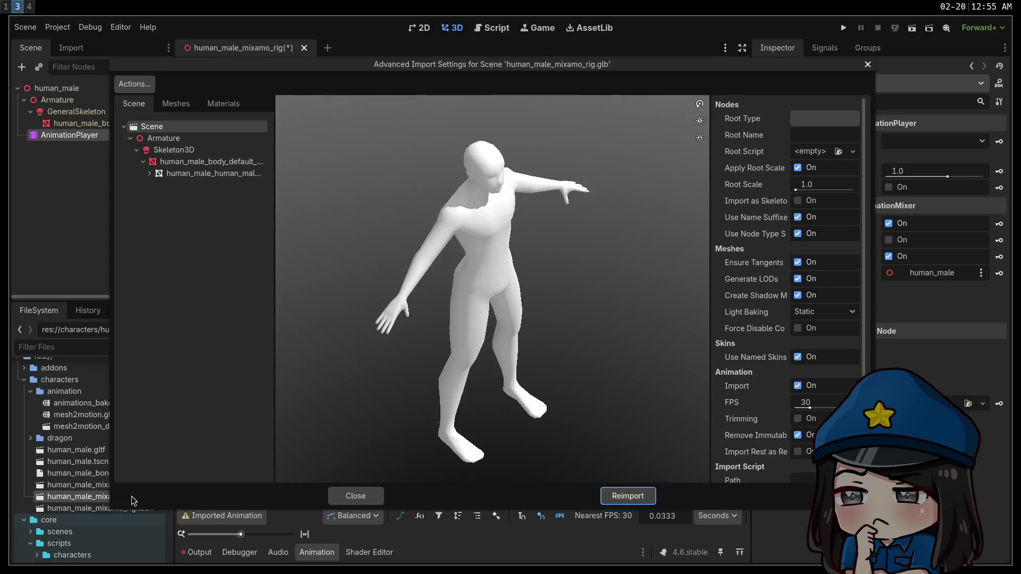
left_click(174, 150)
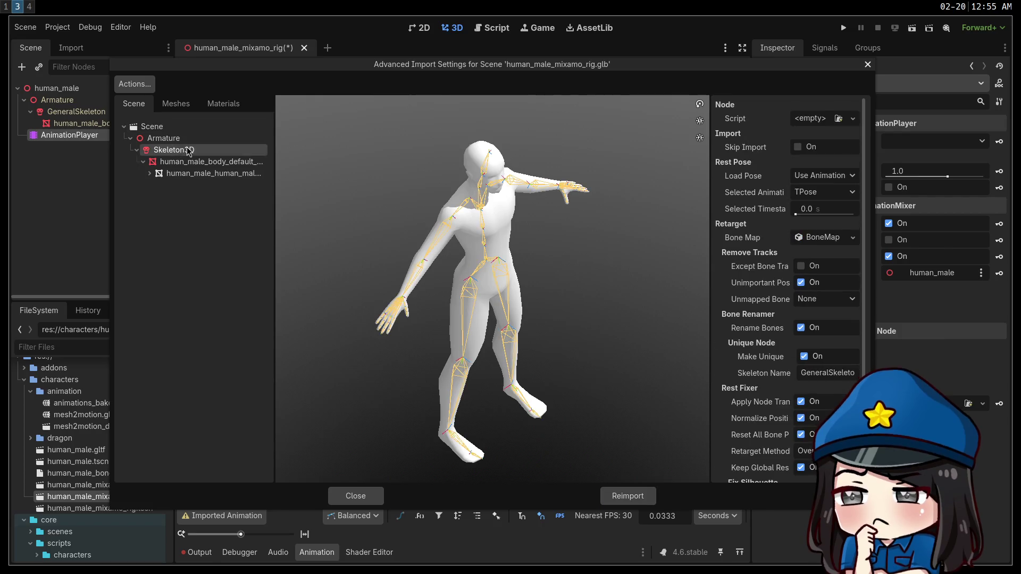
left_click(821, 194)
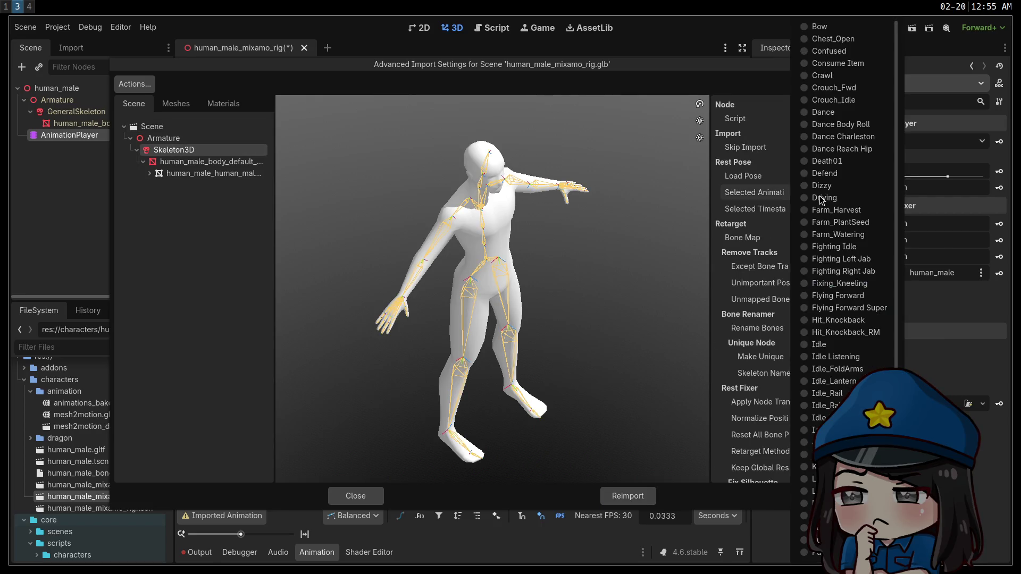
scroll(833, 217, "down", 5)
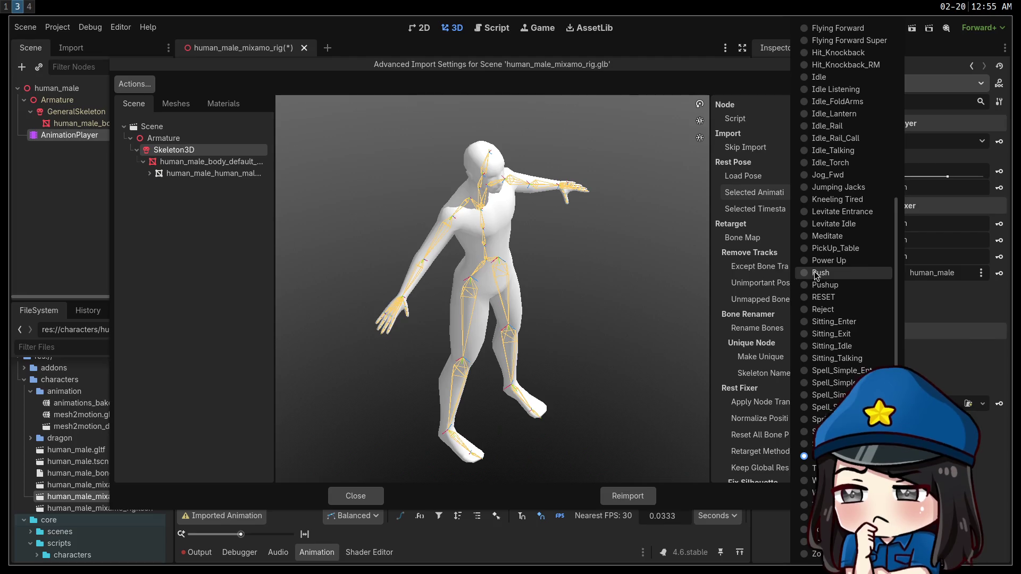
scroll(835, 297, "up", 5)
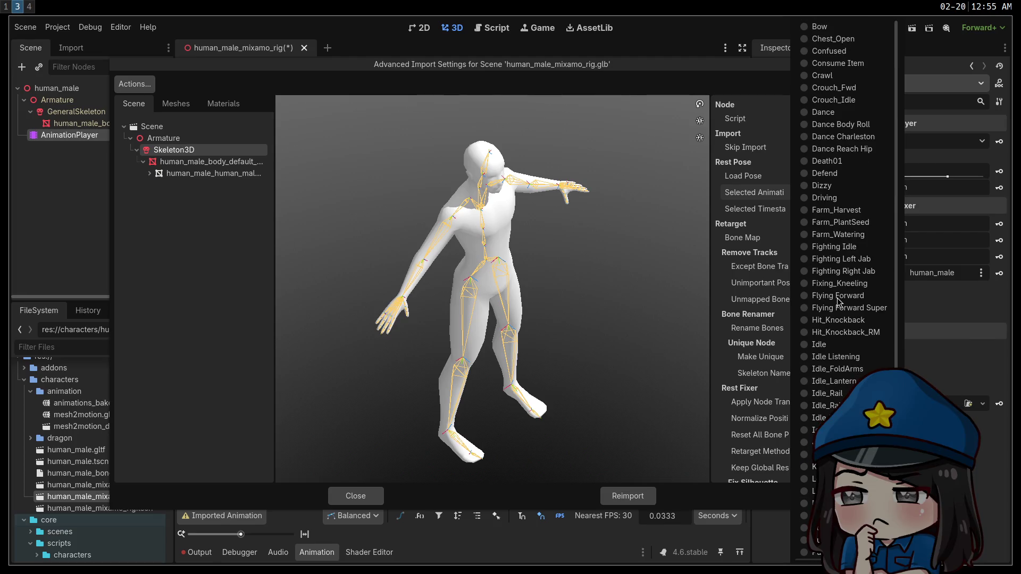
scroll(851, 293, "down", 5)
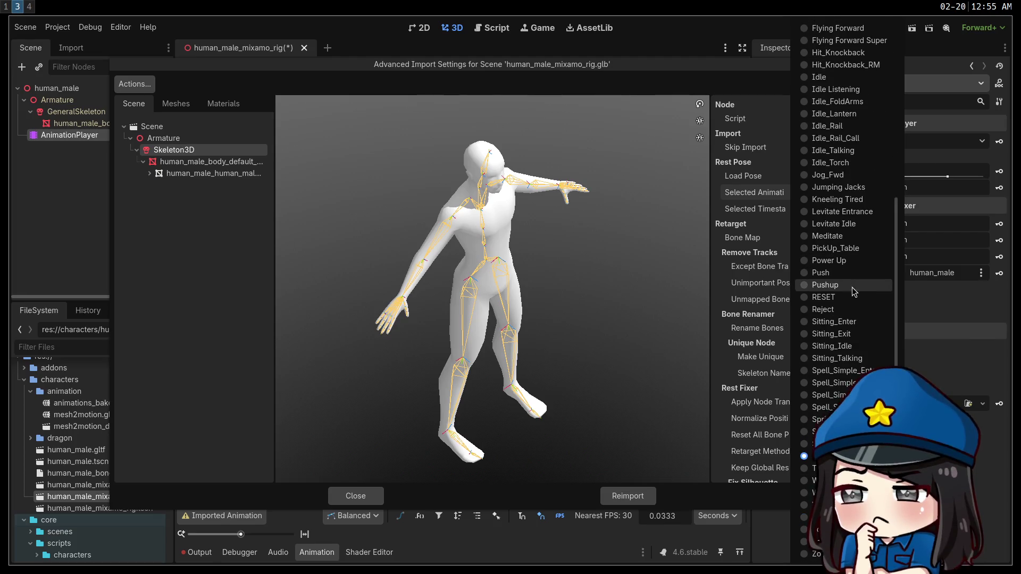
left_click(854, 291)
left_click(356, 496)
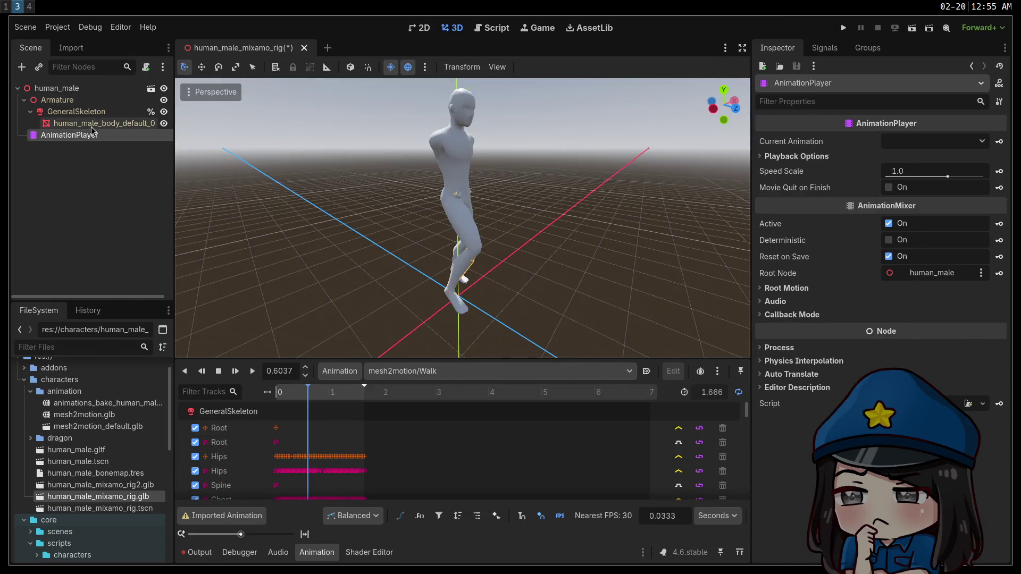
double_click(98, 496)
left_click(632, 497)
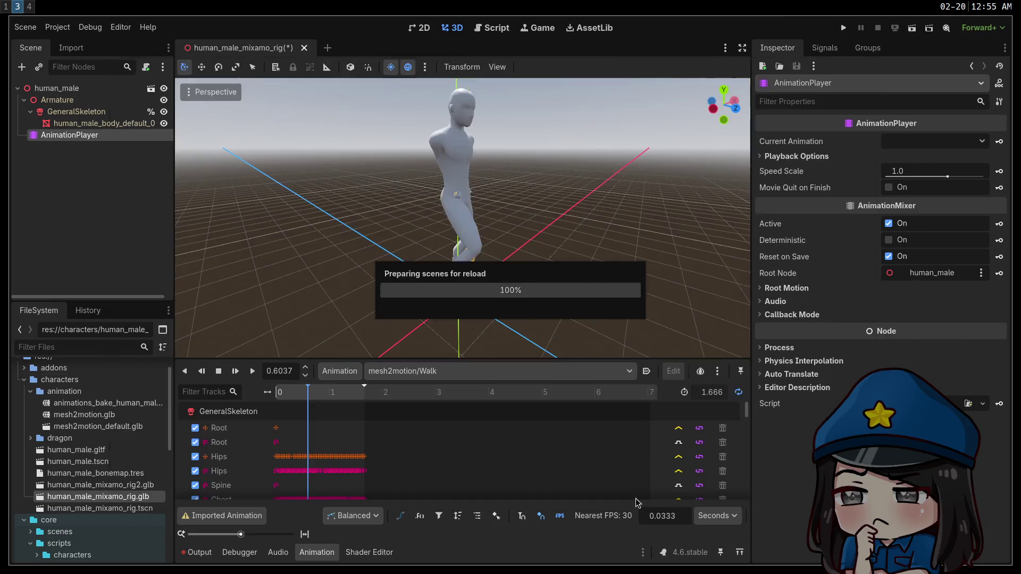
Set the Skeleton3D rest pose to TPOSE NEW and reimport the rig.
double_click(137, 498)
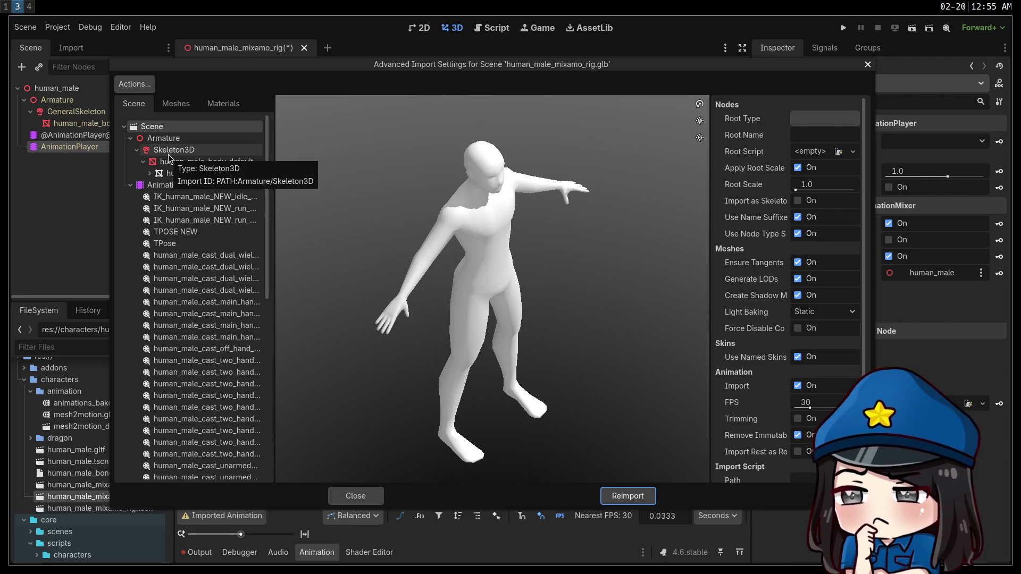
left_click(173, 231)
left_click(174, 150)
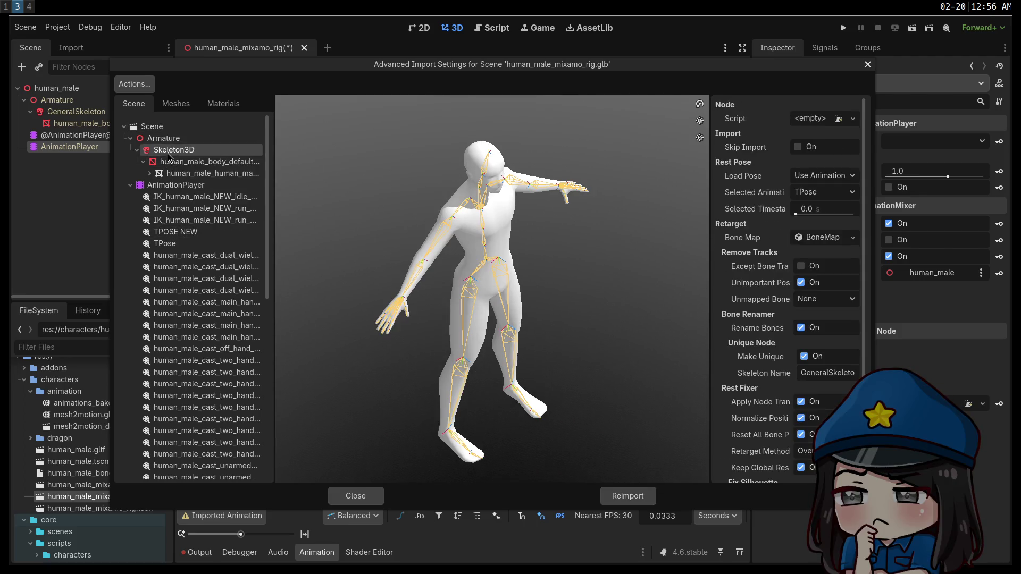
left_click(836, 197)
scroll(888, 272, "down", 5)
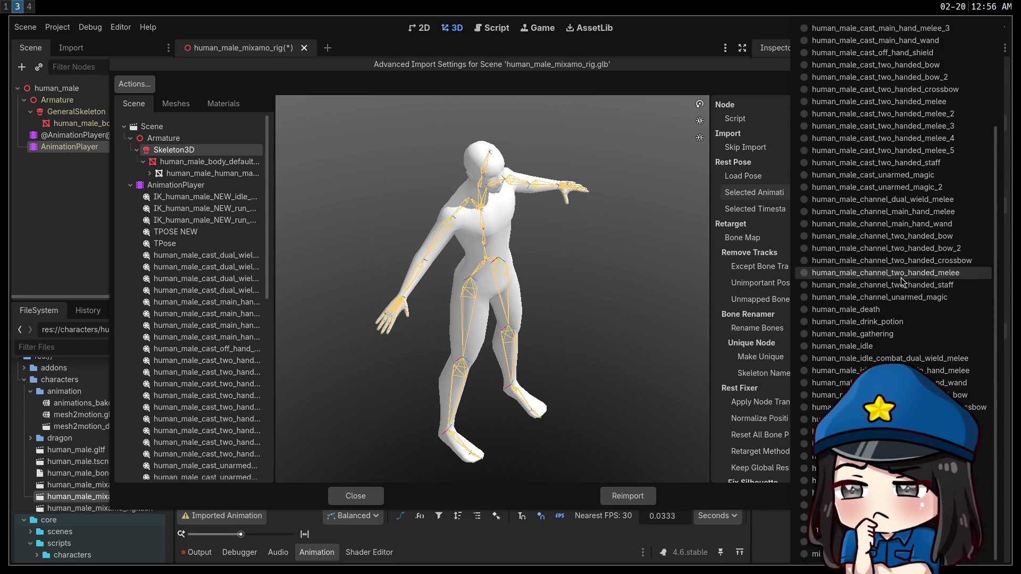
scroll(888, 277, "up", 5)
left_click(829, 65)
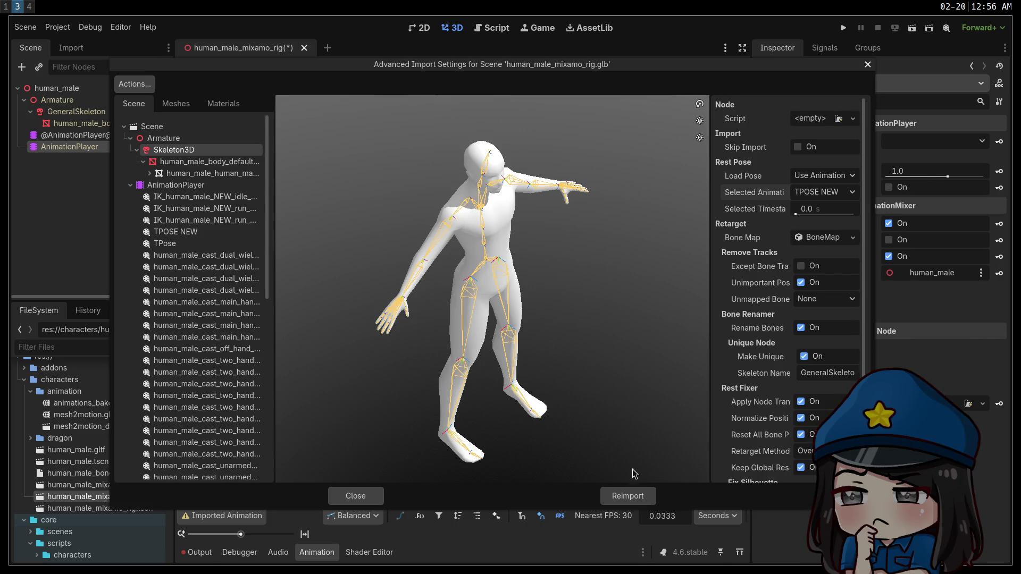
left_click(648, 497)
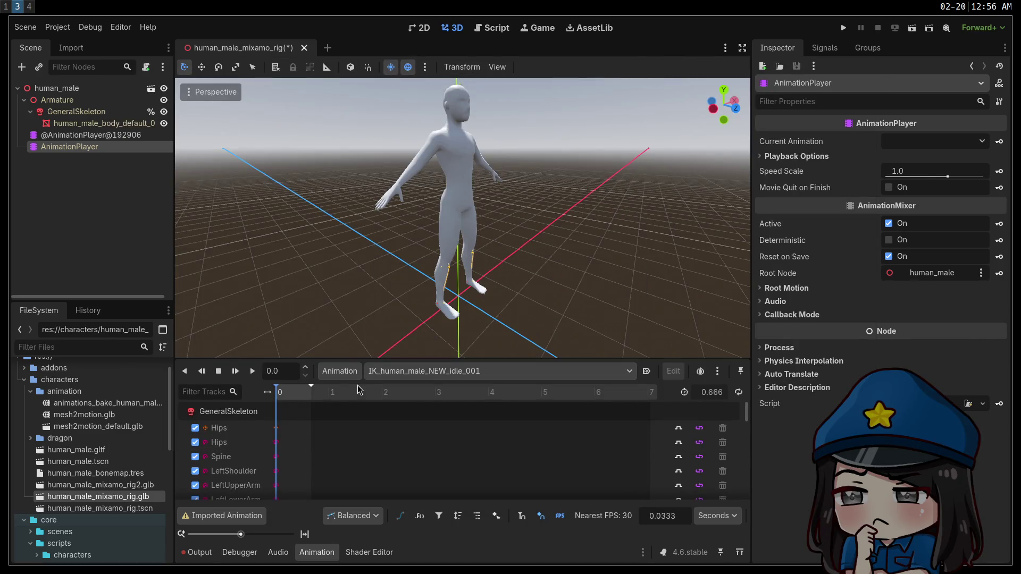
left_click(427, 372)
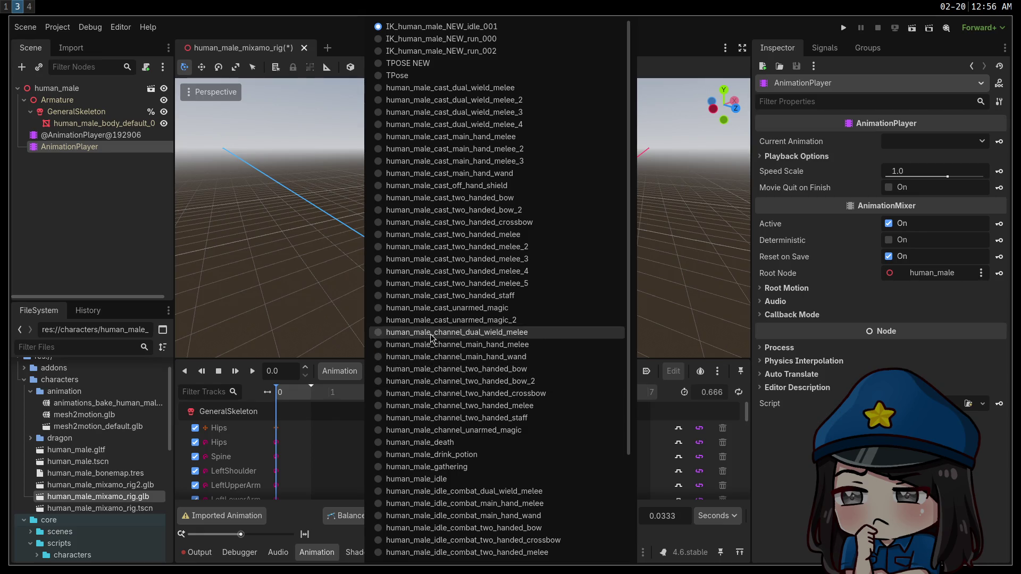
scroll(449, 371, "down", 5)
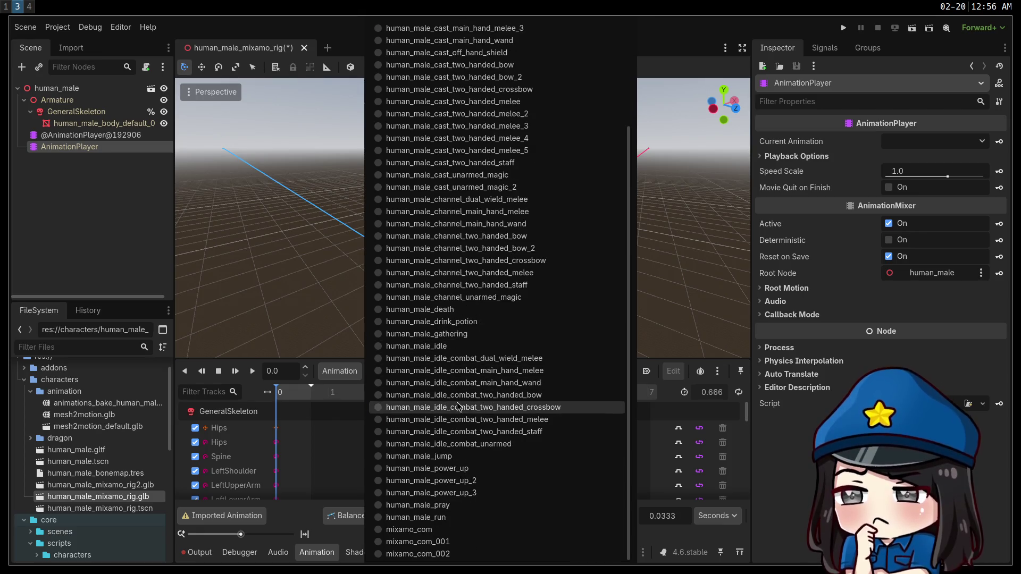
scroll(456, 405, "up", 5)
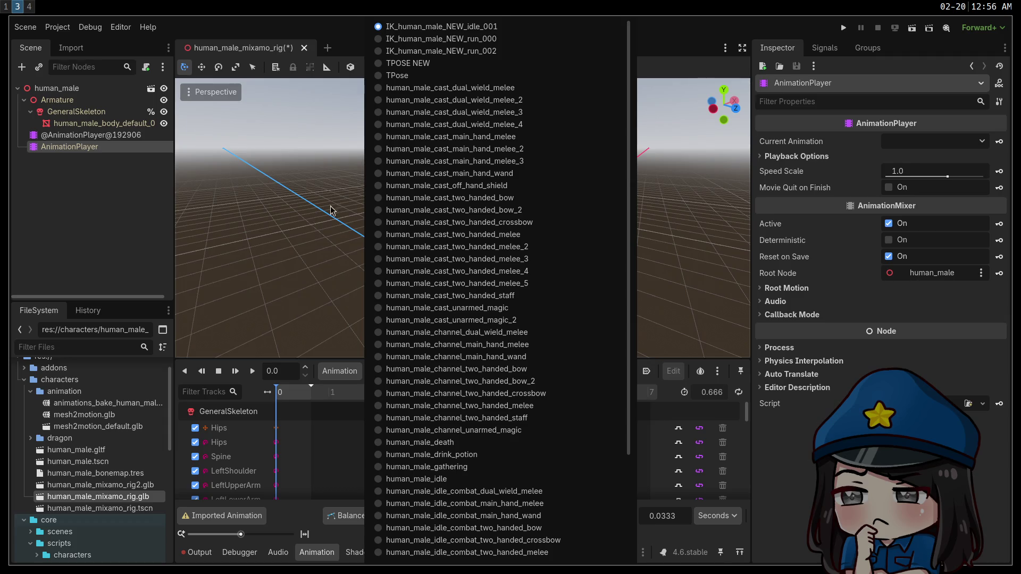
left_click(269, 239)
left_click(349, 373)
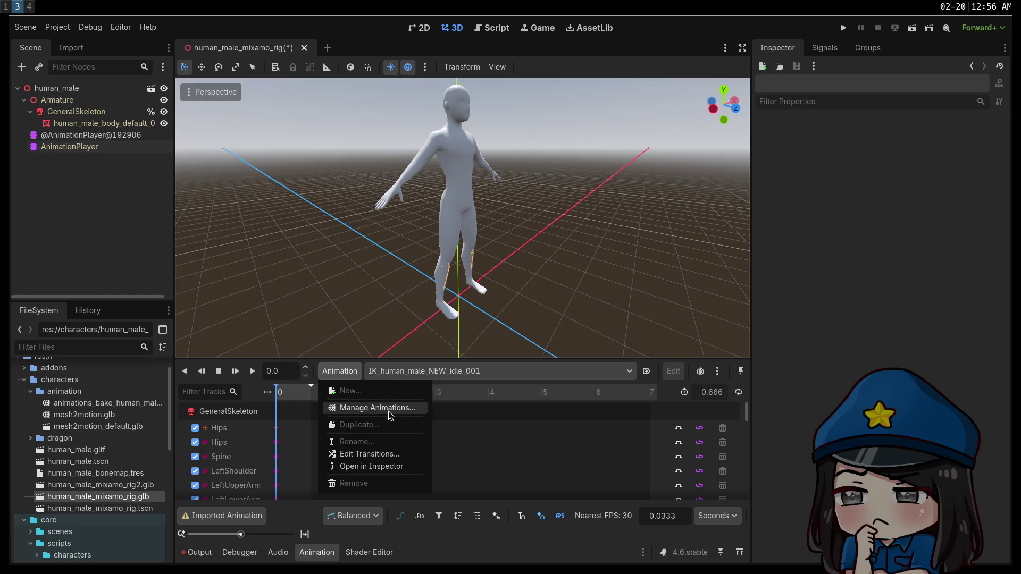
left_click(83, 137)
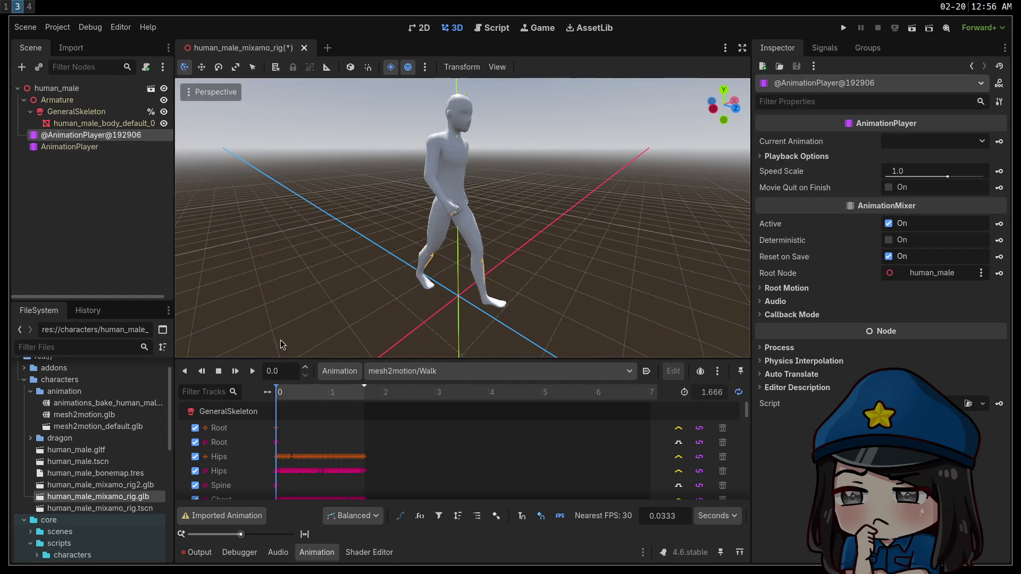
left_click(252, 371)
mouse_move(532, 288)
left_mouse_down()
mouse_move(451, 280)
mouse_move(531, 278)
mouse_move(461, 281)
mouse_move(481, 276)
left_mouse_up()
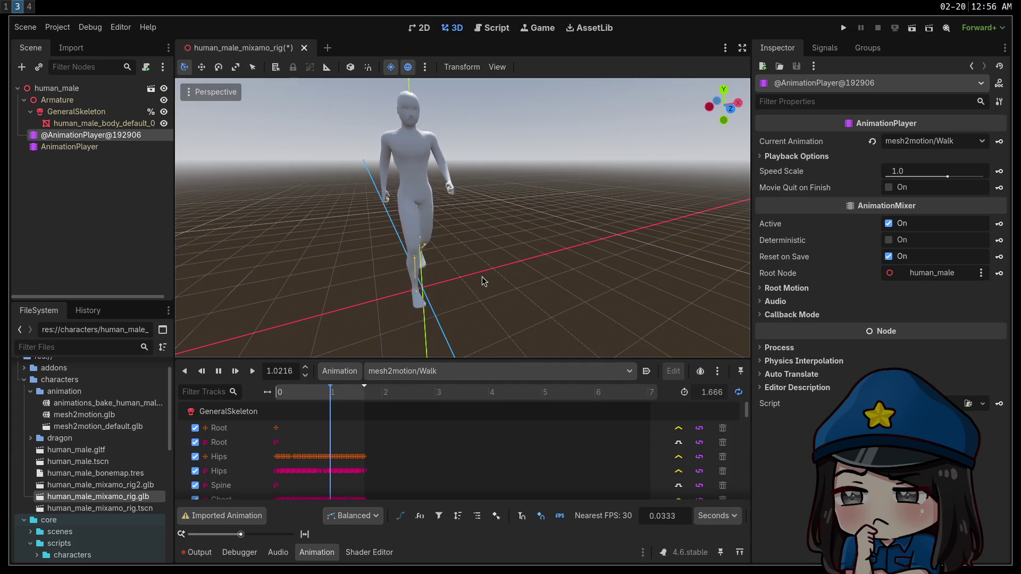
Load and play the mesh2motion Bow animation on the rig.
left_click(426, 371)
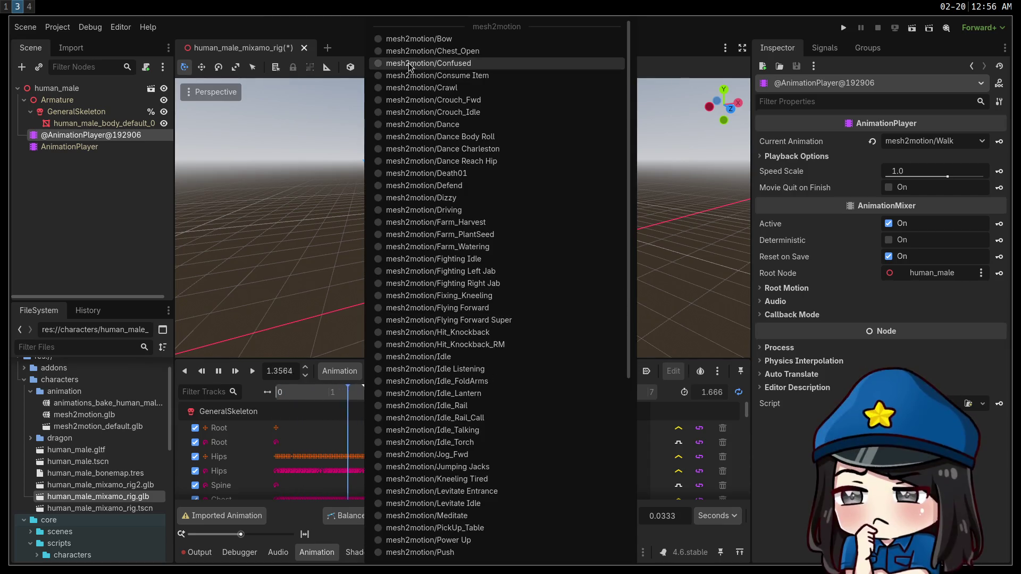
left_click(419, 38)
left_click(254, 375)
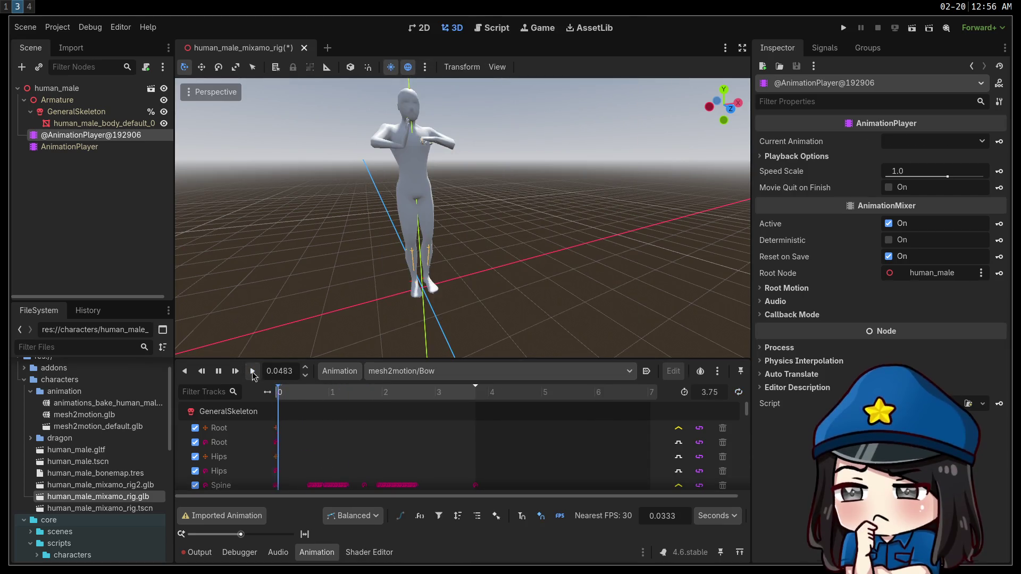
scroll(463, 218, "up", 5)
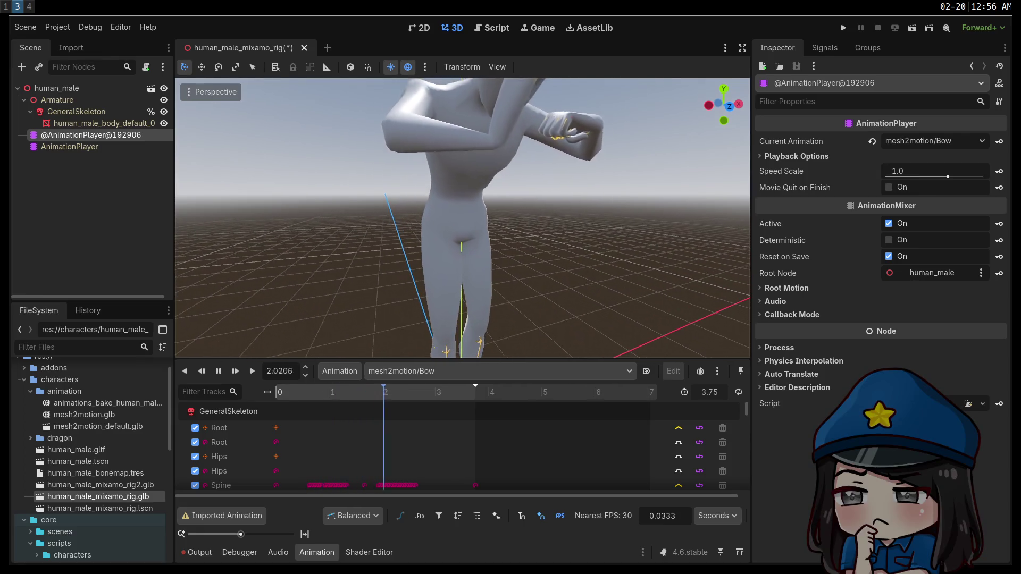
scroll(463, 218, "down", 3)
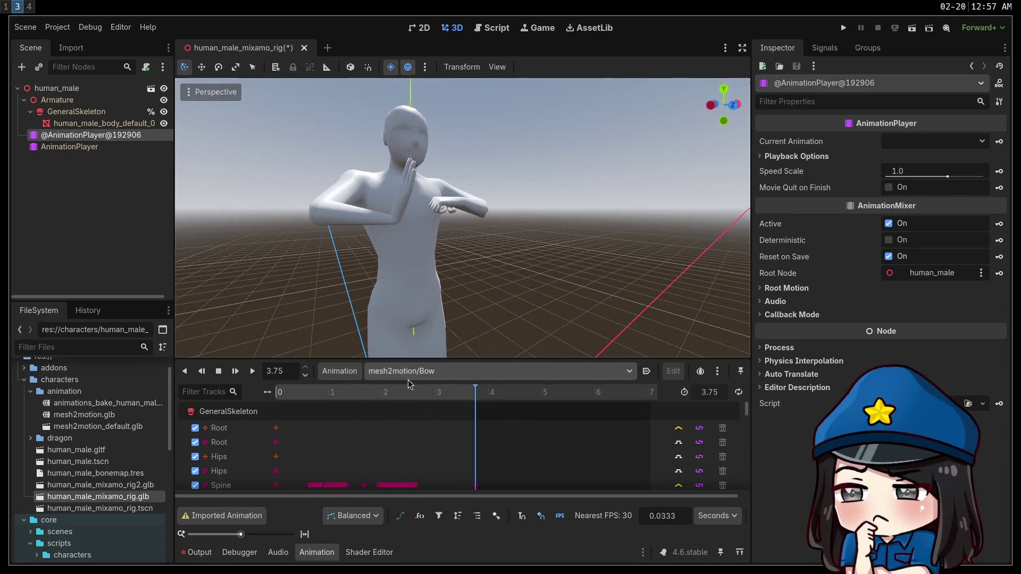
Switch to Fighting Left Jab and replay it repeatedly while orbiting around the character.
left_click(426, 371)
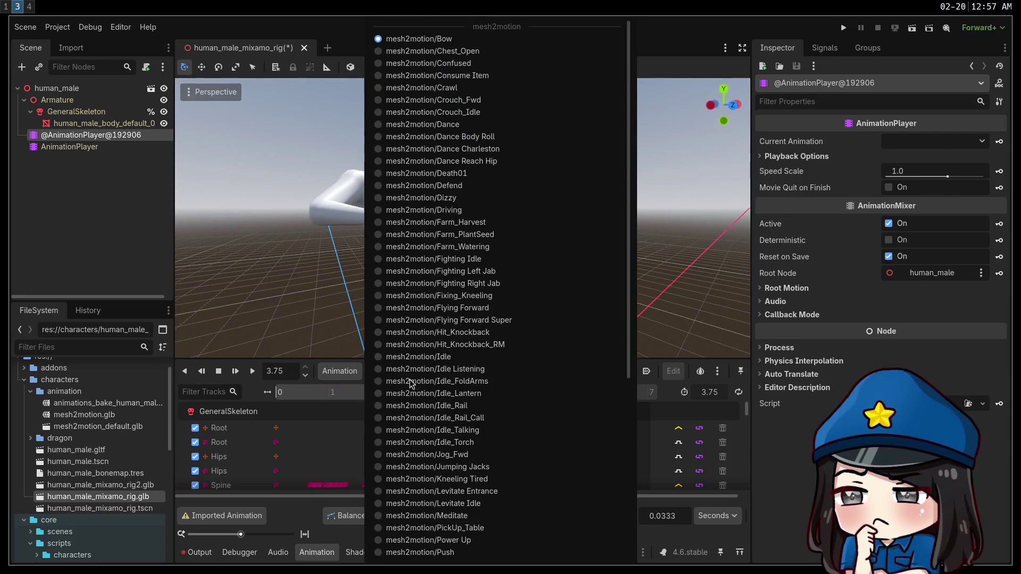
left_click(409, 271)
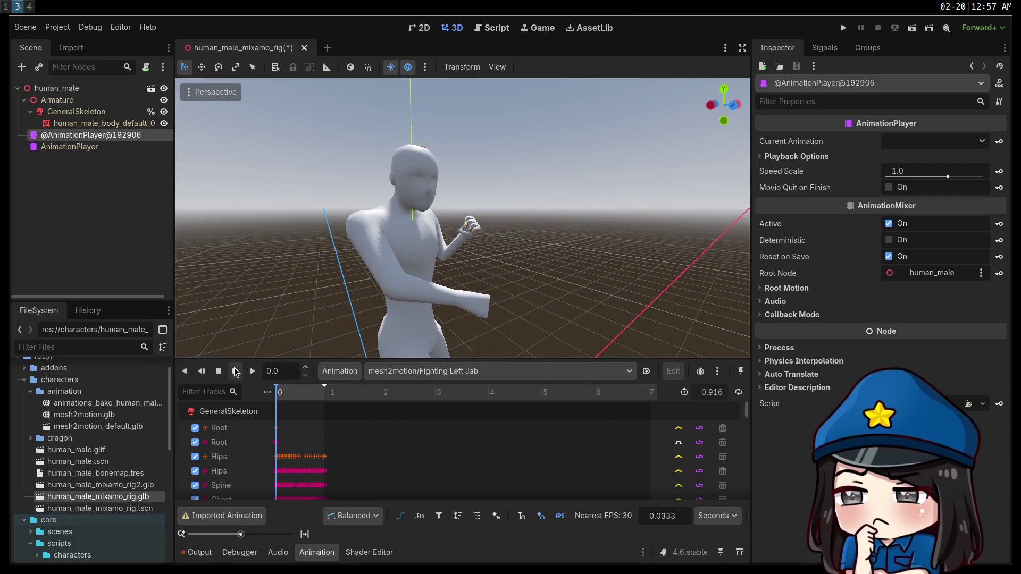
left_click(253, 374)
mouse_move(463, 224)
left_mouse_down()
mouse_move(367, 229)
mouse_move(436, 223)
left_mouse_up()
left_click(251, 377)
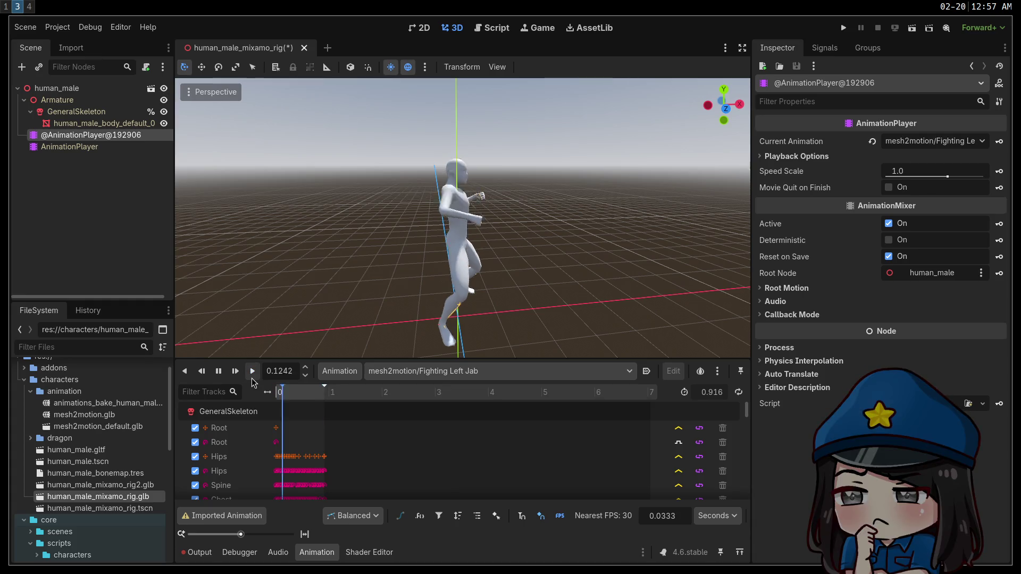
left_click(251, 378)
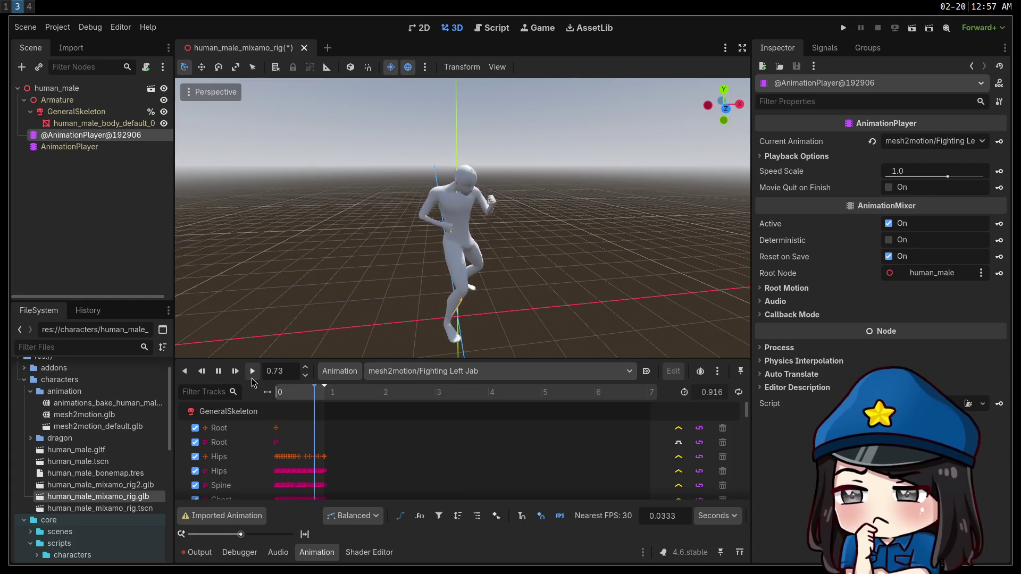
left_click_drag(463, 223, 405, 212)
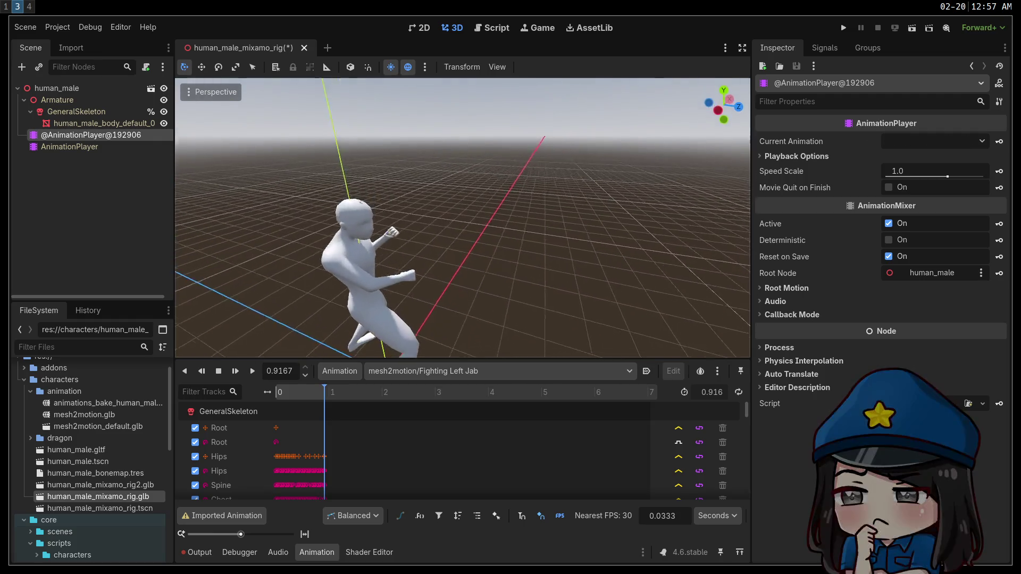
left_click_drag(404, 287, 434, 296)
left_click(253, 375)
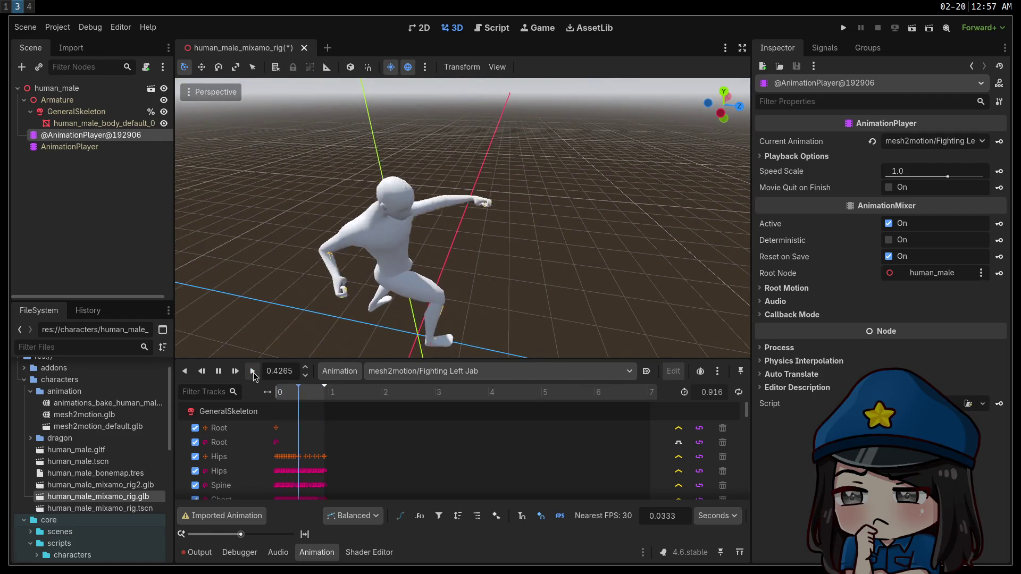
left_click(253, 375)
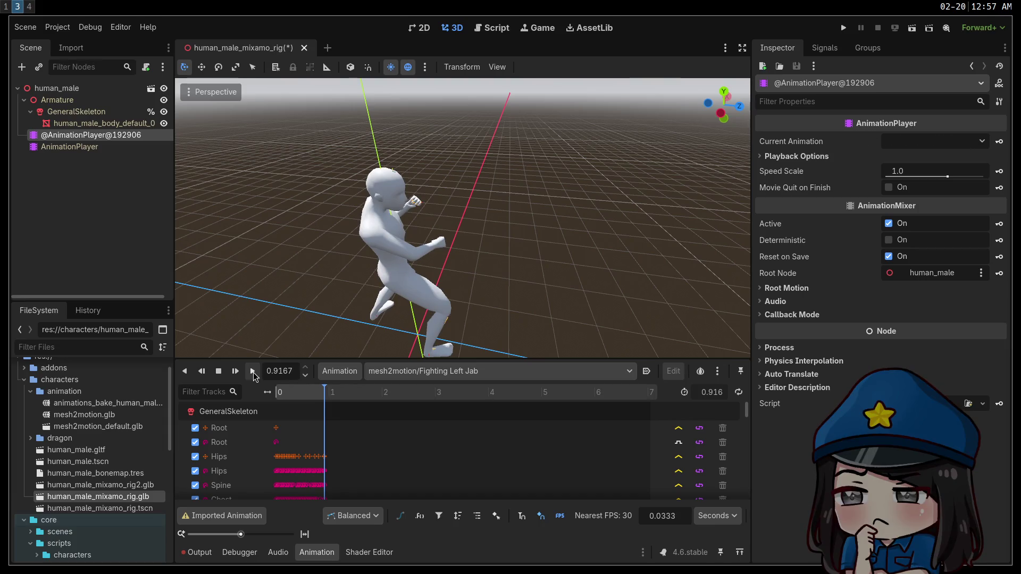
mouse_move(372, 213)
left_mouse_down()
mouse_move(393, 265)
mouse_move(372, 250)
left_mouse_up()
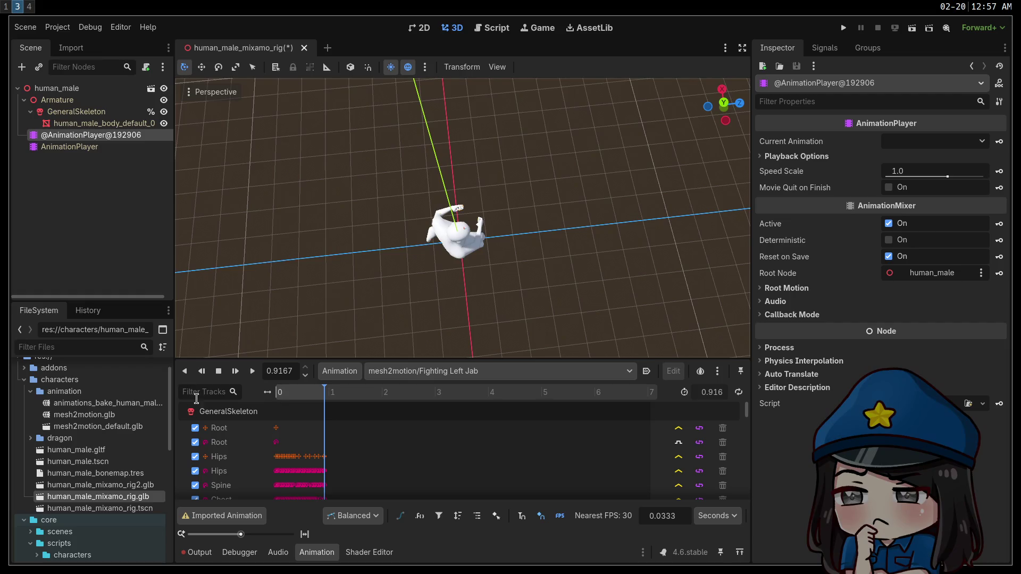
left_click(246, 374)
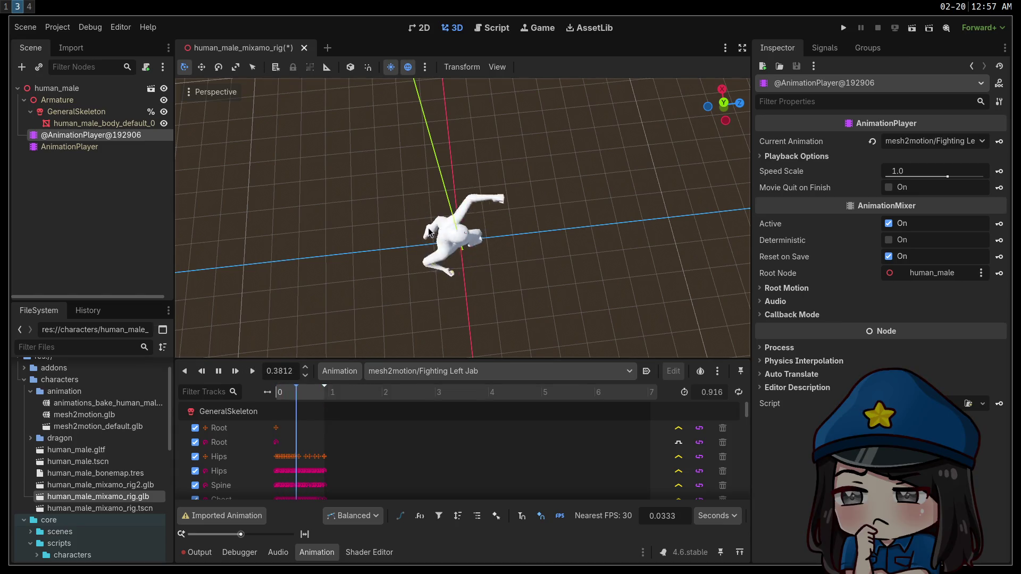
left_click(254, 374)
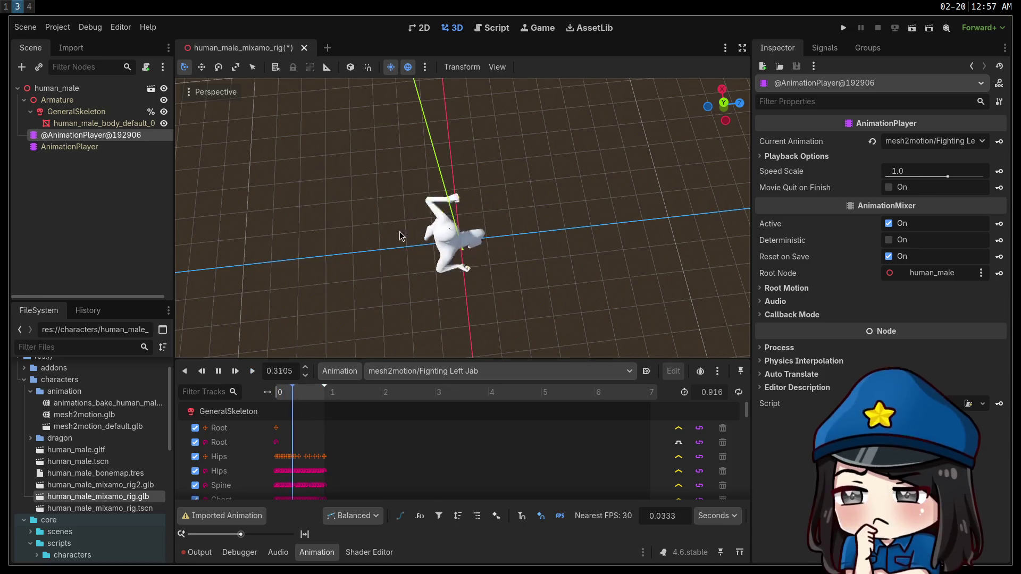
left_click(256, 372)
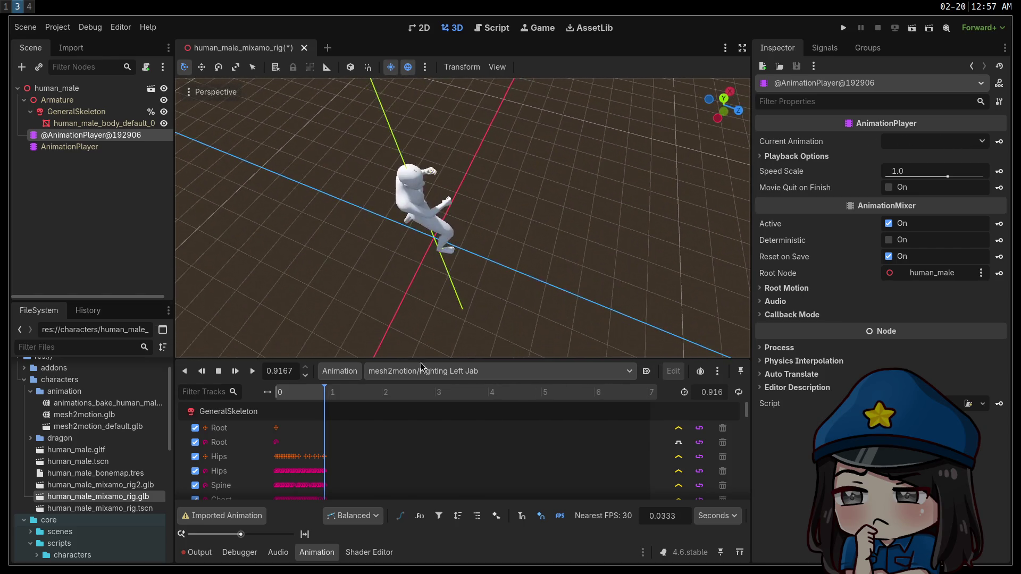
Pass Fixing_Kneeling, then play Fighting Right Jab several times from a low side angle.
left_click(438, 367)
left_click(425, 295)
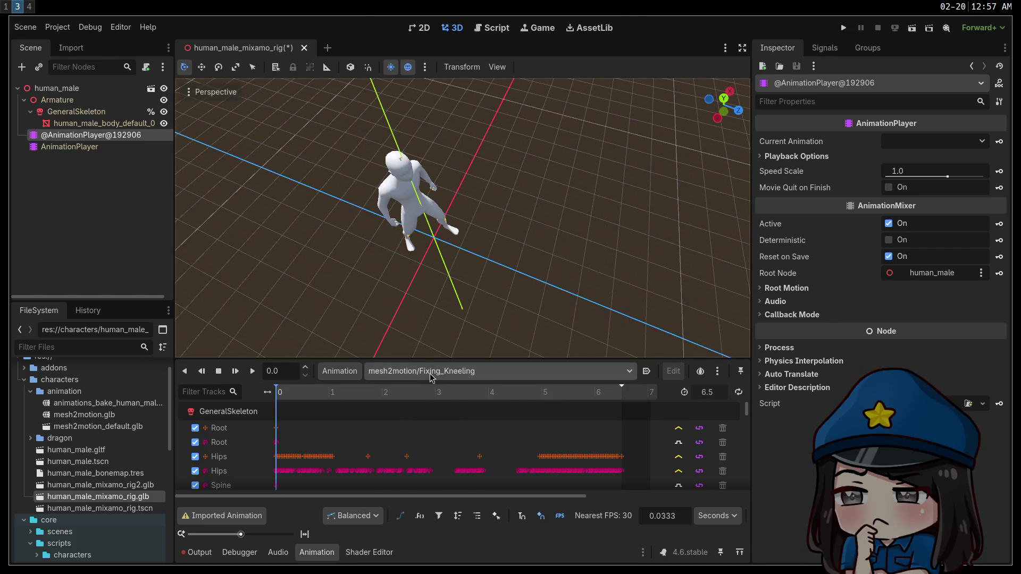
left_click(431, 371)
left_click(442, 284)
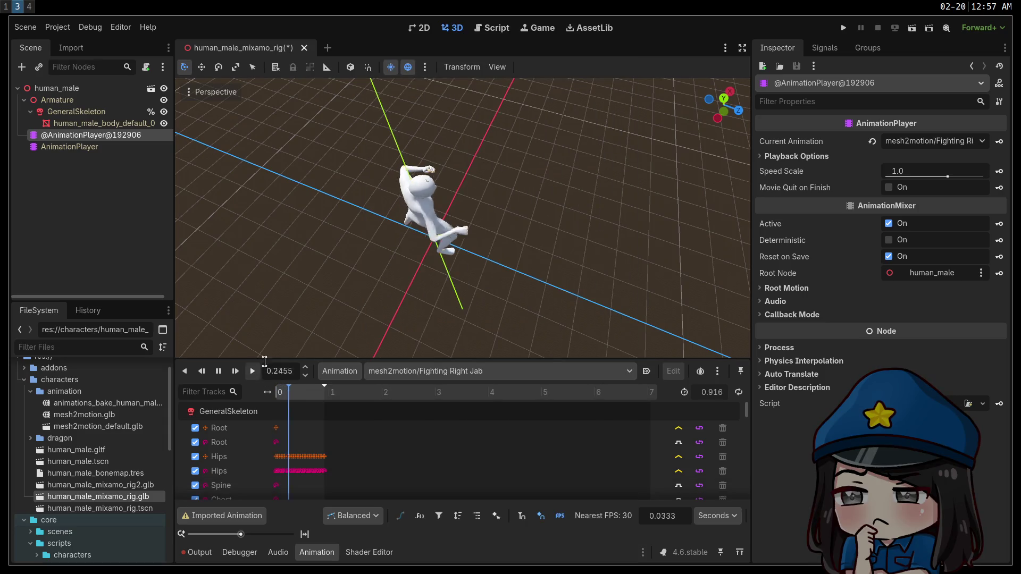
left_click_drag(368, 308, 308, 271)
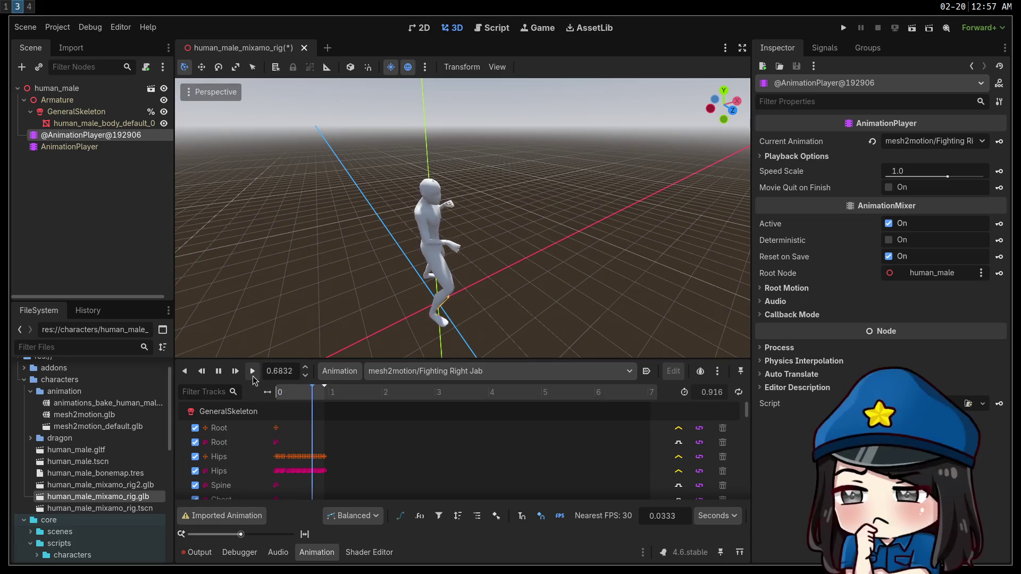
left_click(253, 374)
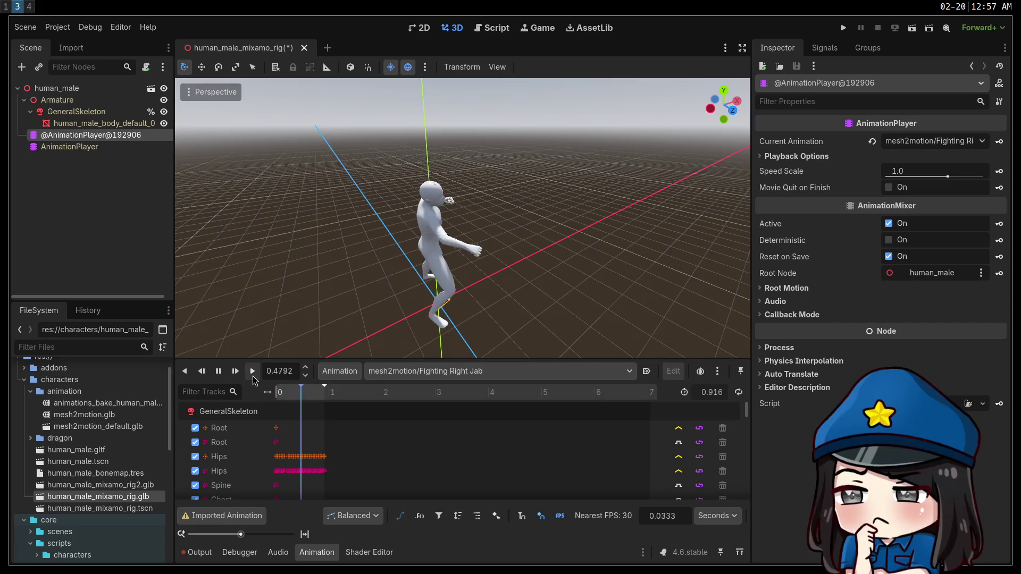
left_click_drag(321, 272, 320, 276)
left_click(254, 374)
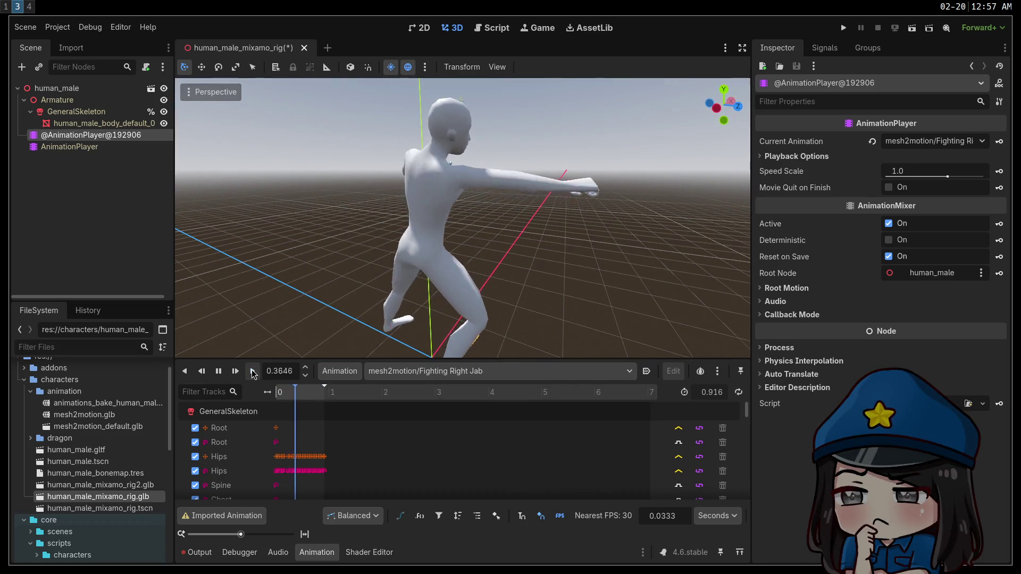
left_click(253, 374)
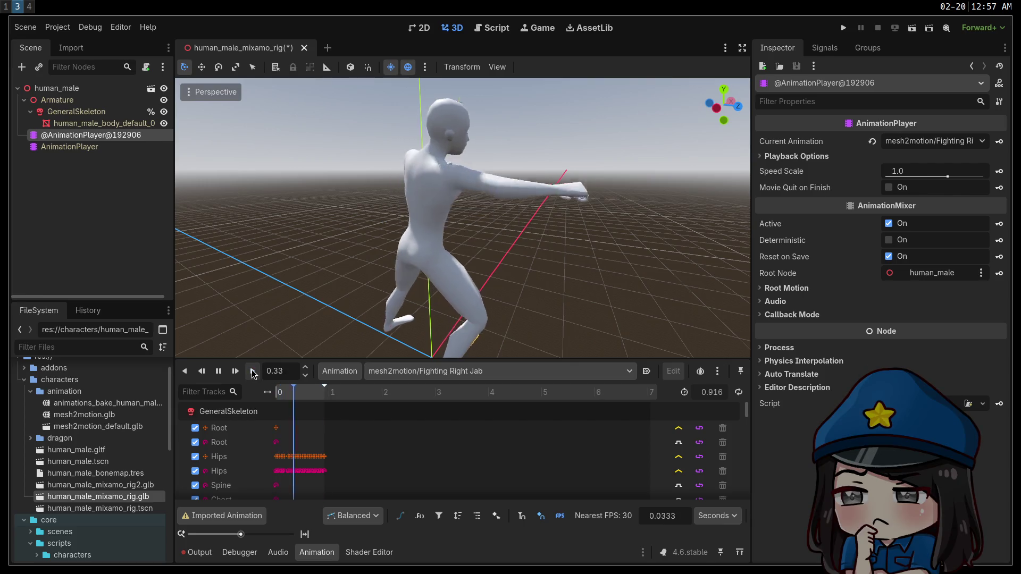
left_click(254, 375)
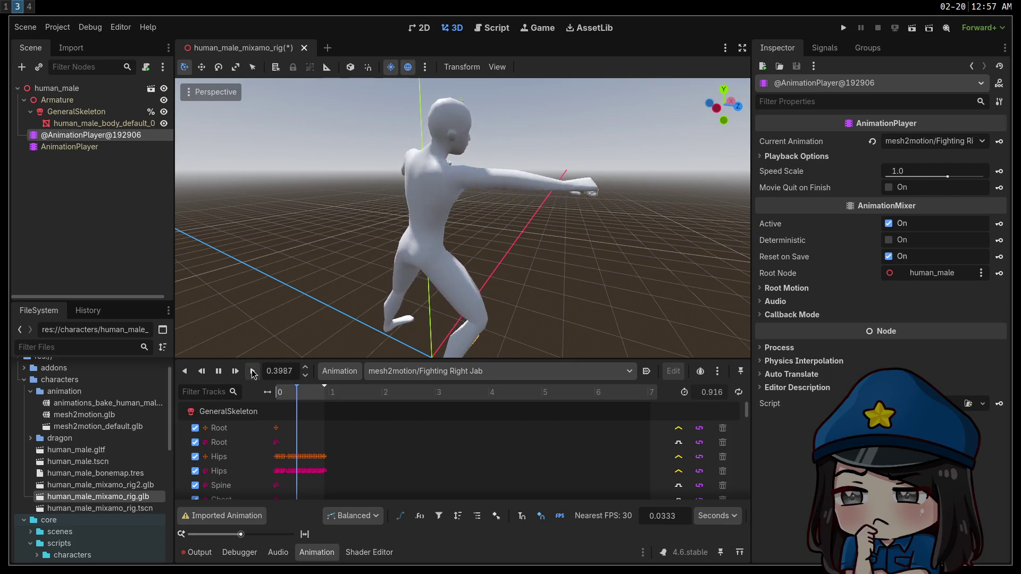
left_click(254, 374)
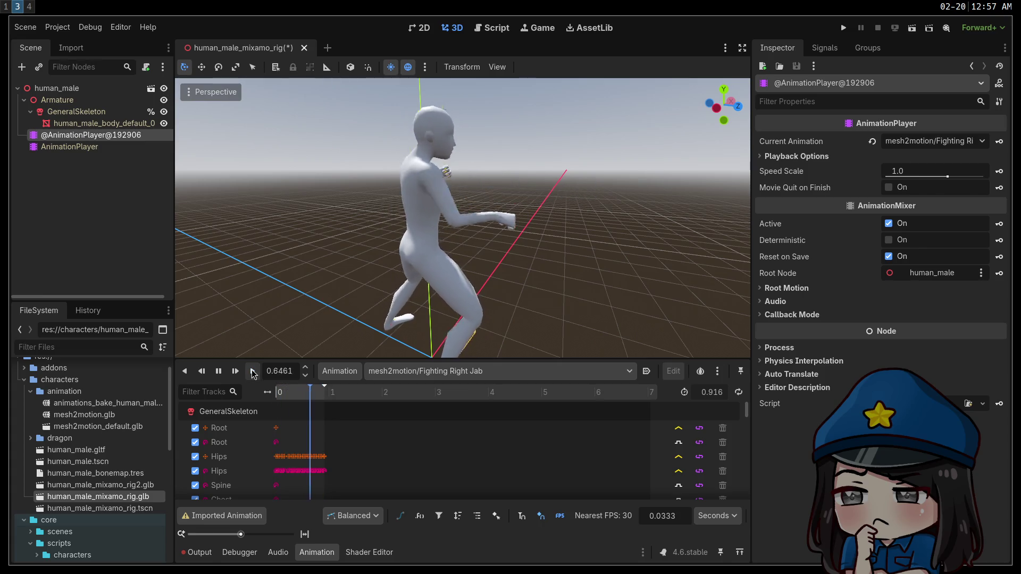
Play the Hit_Knockback animation, then play and replay Hit_Knockback_RM.
left_click(449, 377)
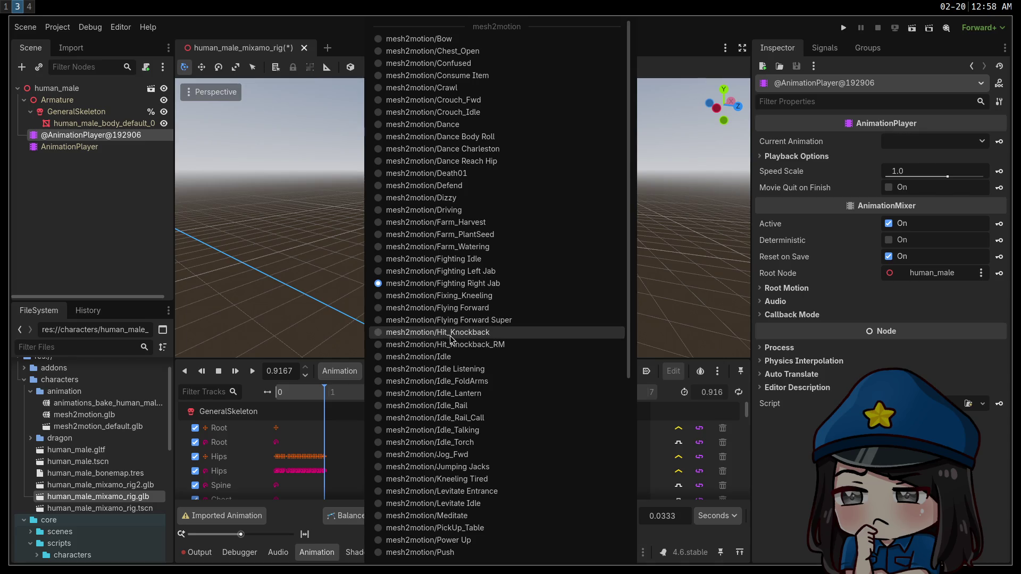
left_click(450, 331)
left_click(256, 378)
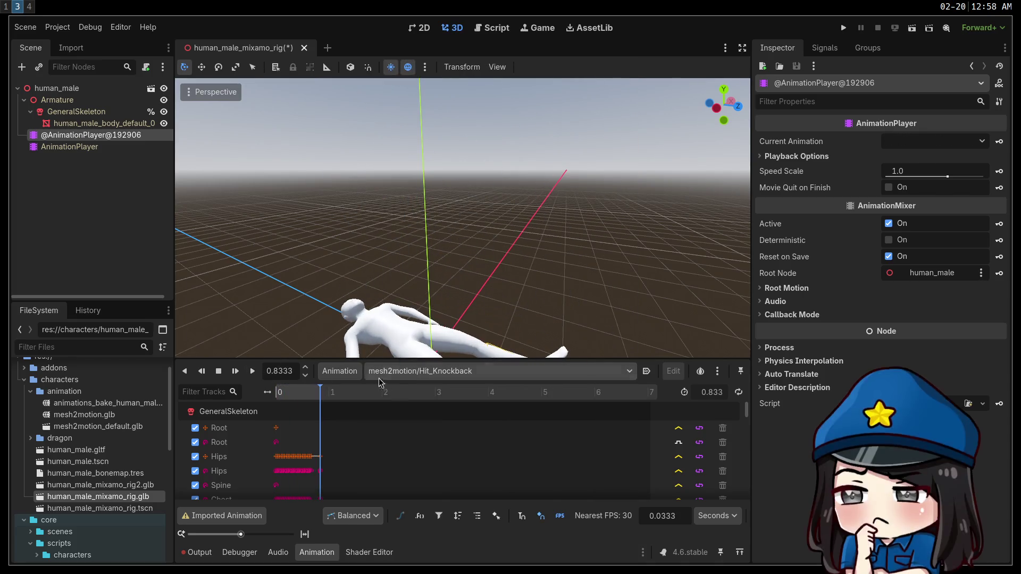
left_click(405, 375)
left_click(446, 344)
left_click(235, 371)
left_click_drag(496, 309, 343, 353)
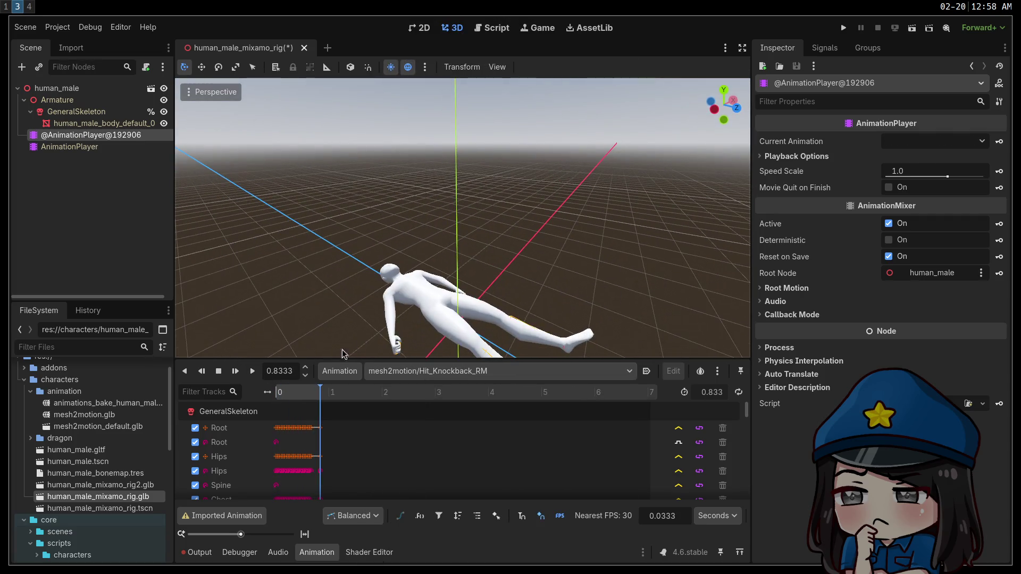
left_click(253, 371)
scroll(383, 285, "down", 3)
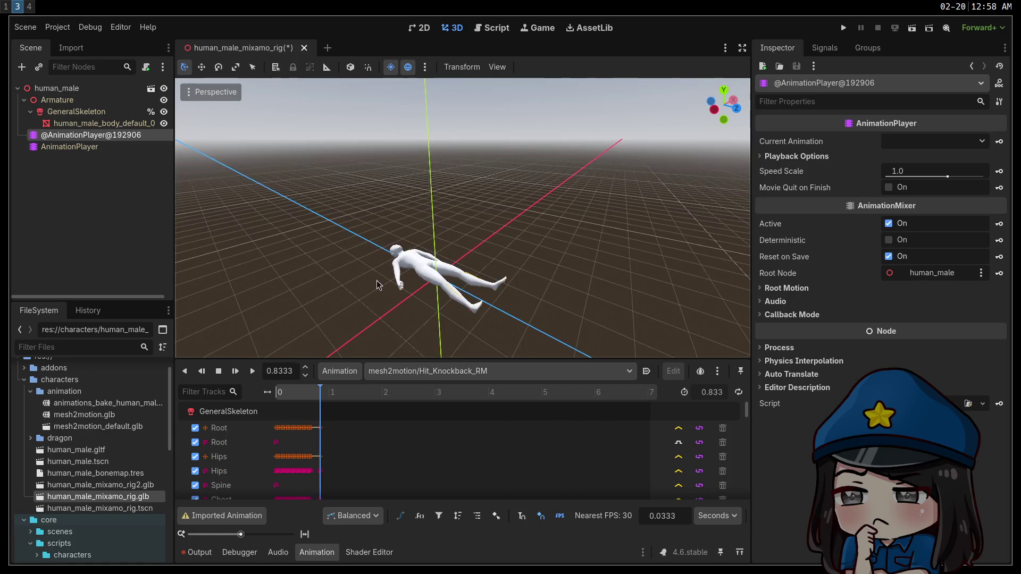
Switch to Idle, then to Idle_FoldArms, viewing the figure from the front.
left_click(454, 375)
left_click(445, 359)
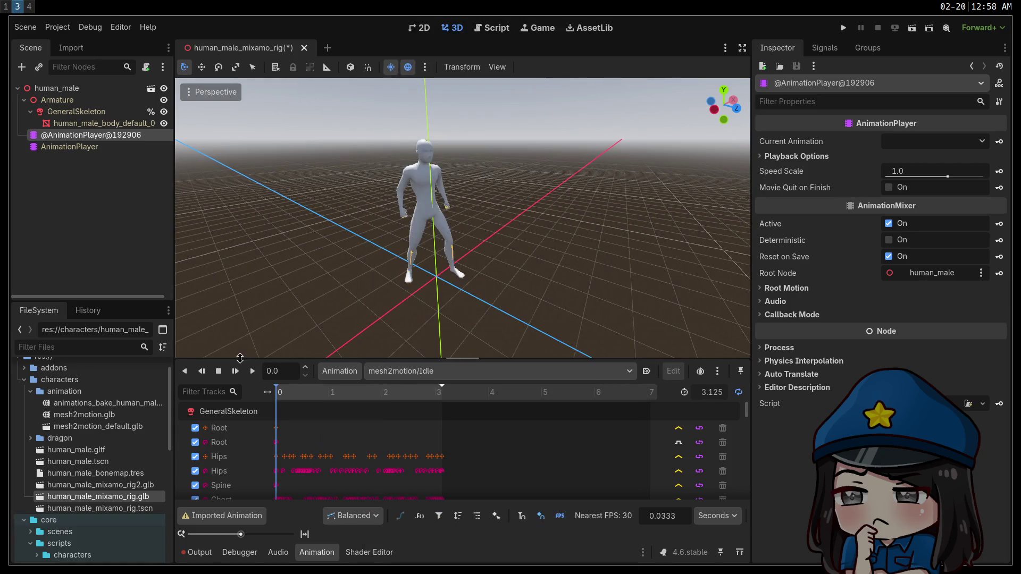
scroll(463, 218, "up", 3)
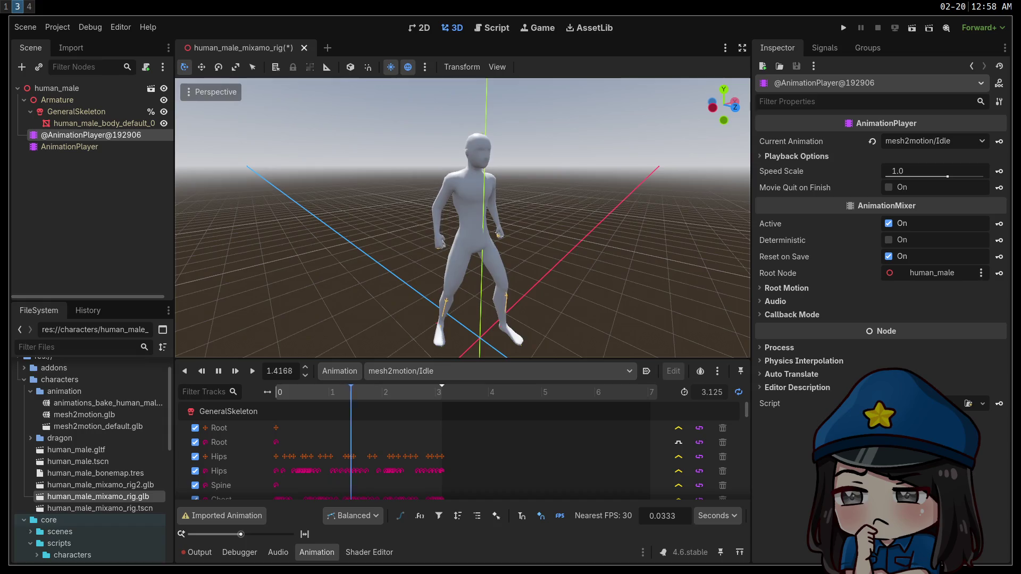
scroll(463, 218, "up", 2)
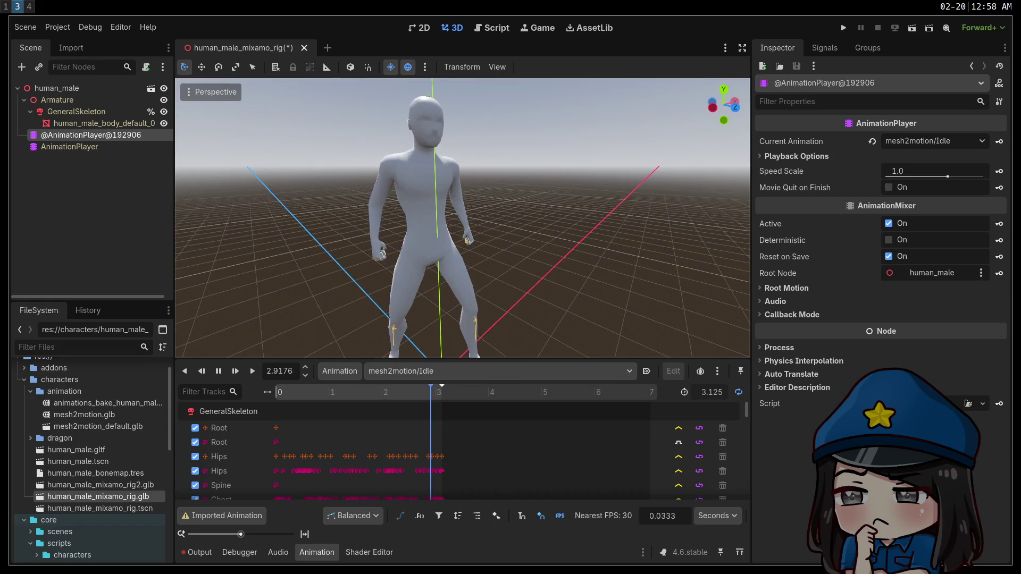
scroll(463, 218, "down", 4)
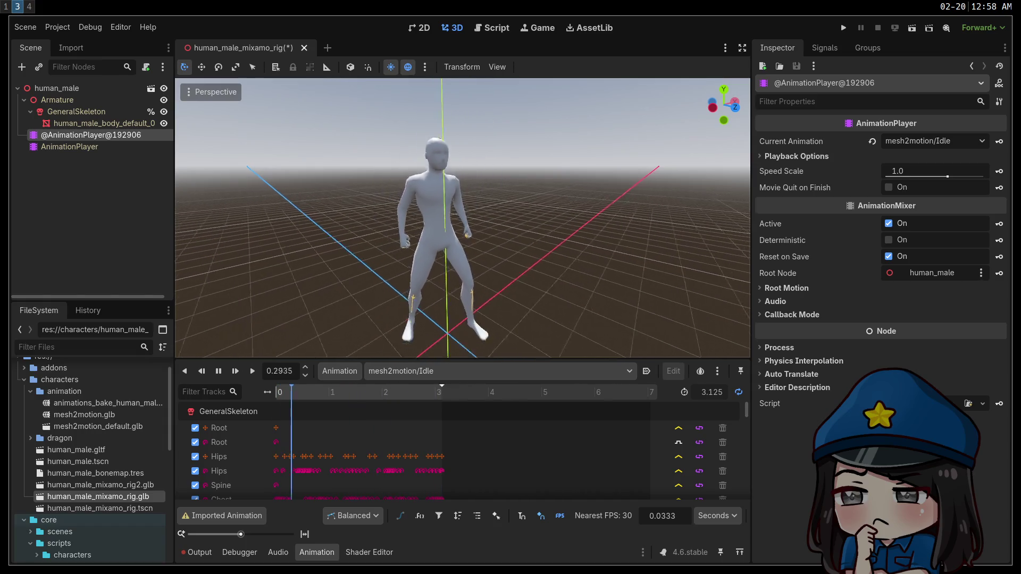
left_click(432, 371)
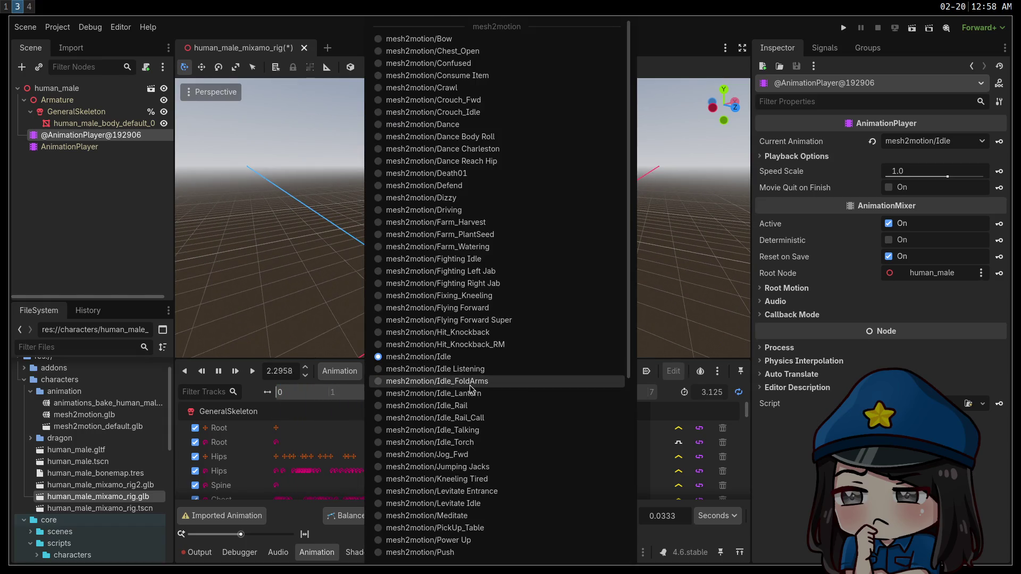
left_click(470, 386)
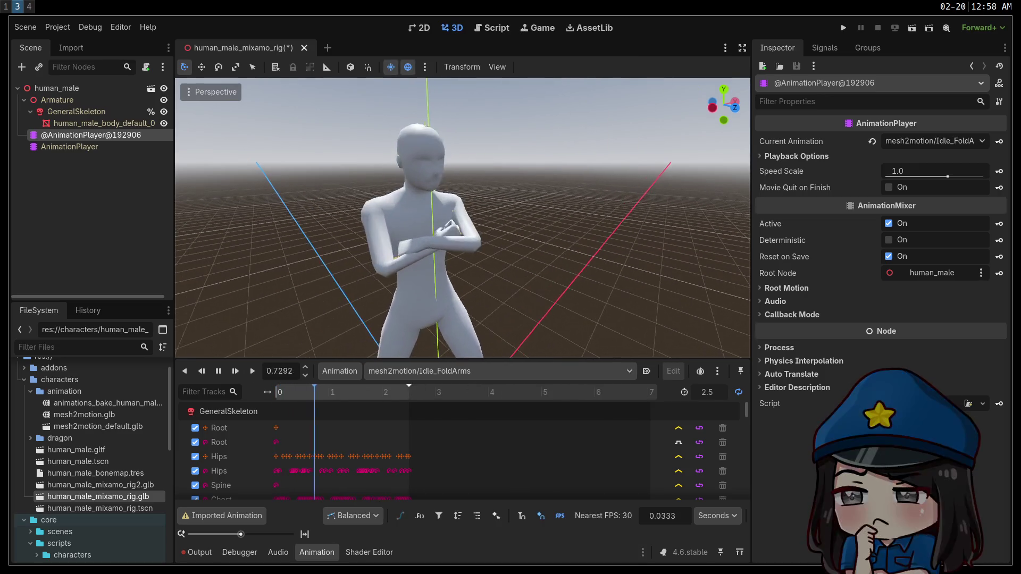
mouse_move(463, 218)
left_mouse_down()
mouse_move(389, 212)
mouse_move(421, 358)
left_mouse_up()
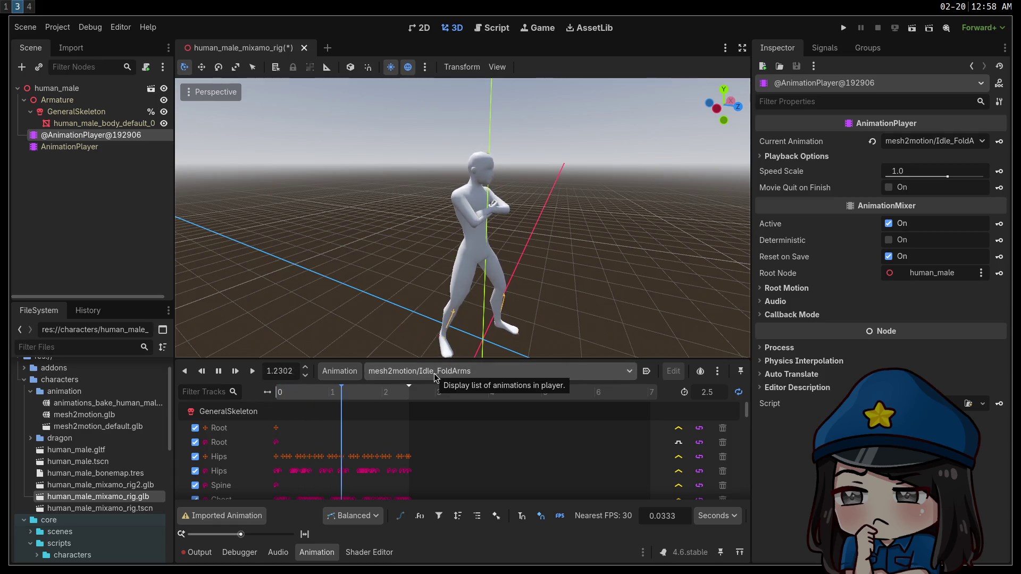
left_click(458, 375)
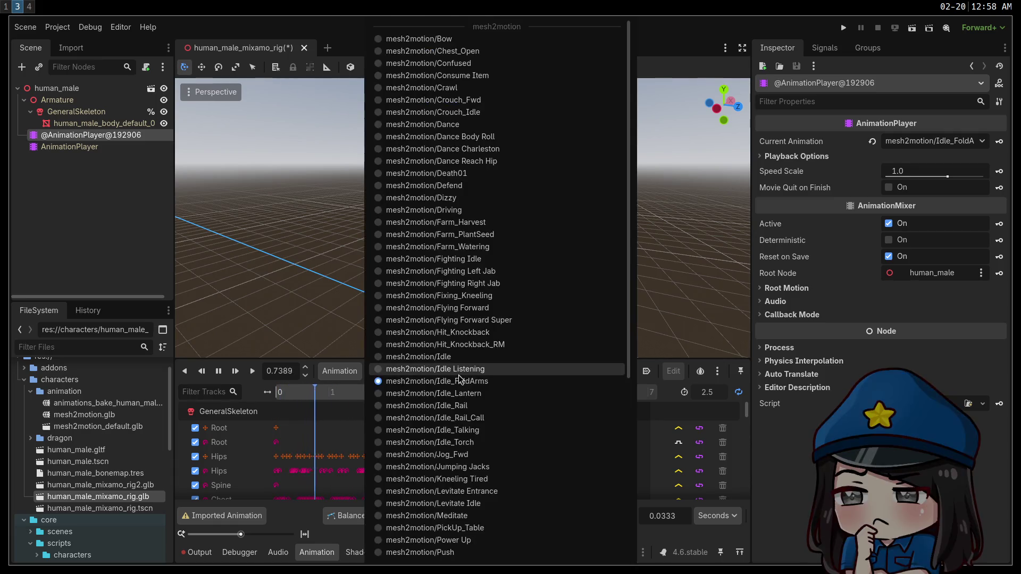
Load Jumping Jacks and replay it several times from a front view.
left_click(475, 466)
left_click_drag(498, 245, 405, 248)
left_click(257, 369)
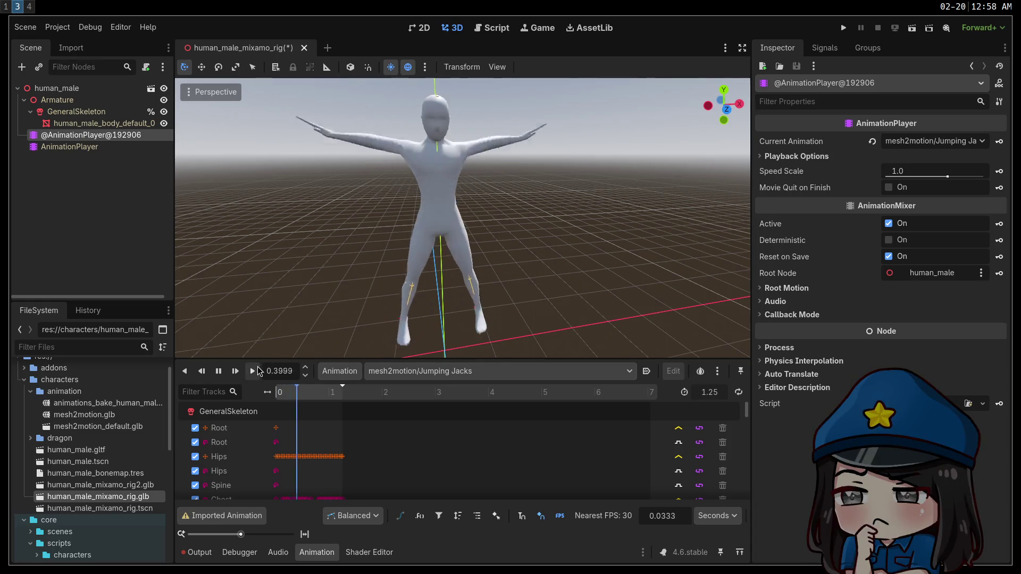
left_click(258, 366)
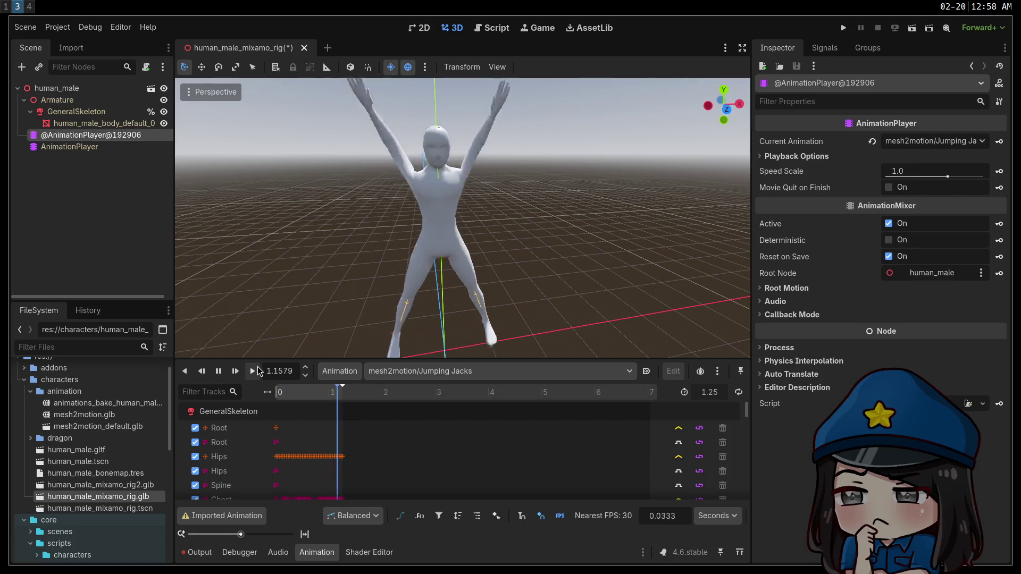
left_click(257, 367)
left_click(257, 366)
left_click(257, 366)
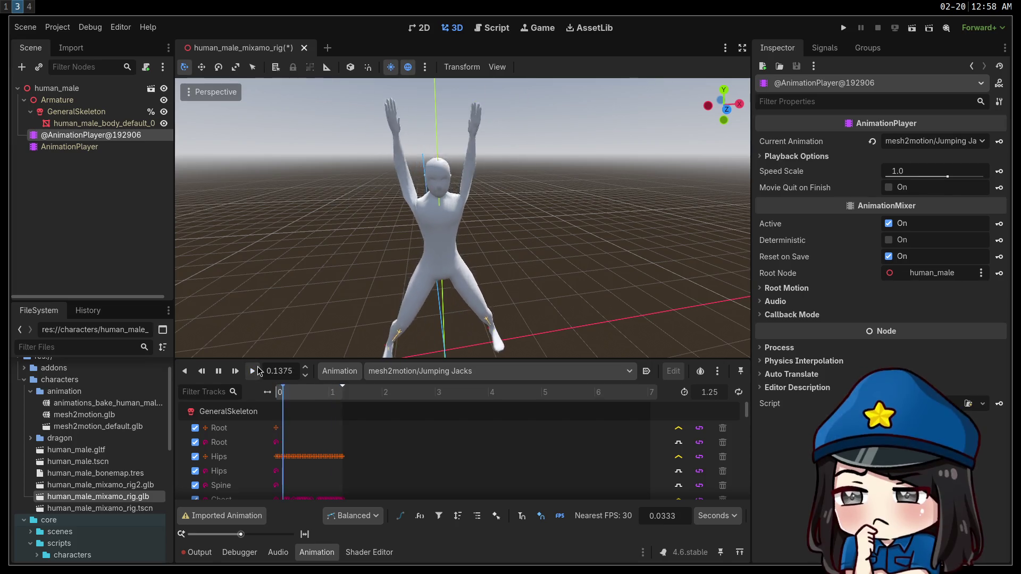
left_click(258, 366)
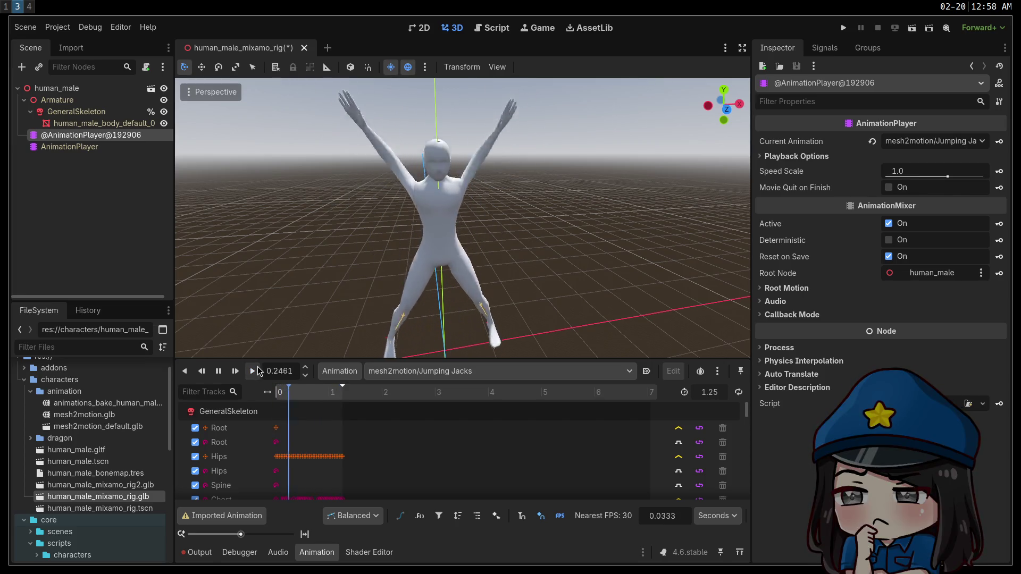
Play Kneeling Tired and orbit closer, then switch to Levitate Entrance.
left_click(525, 372)
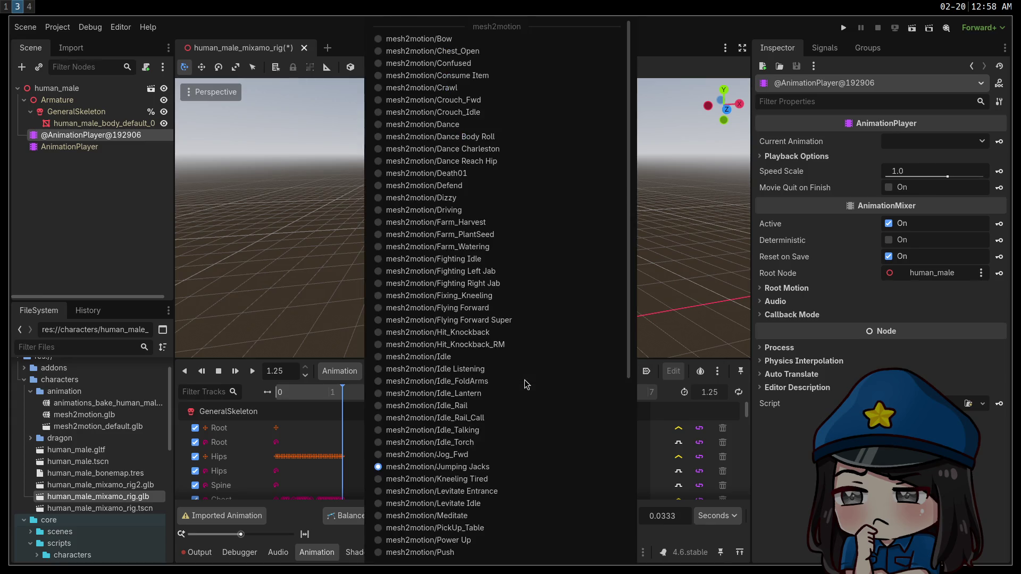
left_click(479, 478)
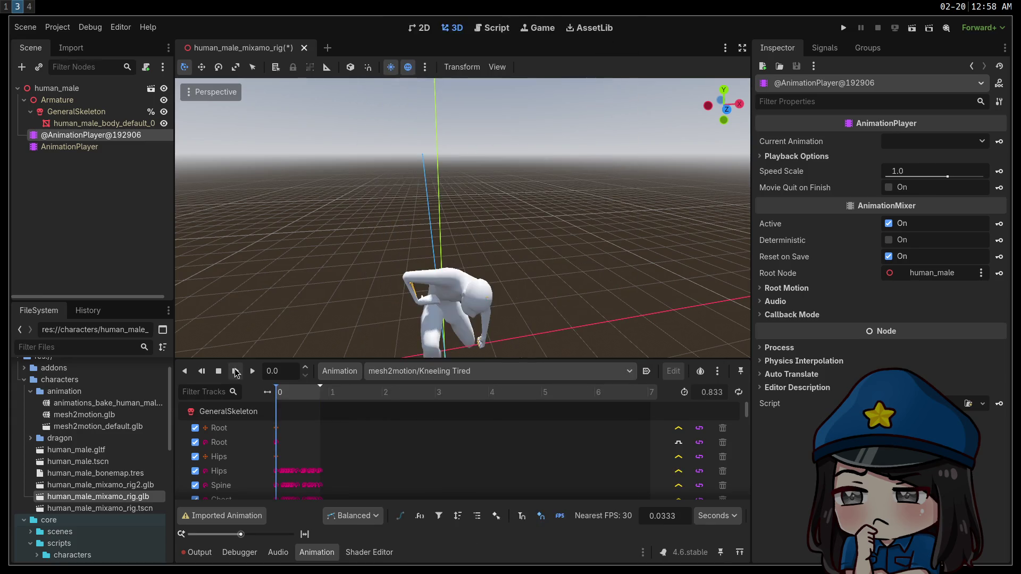
scroll(462, 239, "up", 5)
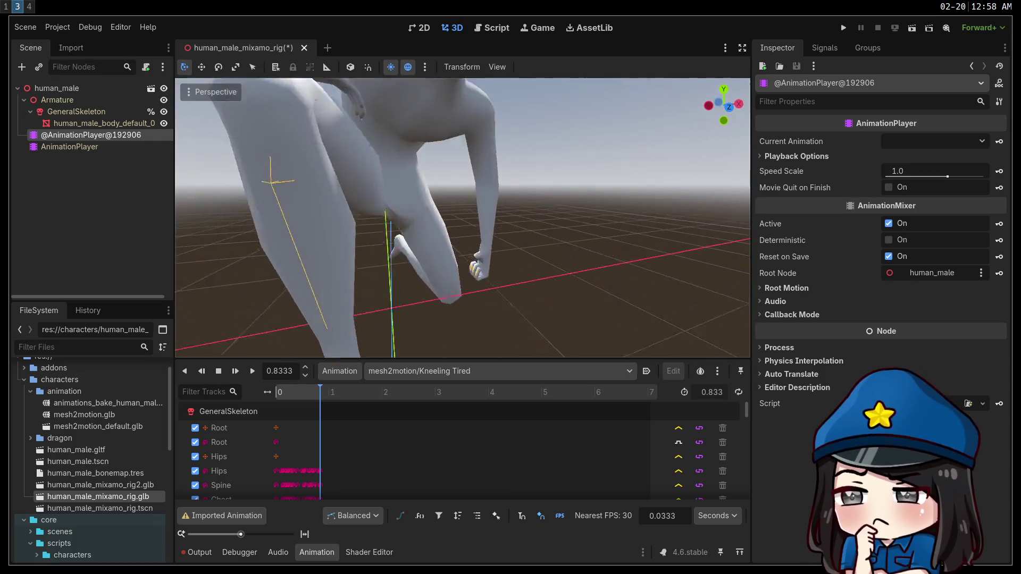
scroll(462, 218, "down", 5)
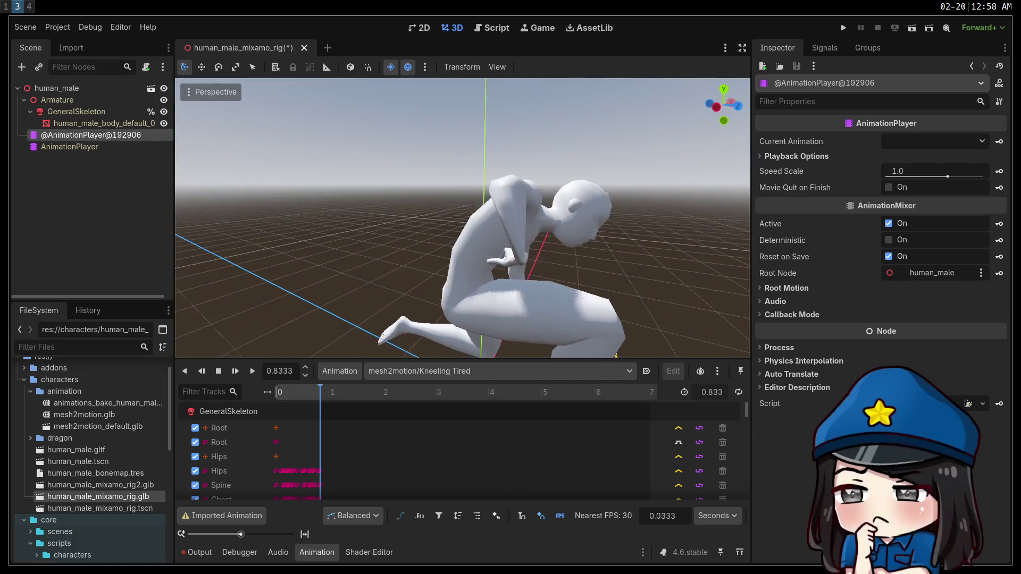
scroll(463, 218, "up", 3)
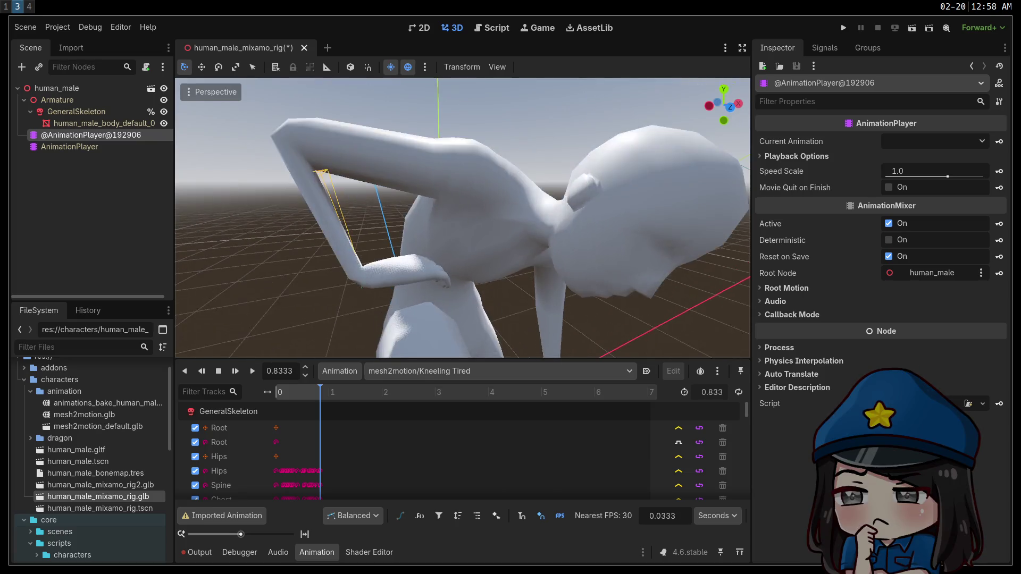
left_click(253, 370)
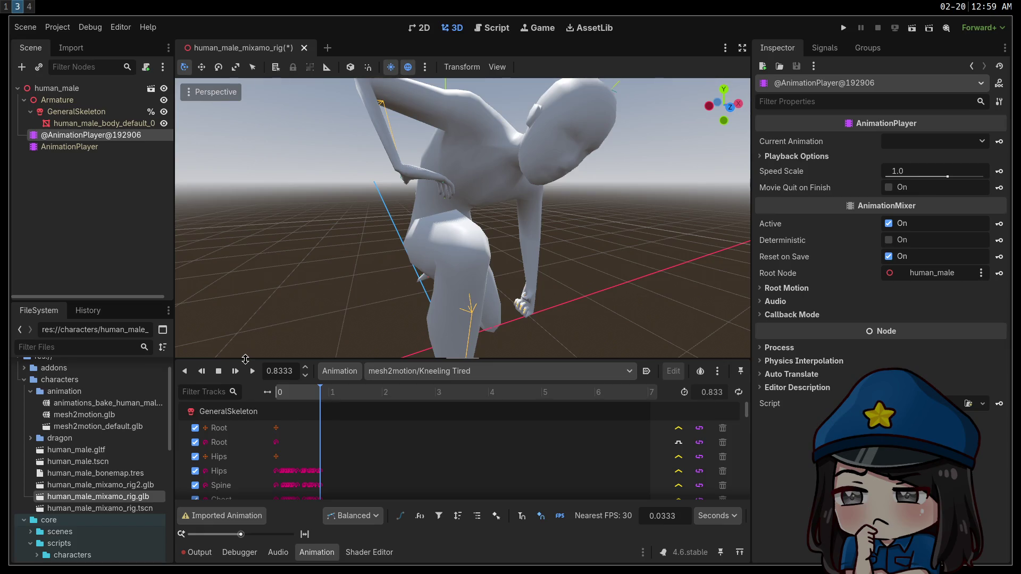
left_click_drag(458, 296, 472, 306)
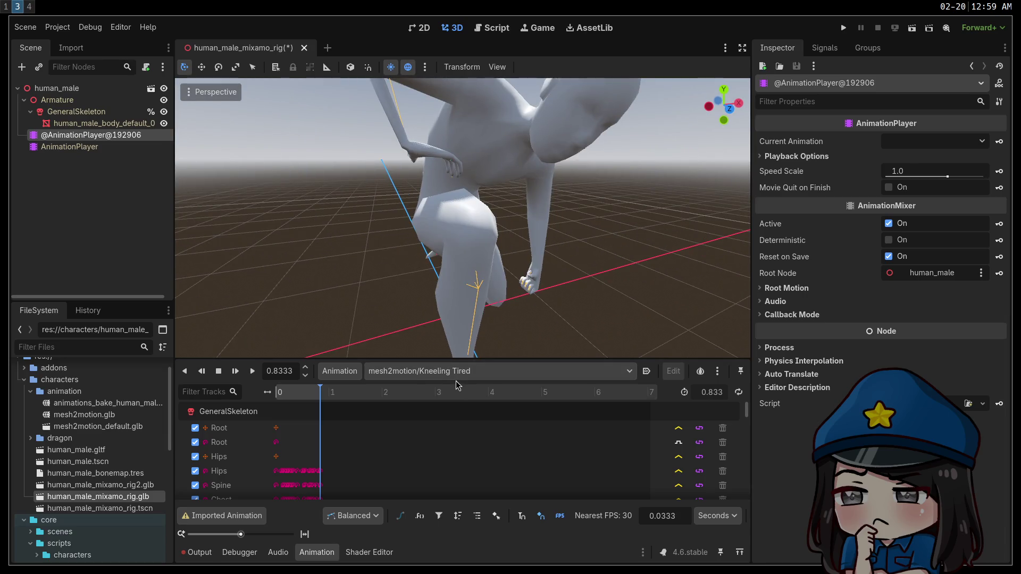
left_click(455, 381)
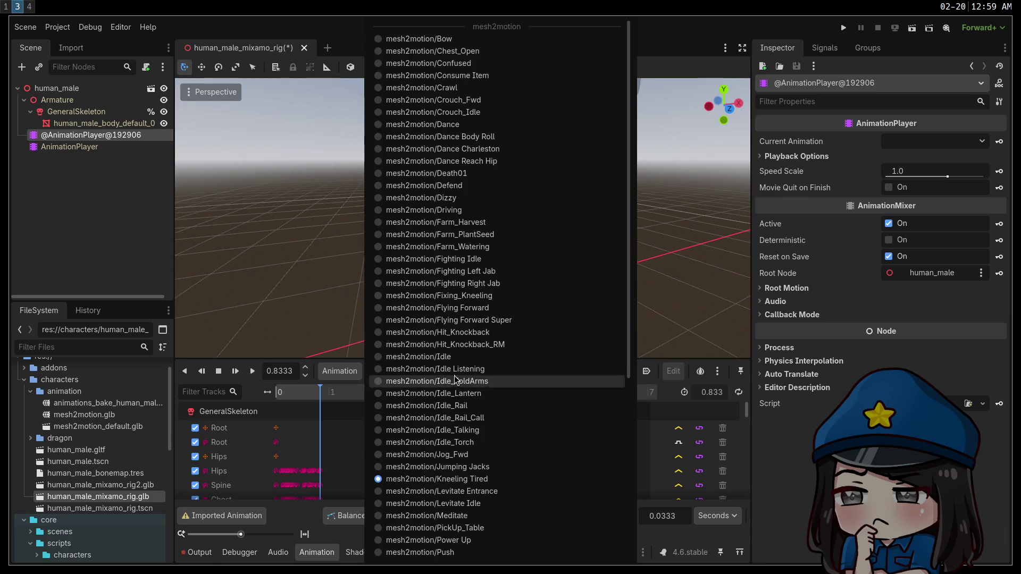
left_click(487, 490)
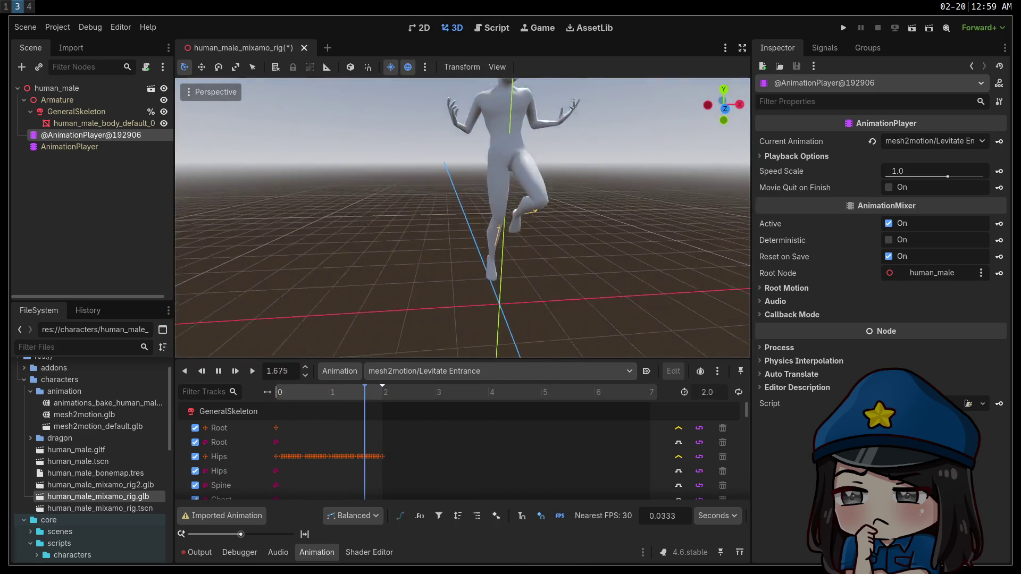
Replay Levitate Entrance, then switch to Reject and replay it from a frontal view.
scroll(463, 218, "up", 2)
left_click(253, 371)
left_click(451, 367)
scroll(468, 319, "down", 5)
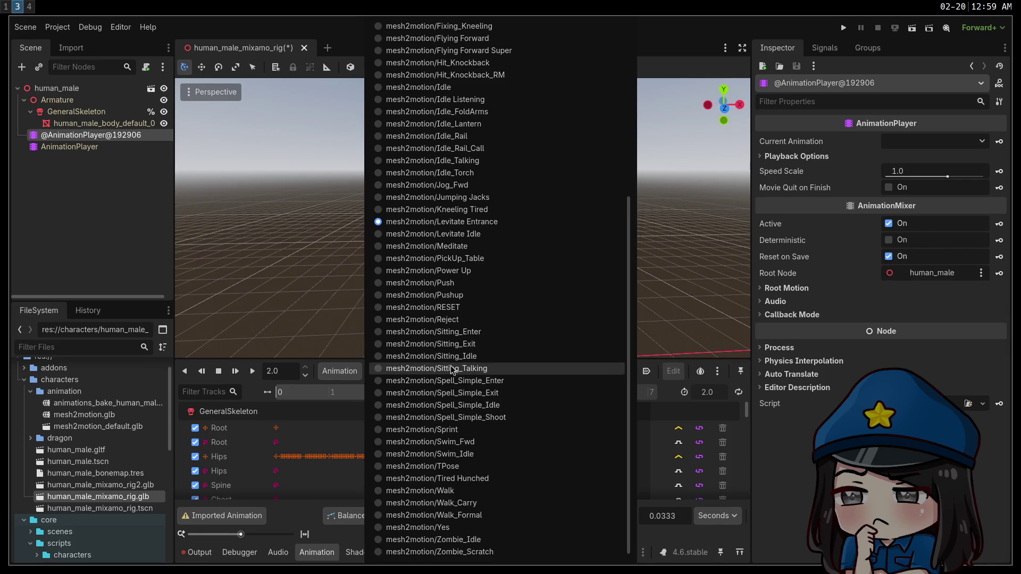
left_click(442, 320)
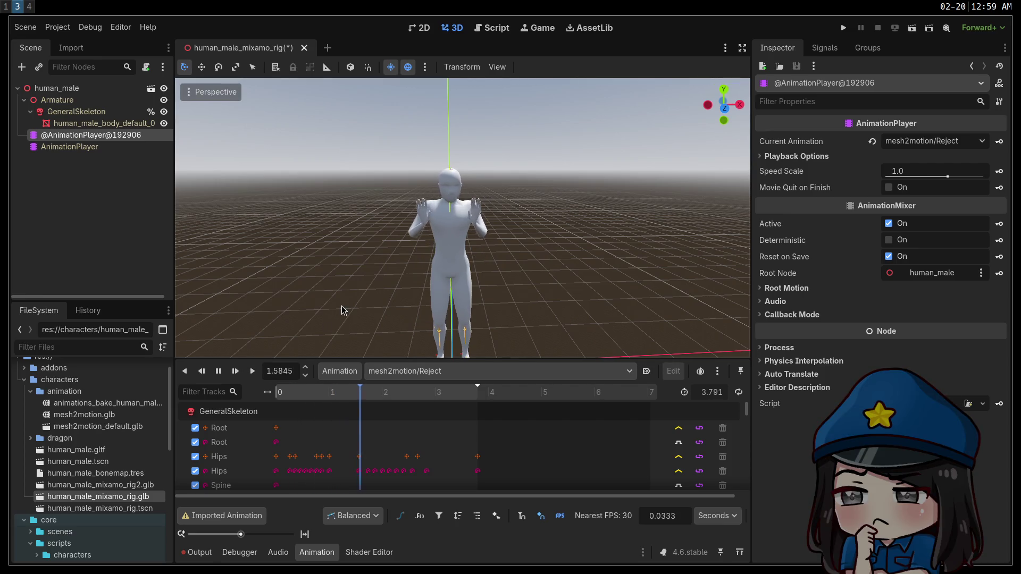
scroll(342, 310, "up", 3)
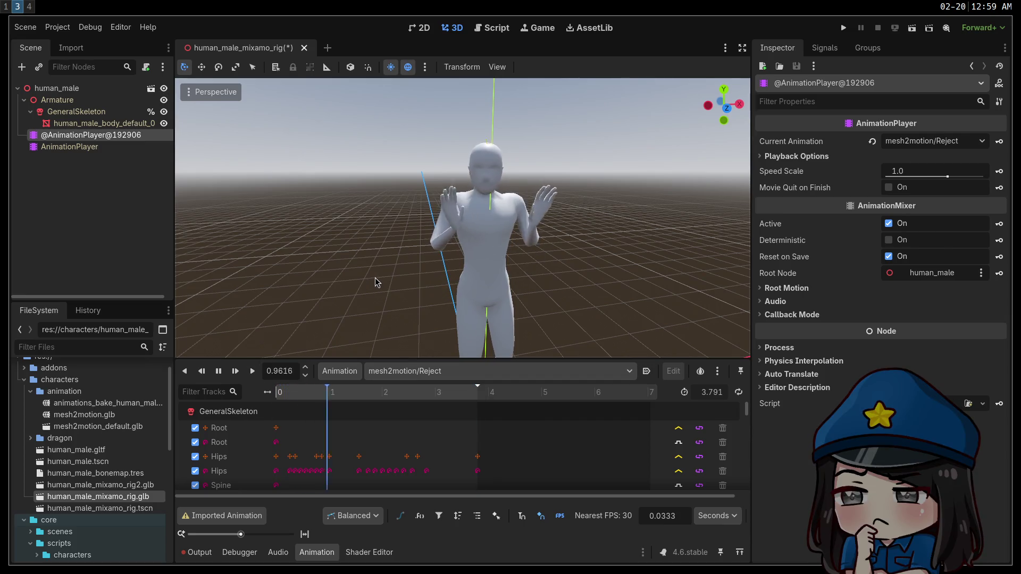
left_click_drag(375, 282, 351, 283)
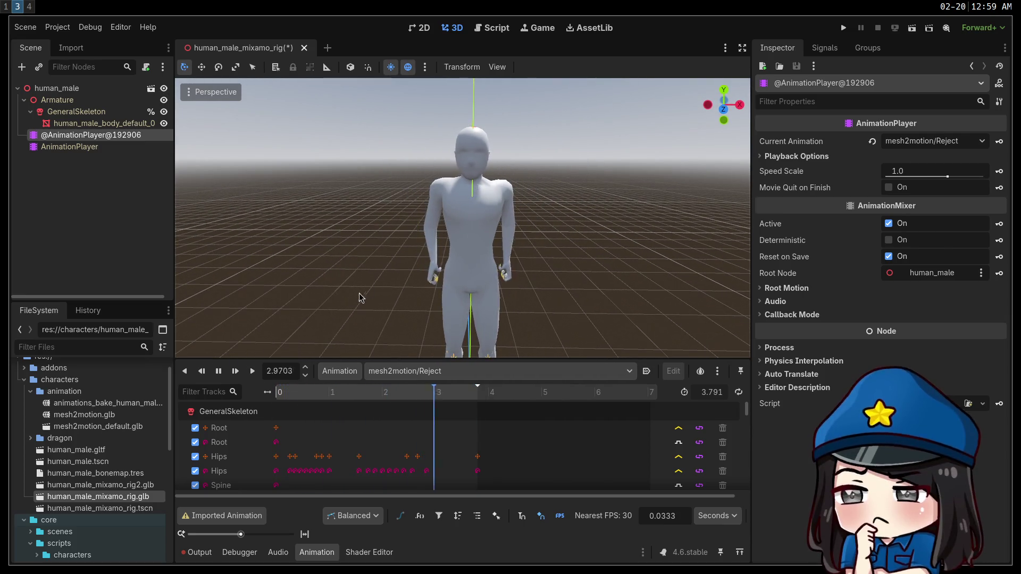
left_click(252, 372)
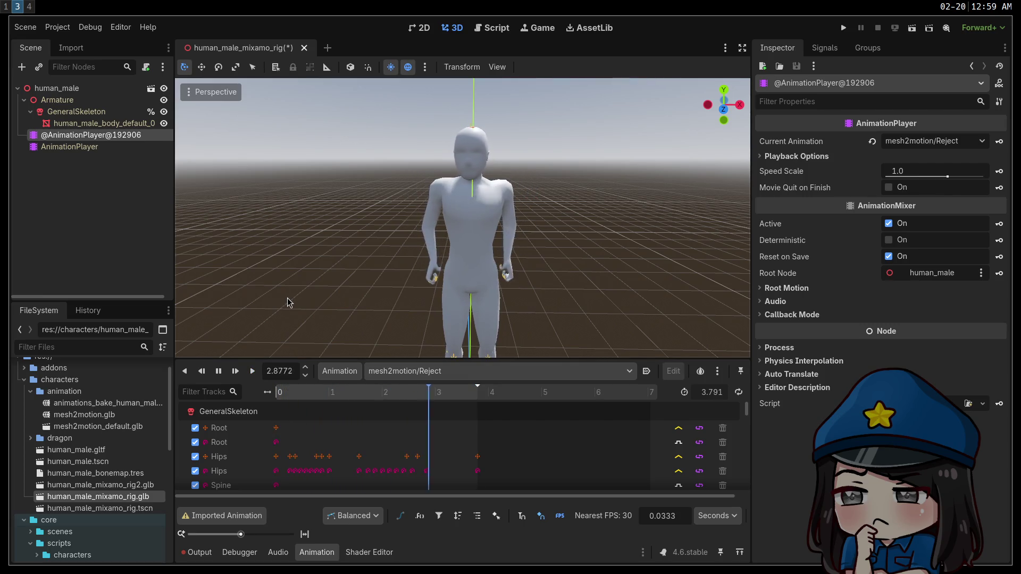
Select and deselect the body mesh, then switch to the Sitting_Talking animation.
scroll(378, 329, "up", 5)
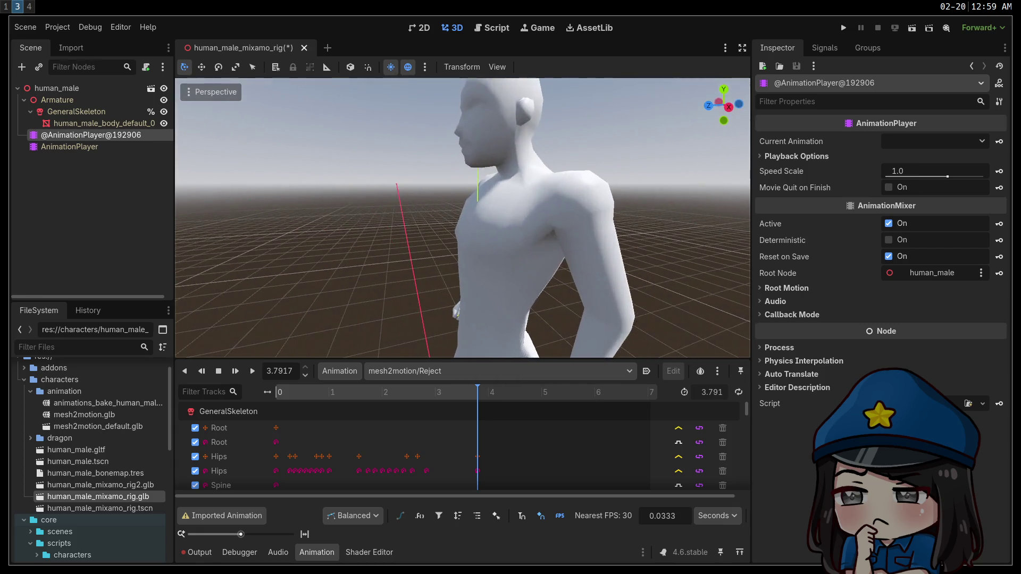
left_click(456, 311)
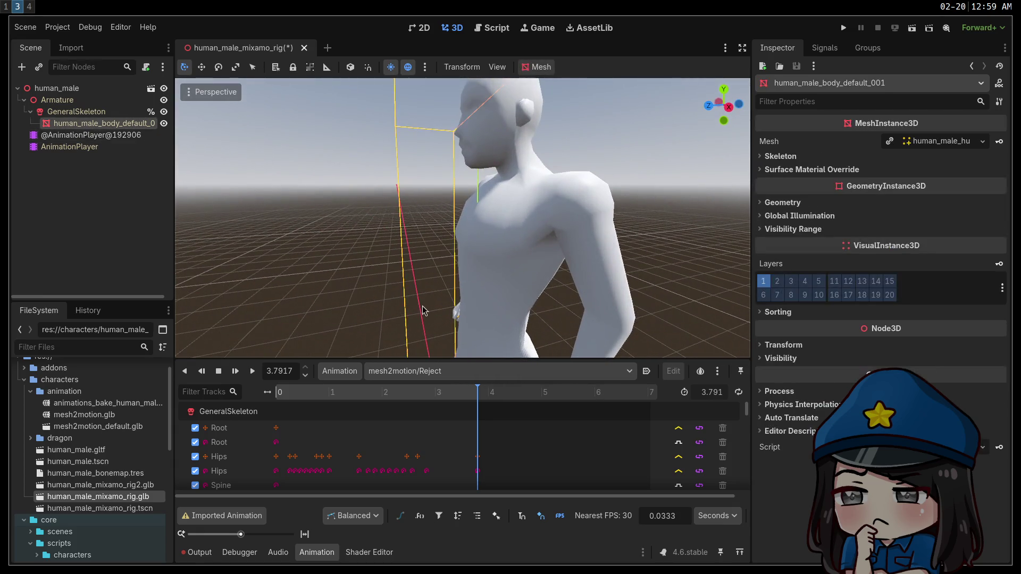
scroll(415, 311, "down", 5)
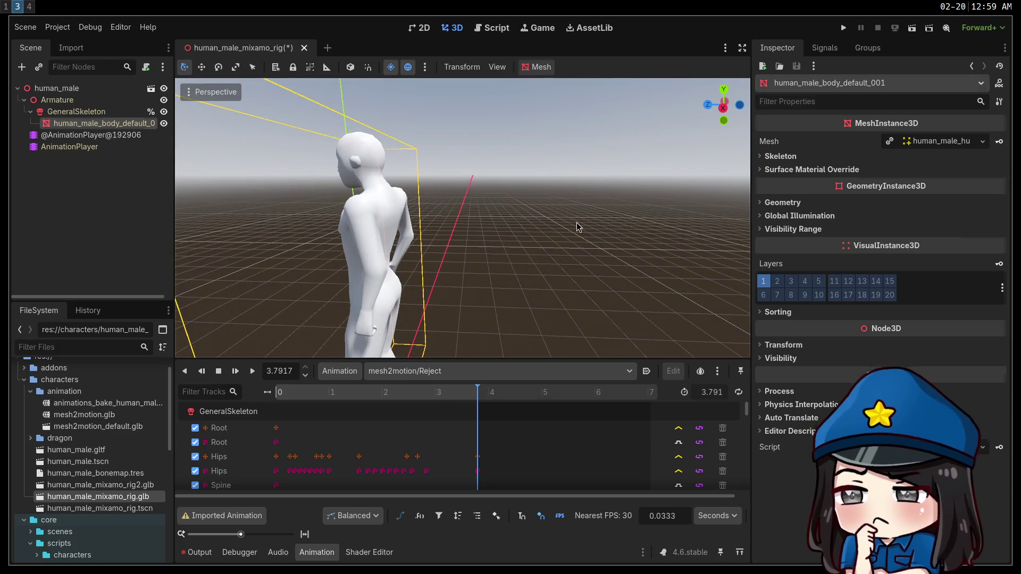
left_click(532, 266)
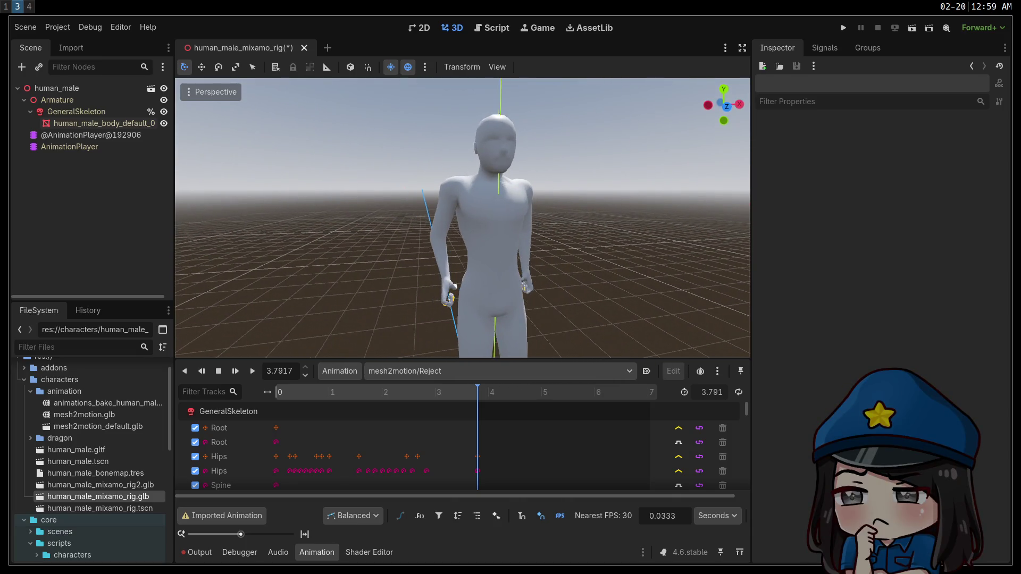
left_click(474, 373)
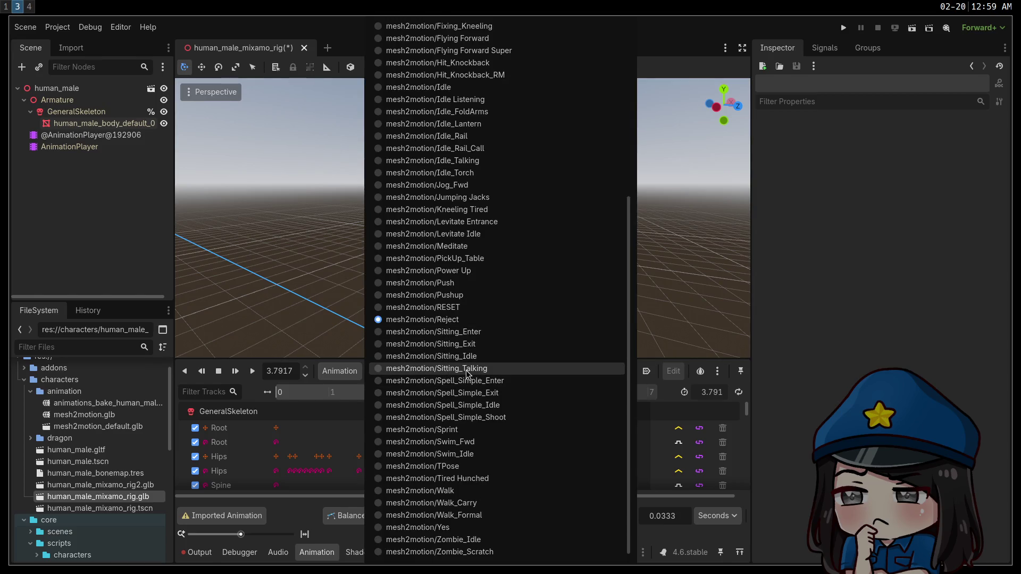
left_click(450, 368)
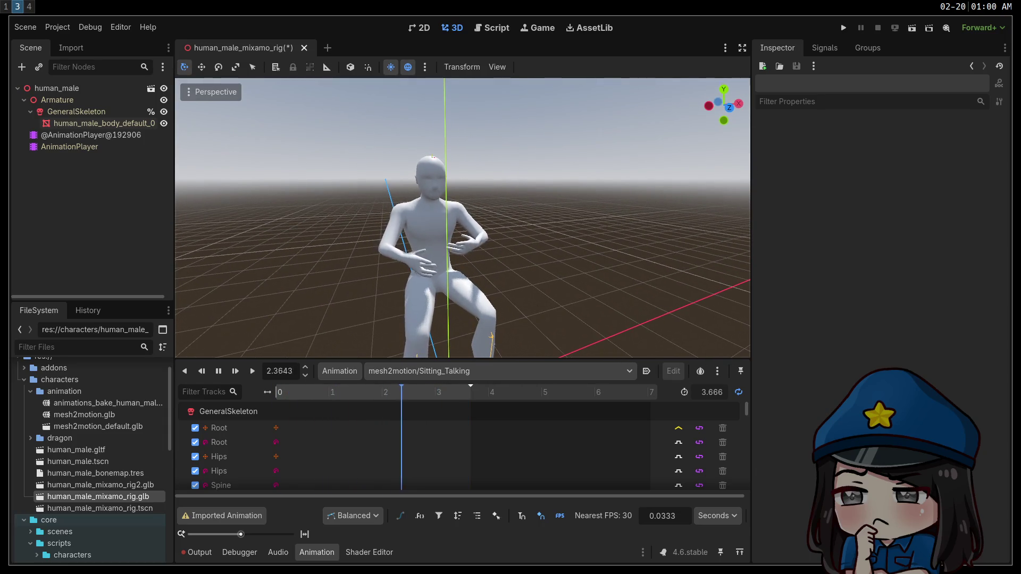
Switch to Tired Hunched, then play TPose twice, then load Pushup.
left_click(471, 371)
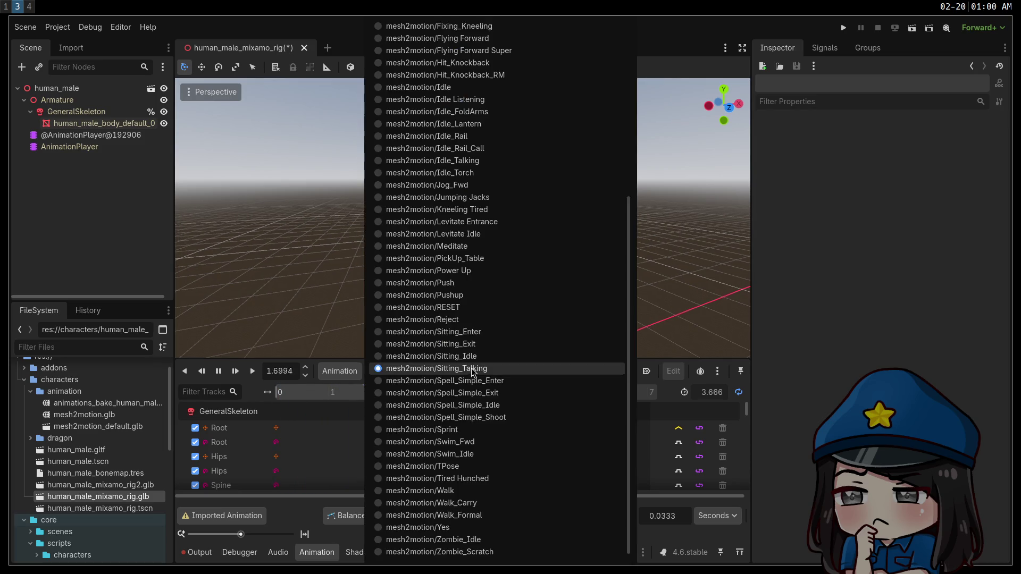
left_click(491, 483)
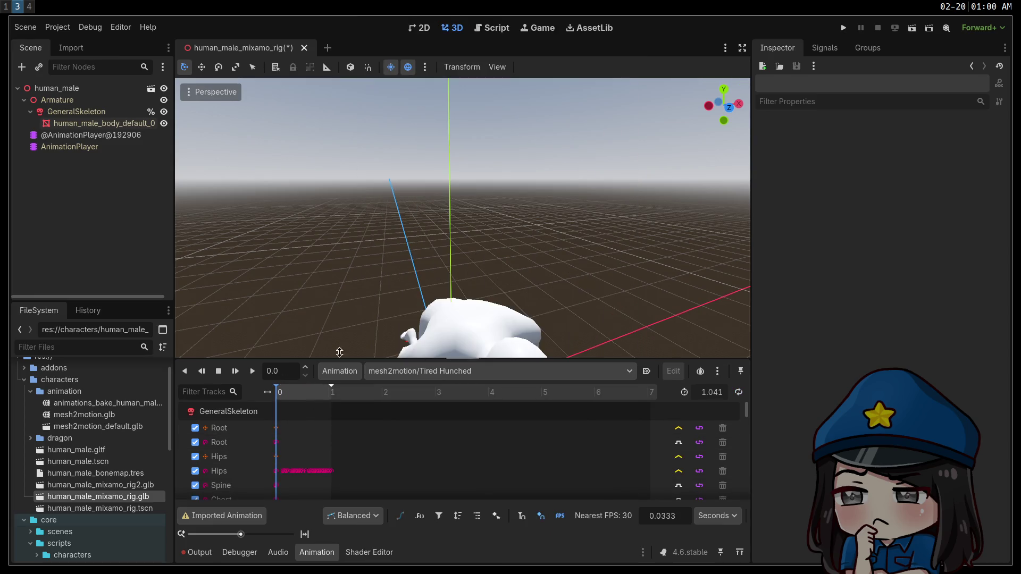
left_click(457, 371)
scroll(456, 425, "down", 1)
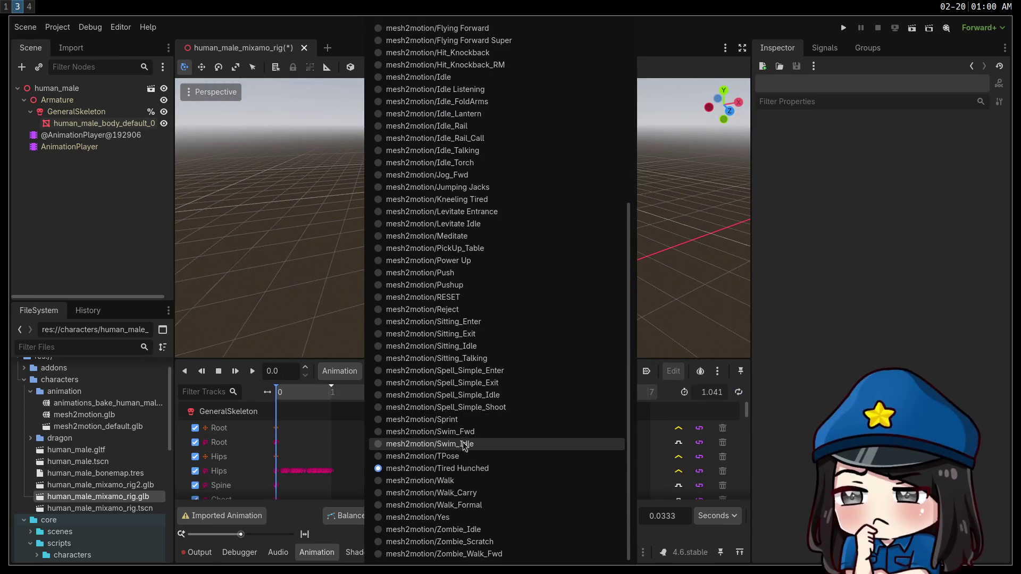
left_click(455, 446)
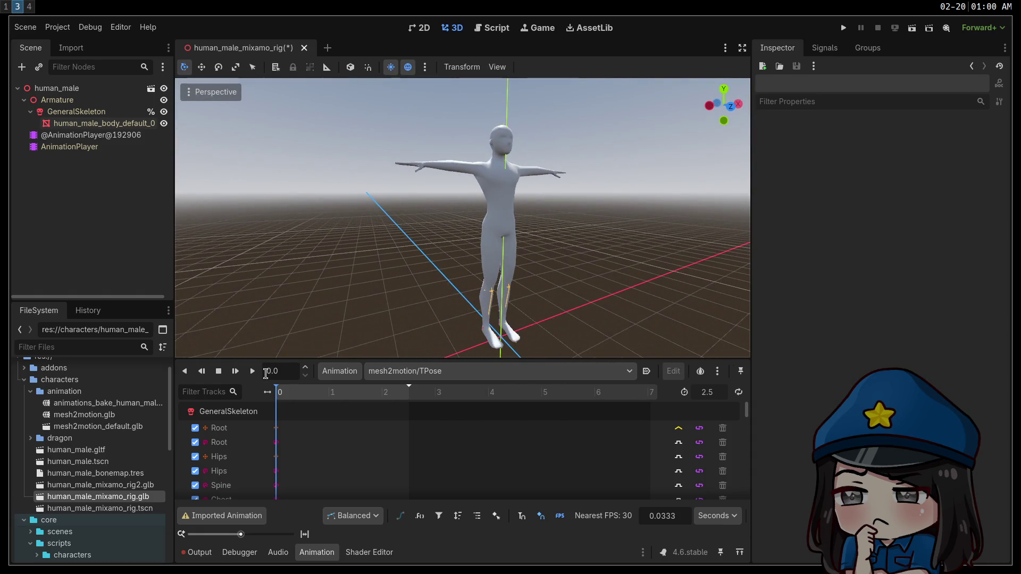
left_click(253, 371)
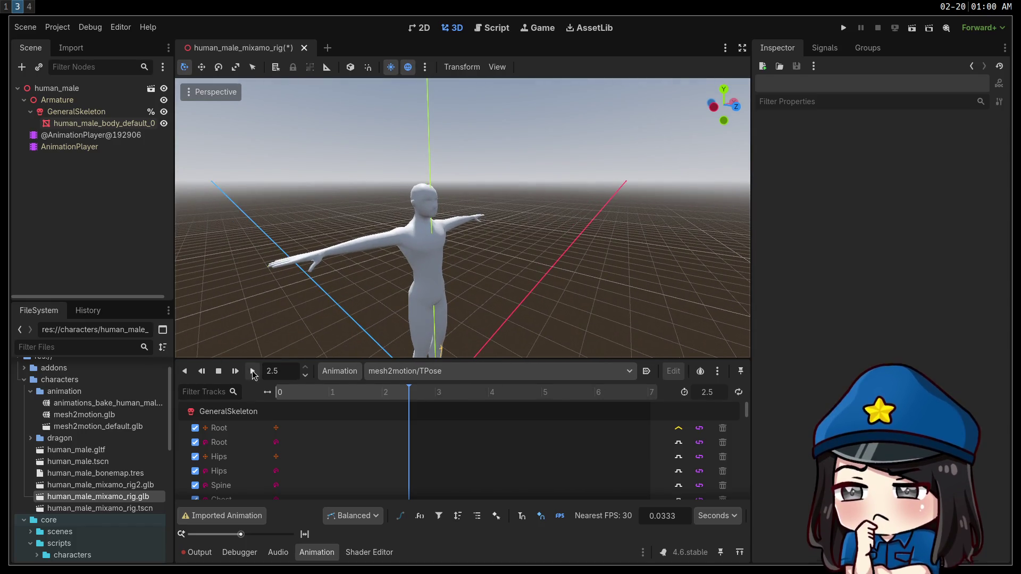
left_click(253, 371)
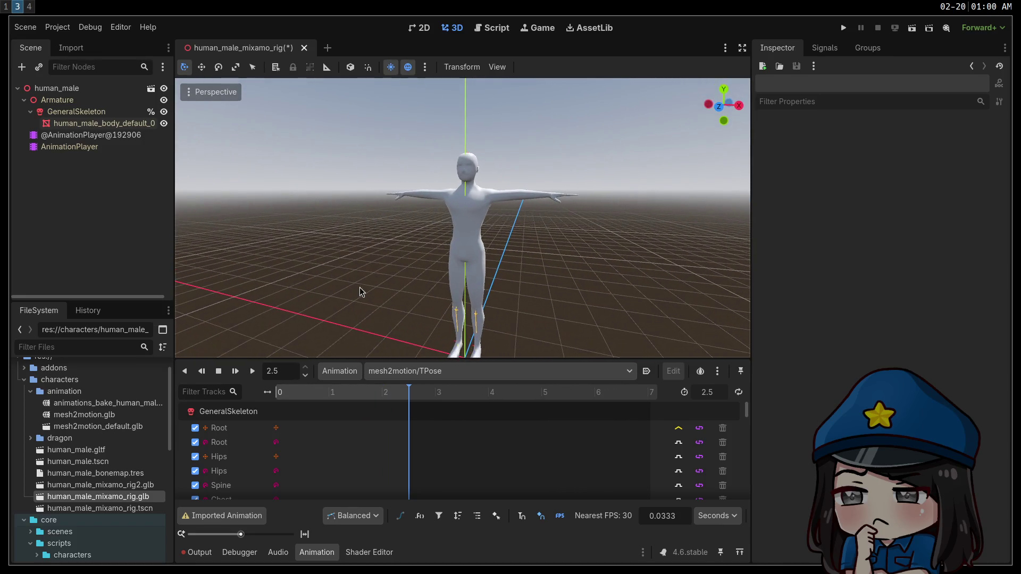
left_click(426, 370)
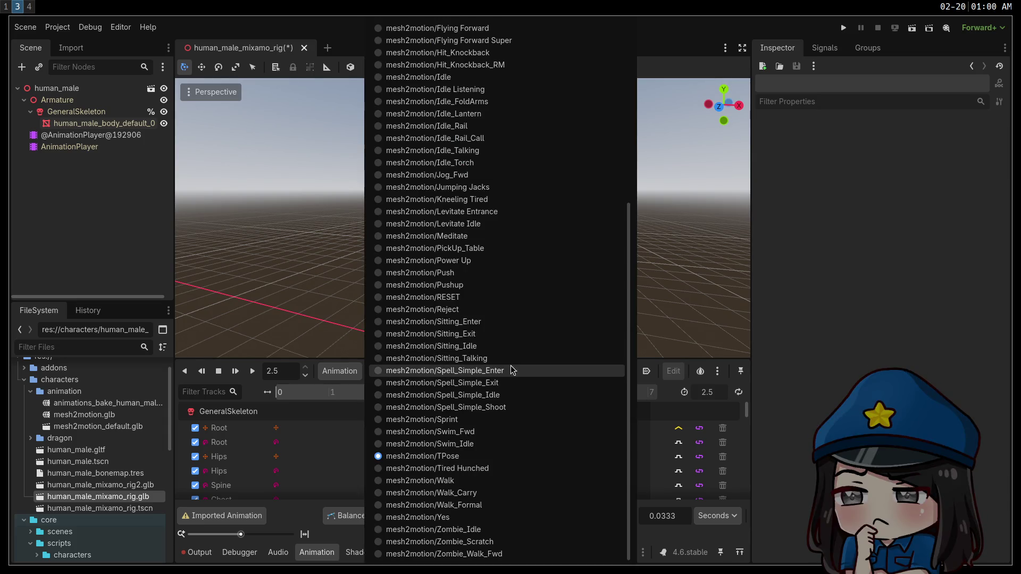
left_click(518, 289)
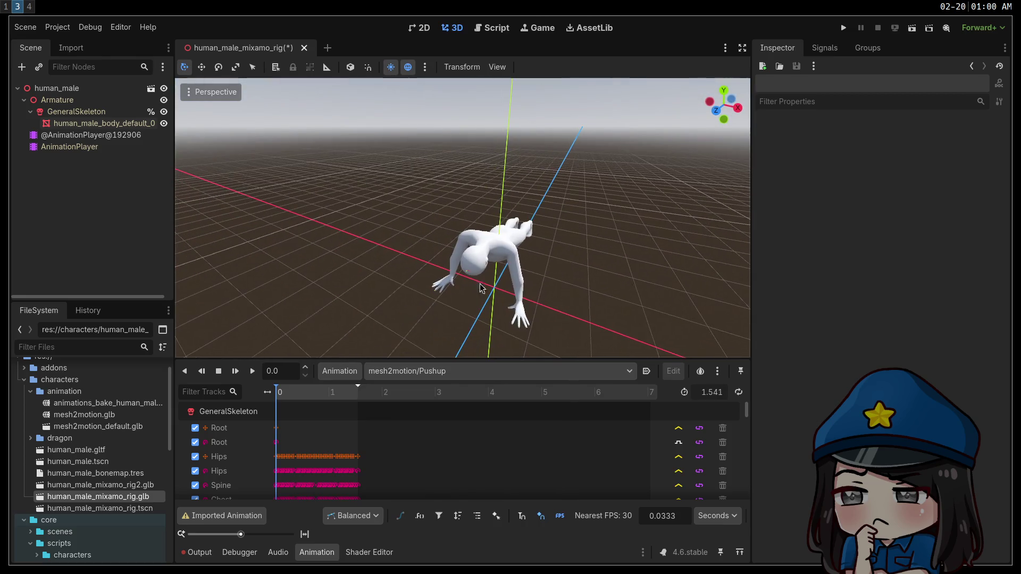
left_click(252, 371)
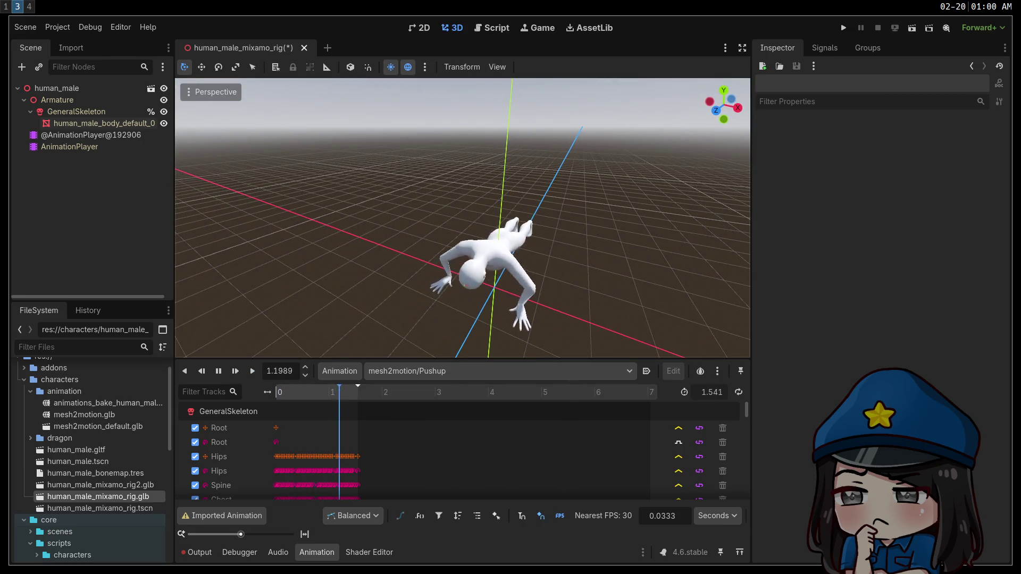
left_click_drag(404, 287, 417, 287)
left_click(252, 371)
left_click_drag(372, 250, 371, 230)
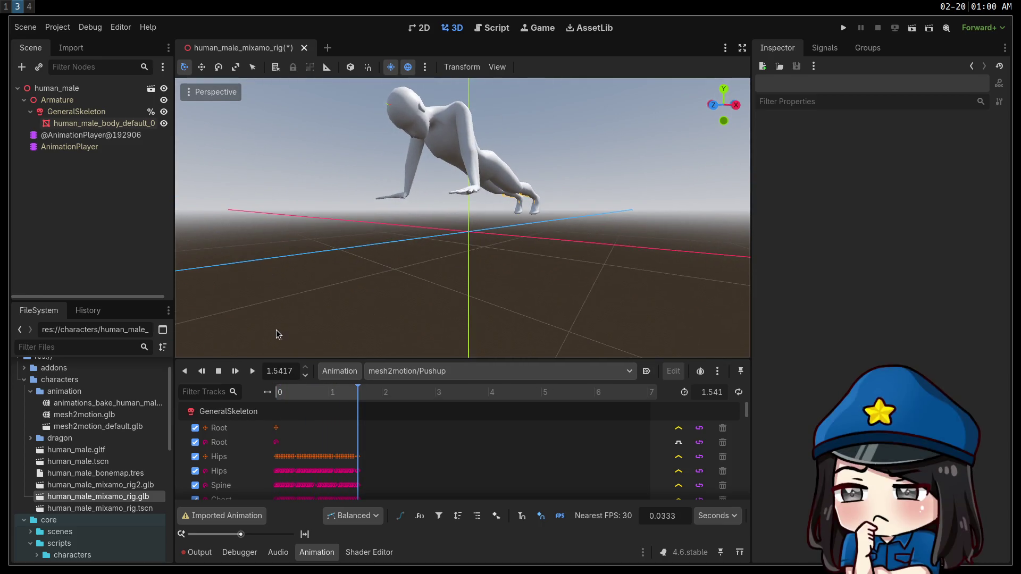
left_click(253, 372)
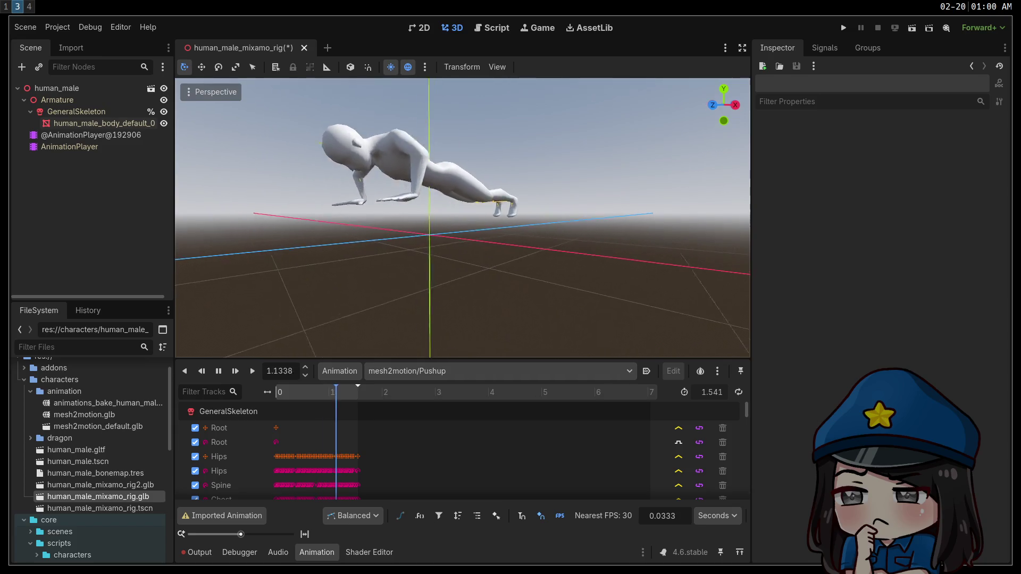
key("KP_3")
left_click_drag(345, 281, 345, 298)
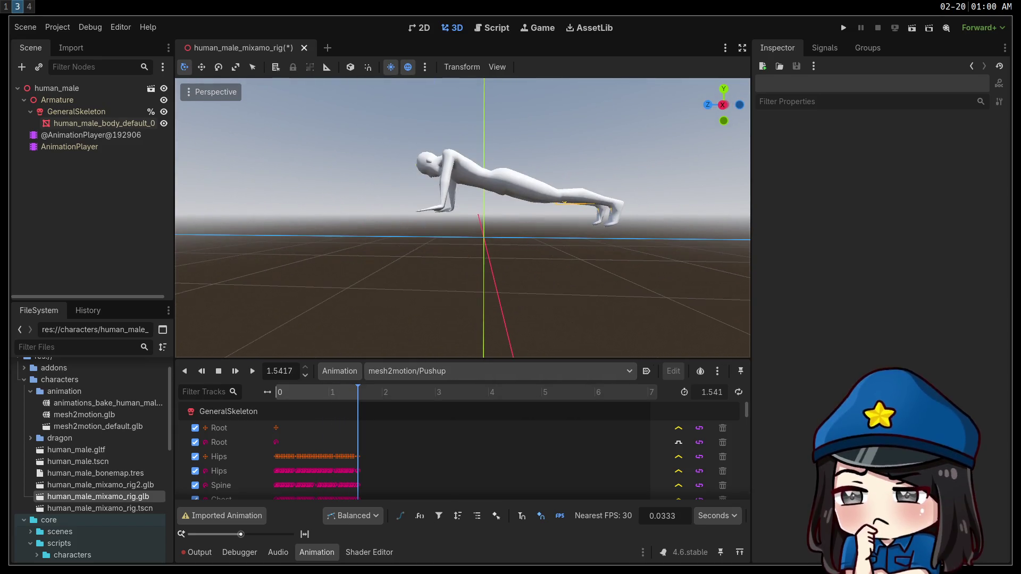
left_click(253, 373)
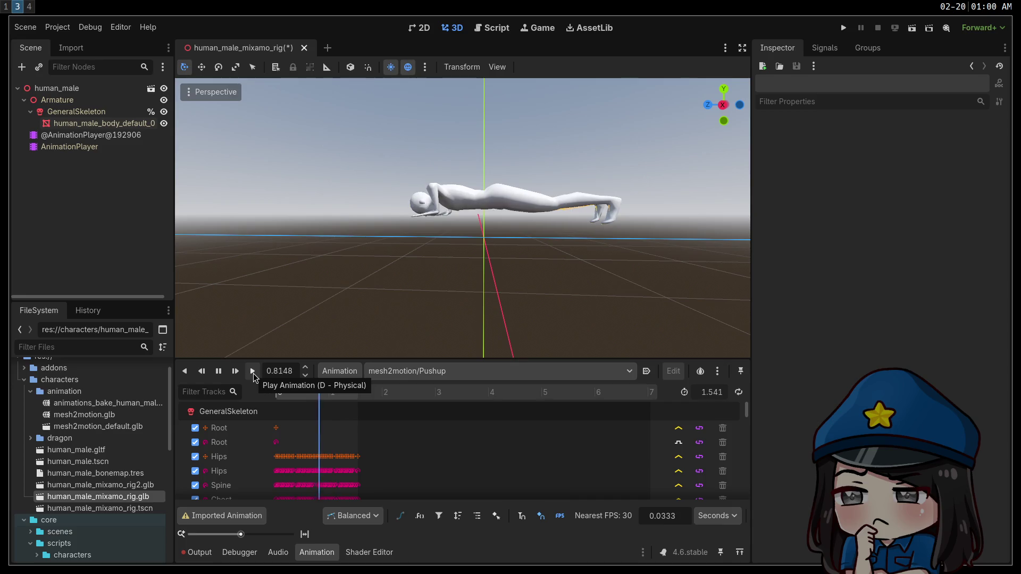
left_click(253, 372)
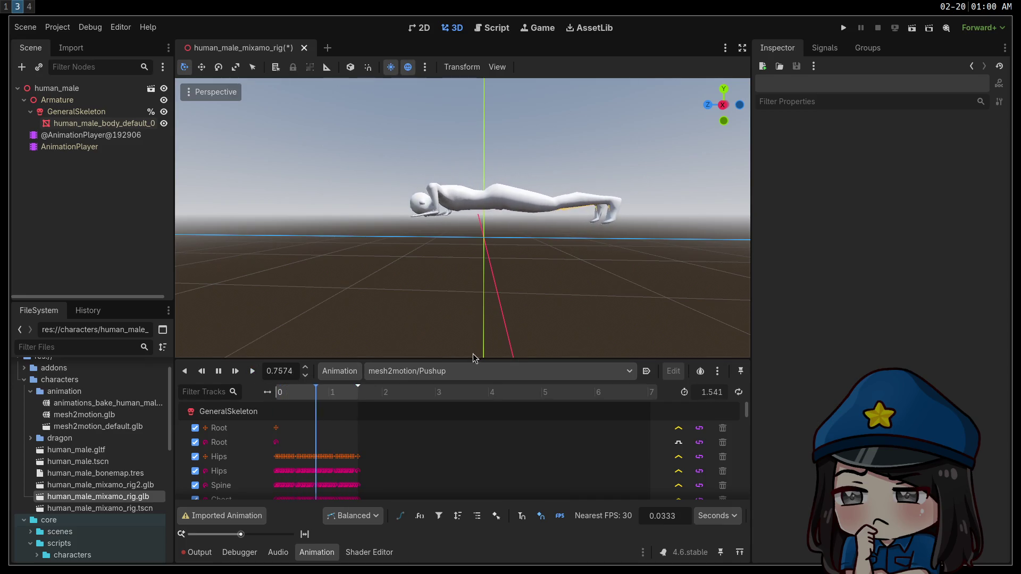
left_click(253, 371)
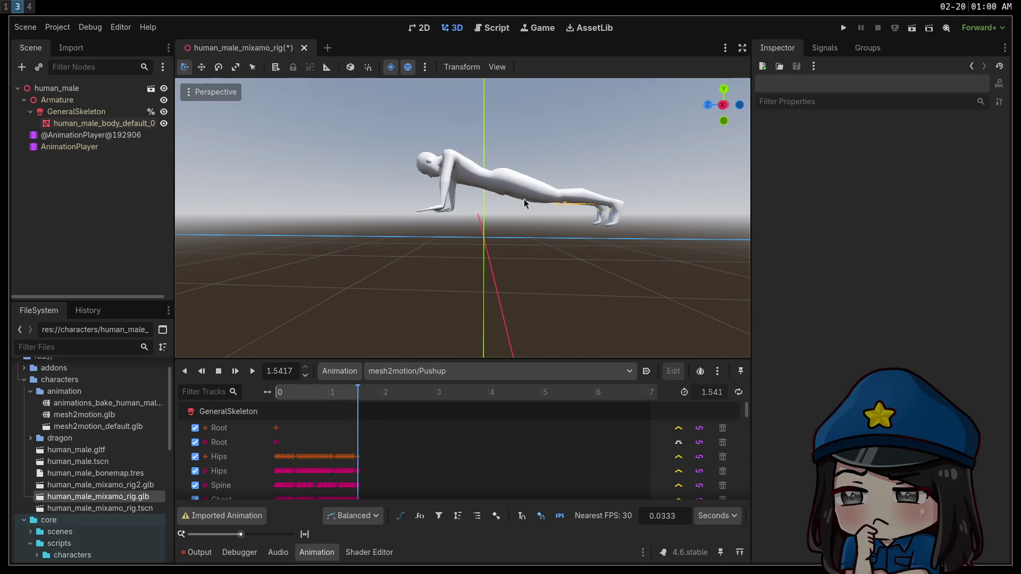
left_click(68, 89)
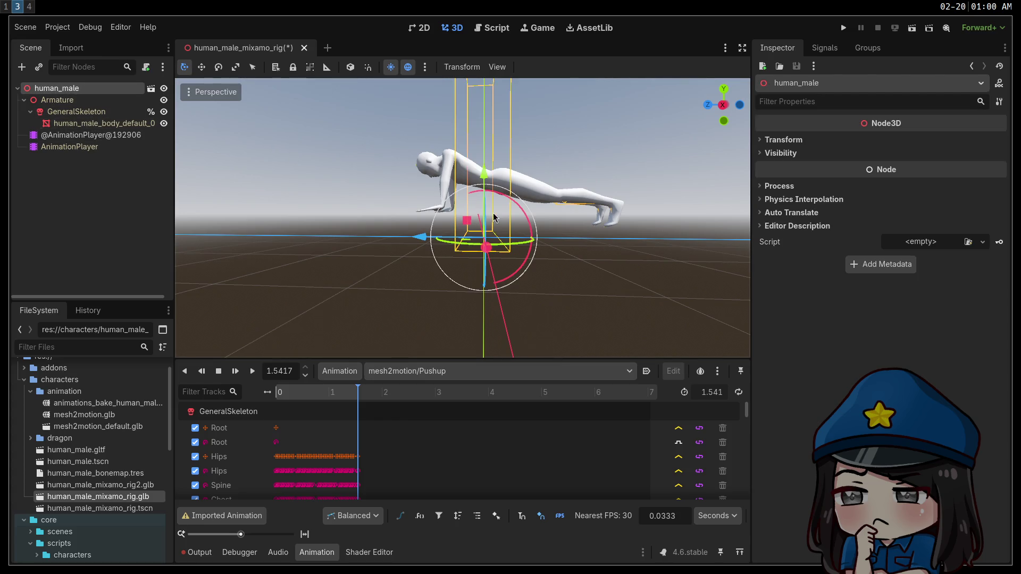
left_click_drag(500, 196, 496, 202)
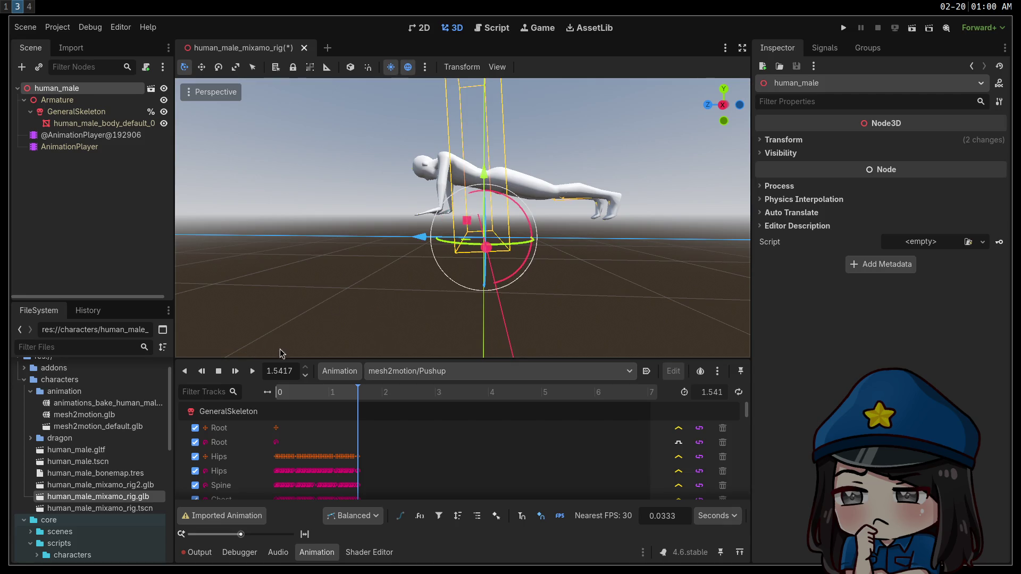
left_click(251, 373)
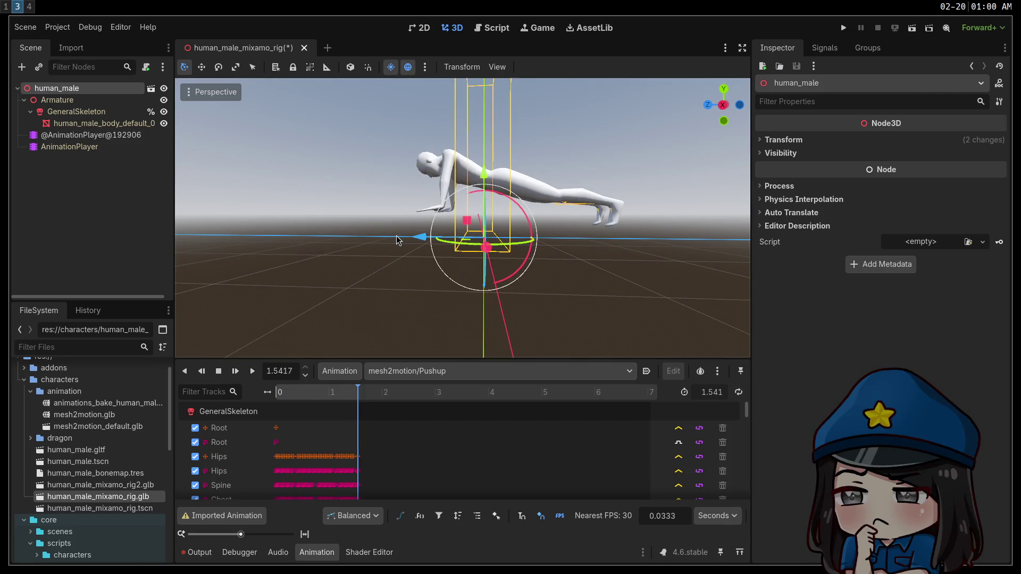
left_click(443, 373)
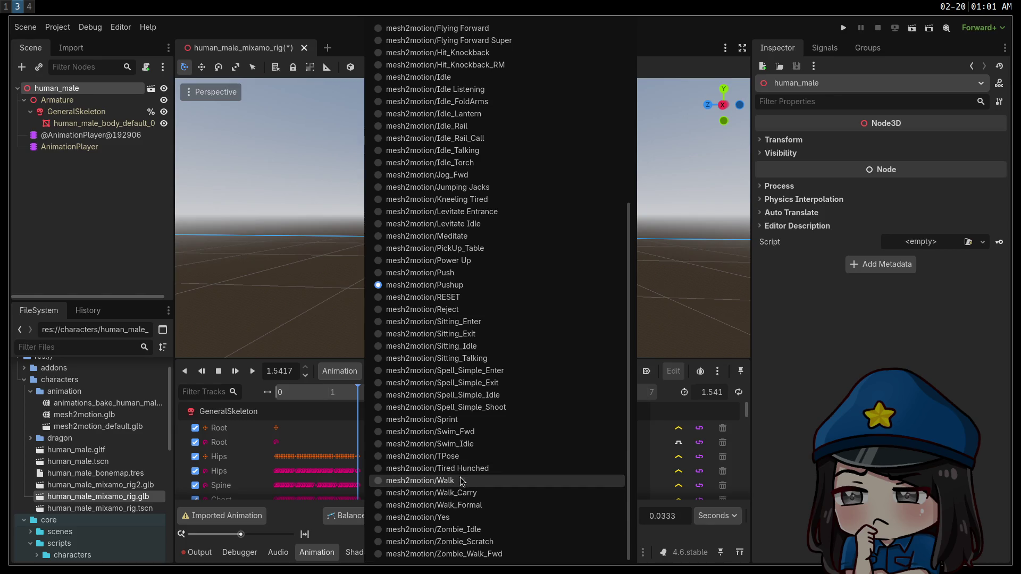
scroll(452, 468, "up", 5)
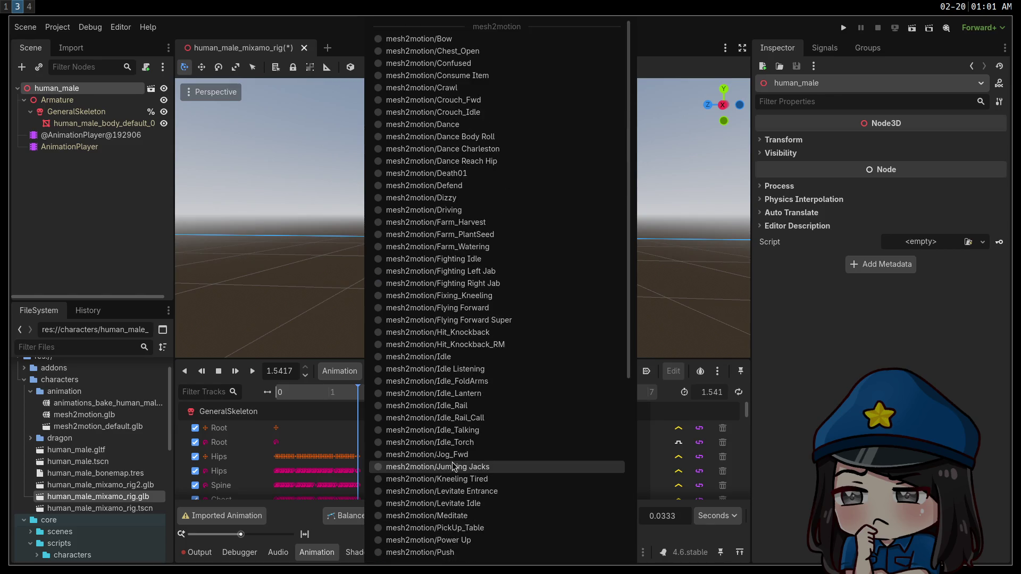
left_click(325, 376)
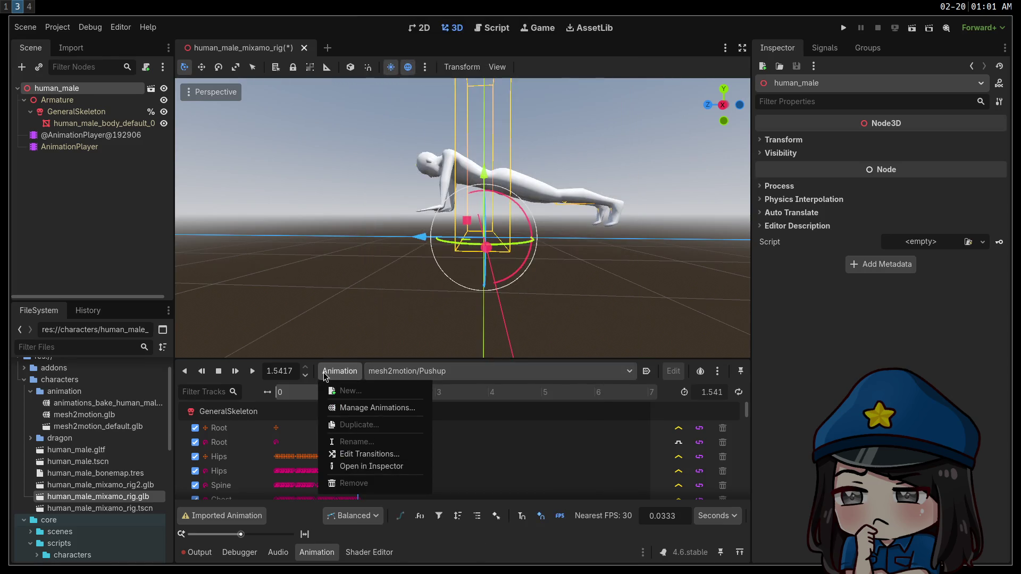
left_click(404, 372)
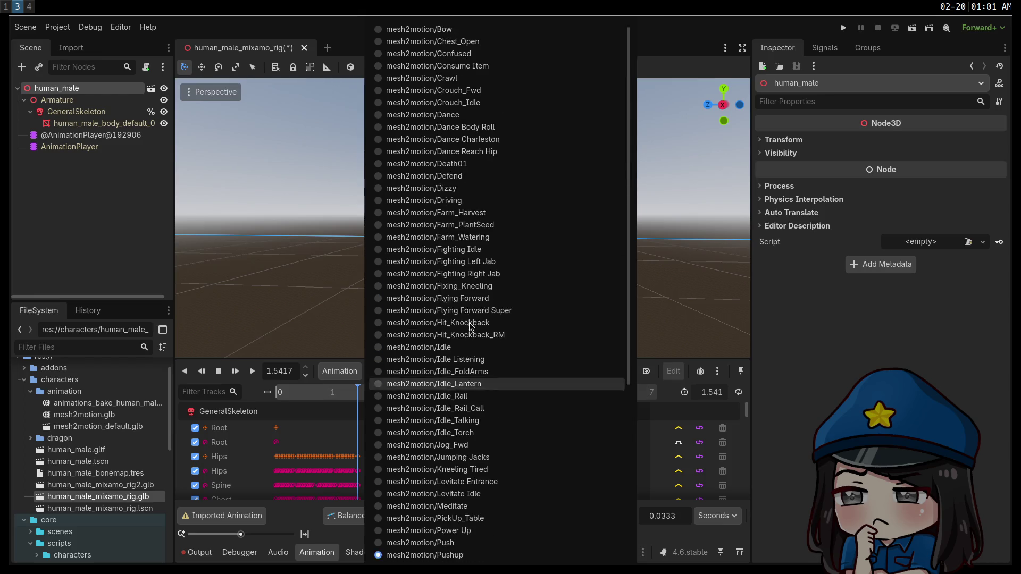
left_click(330, 375)
left_click(359, 408)
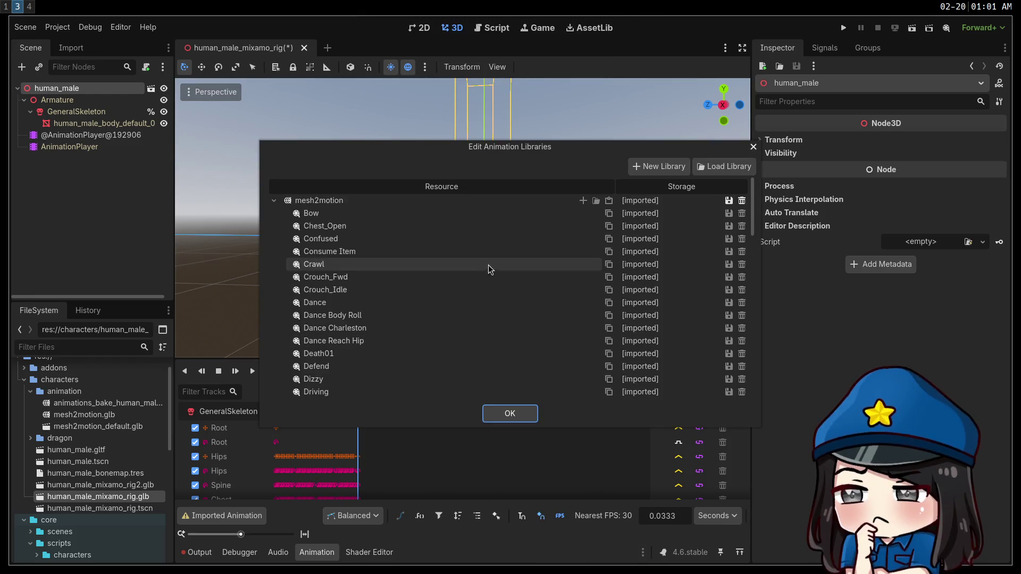
scroll(542, 250, "down", 10)
scroll(627, 300, "down", 5)
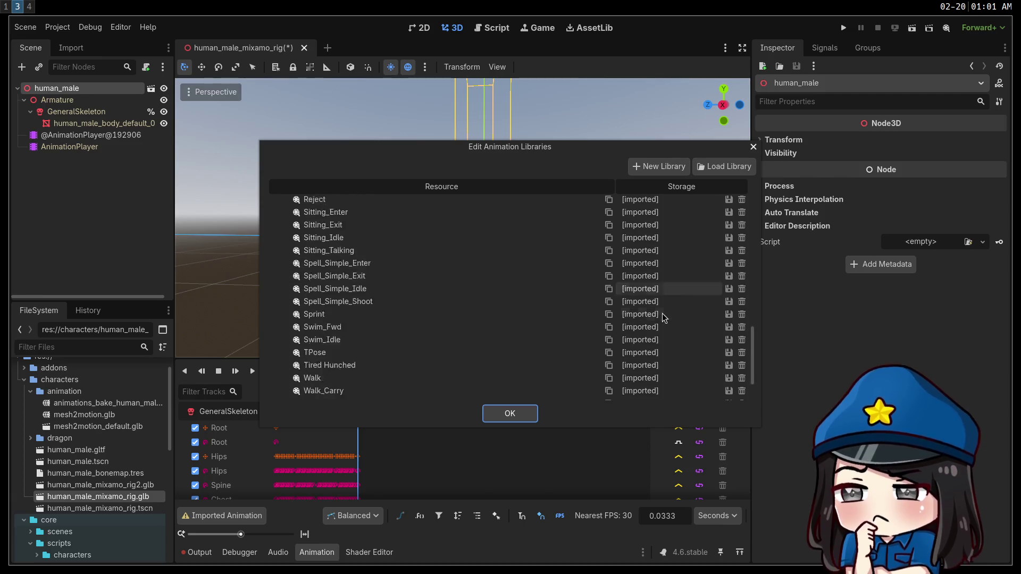
left_click_drag(753, 360, 745, 196)
left_click(509, 413)
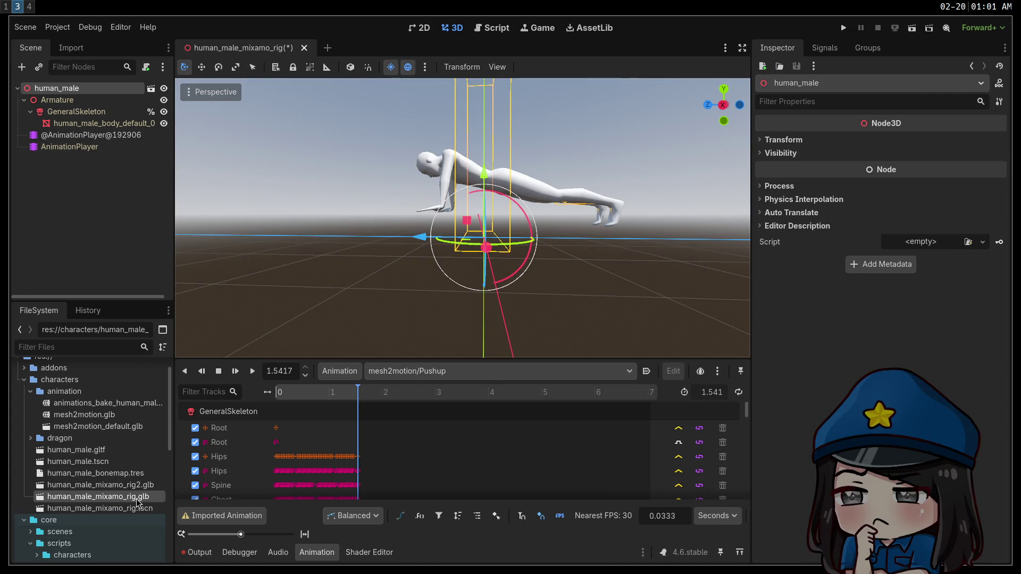
double_click(126, 496)
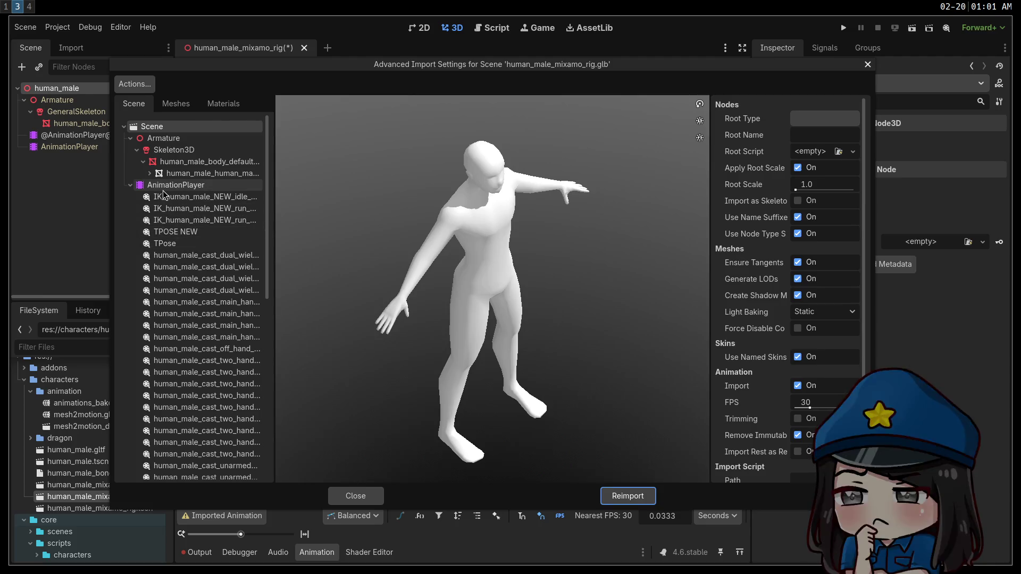
Enable Skip Import on the rig's AnimationPlayer and reimport human_male_mixamo_rig.glb.
left_click(175, 185)
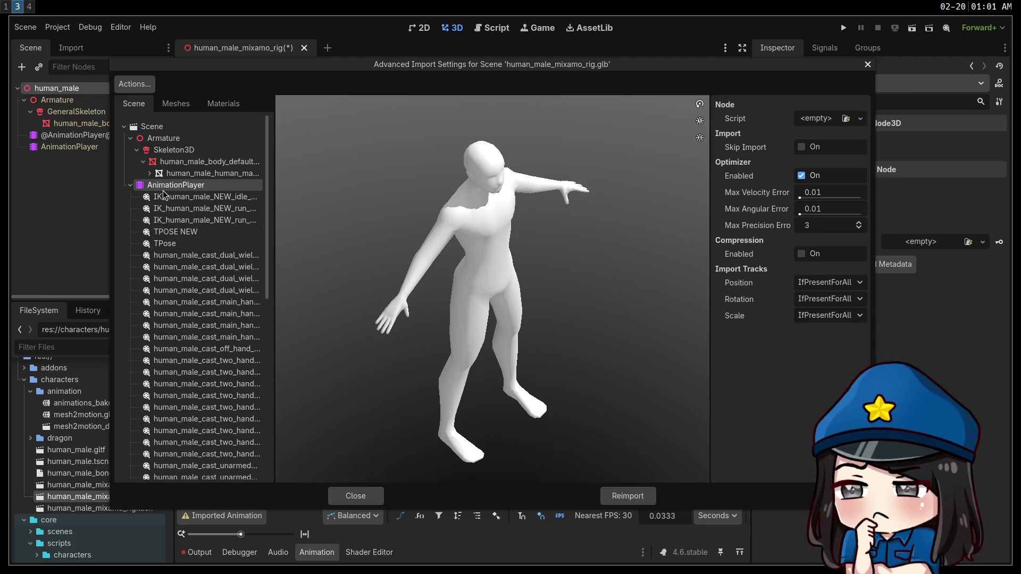
left_click(806, 147)
left_click(620, 498)
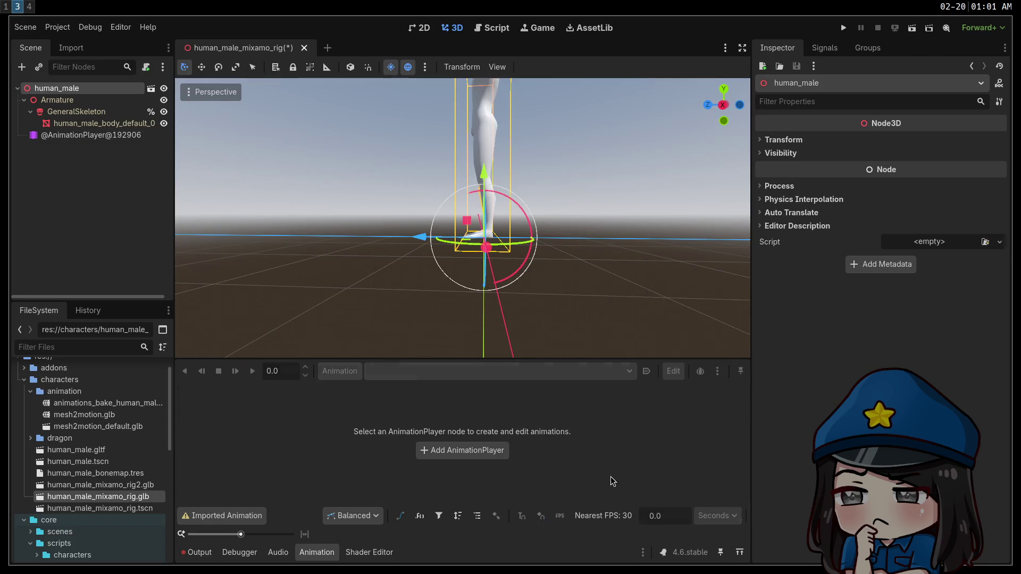
left_click(74, 135)
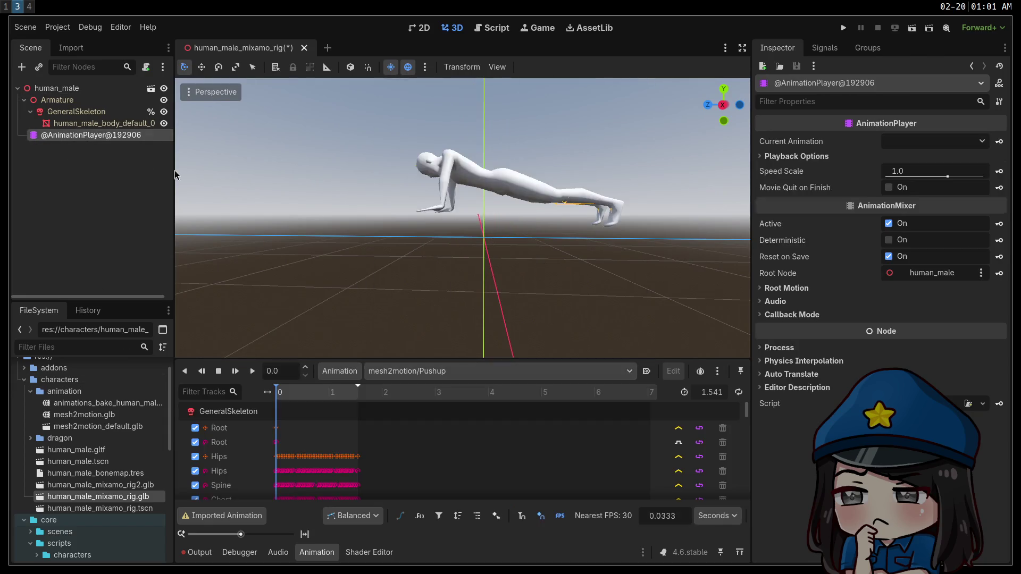
left_click(495, 371)
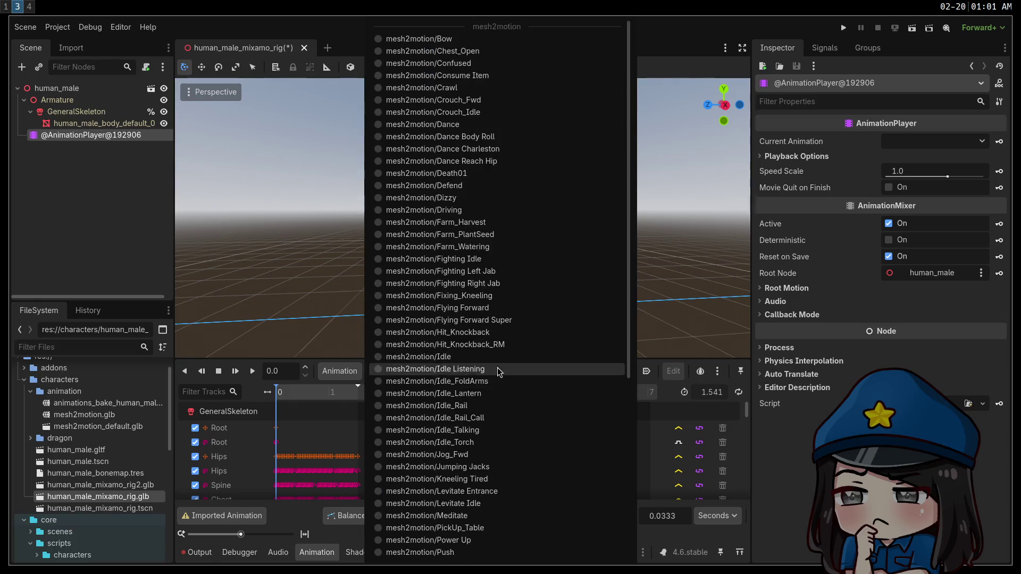
scroll(490, 415, "down", 5)
left_click(464, 482)
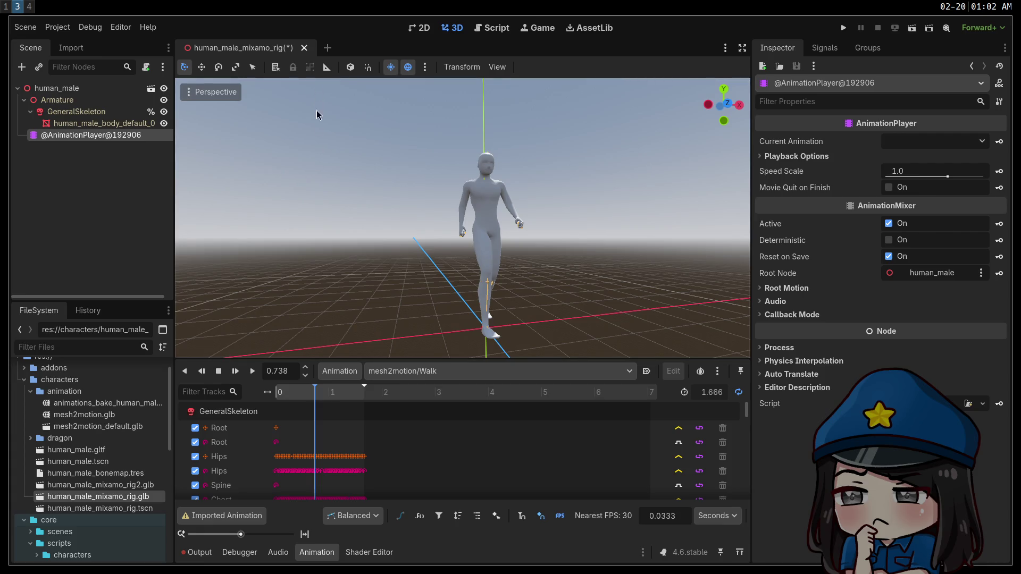
left_click(80, 88)
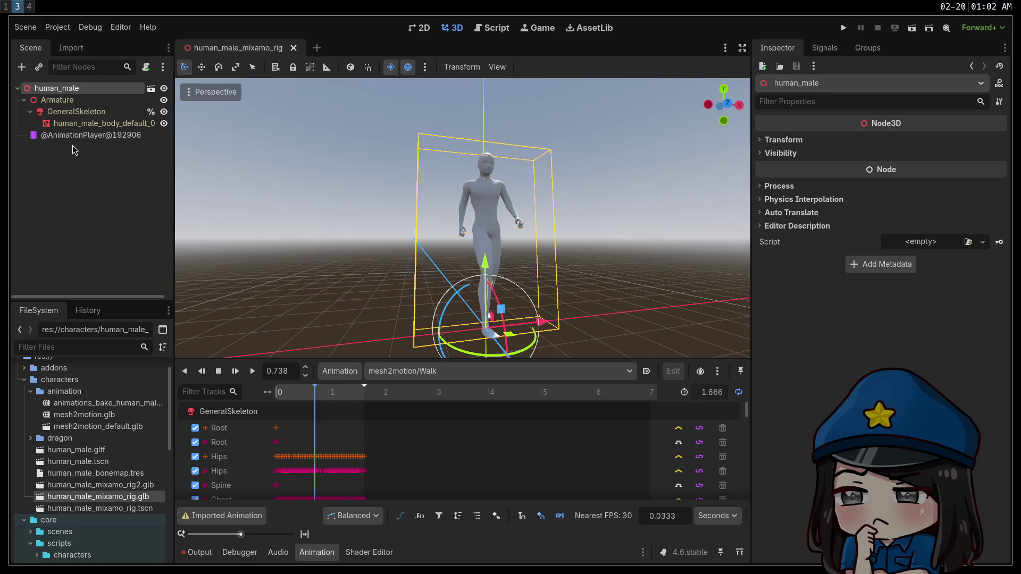
left_click(83, 136)
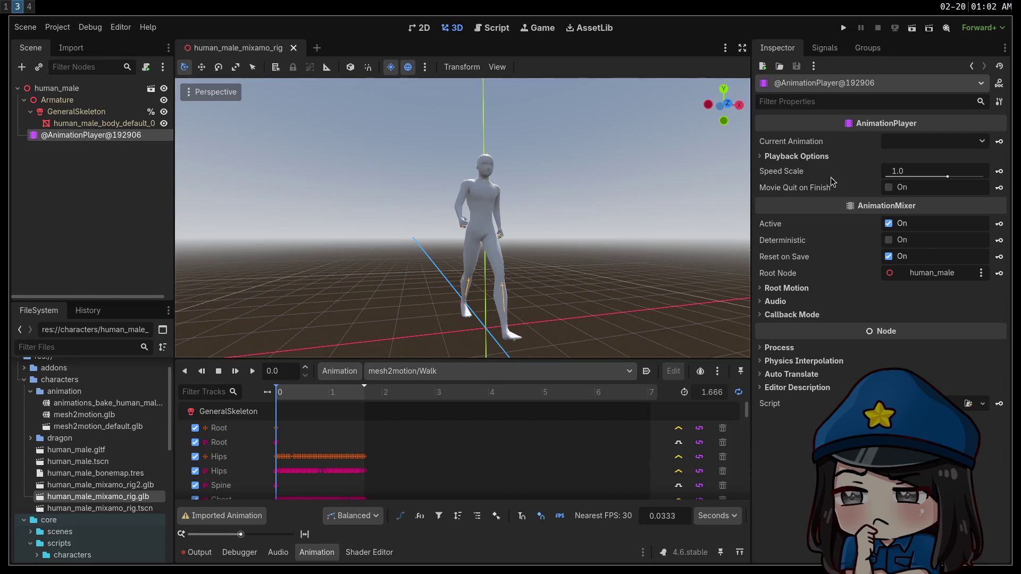
left_click(818, 157)
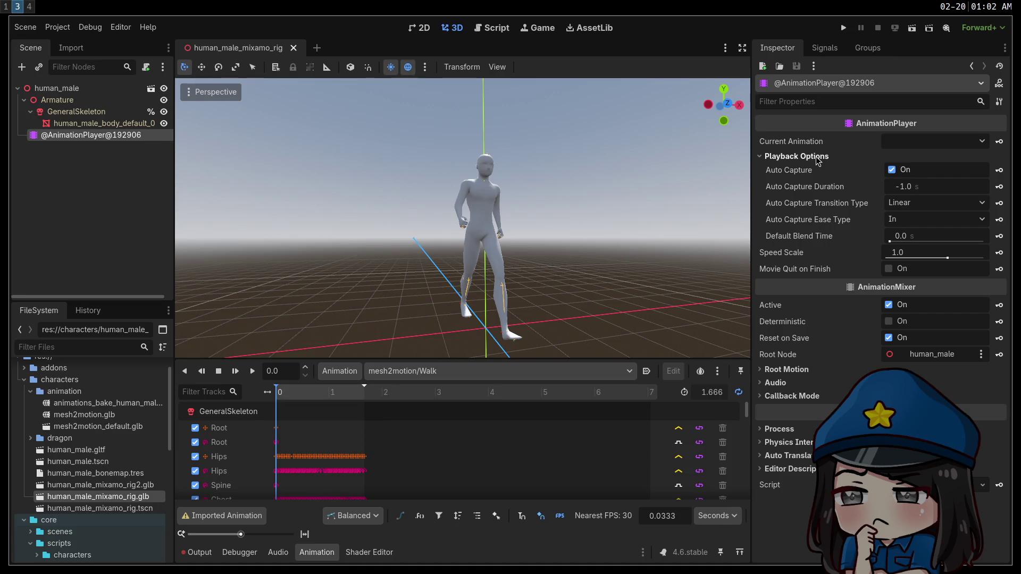
left_click(818, 157)
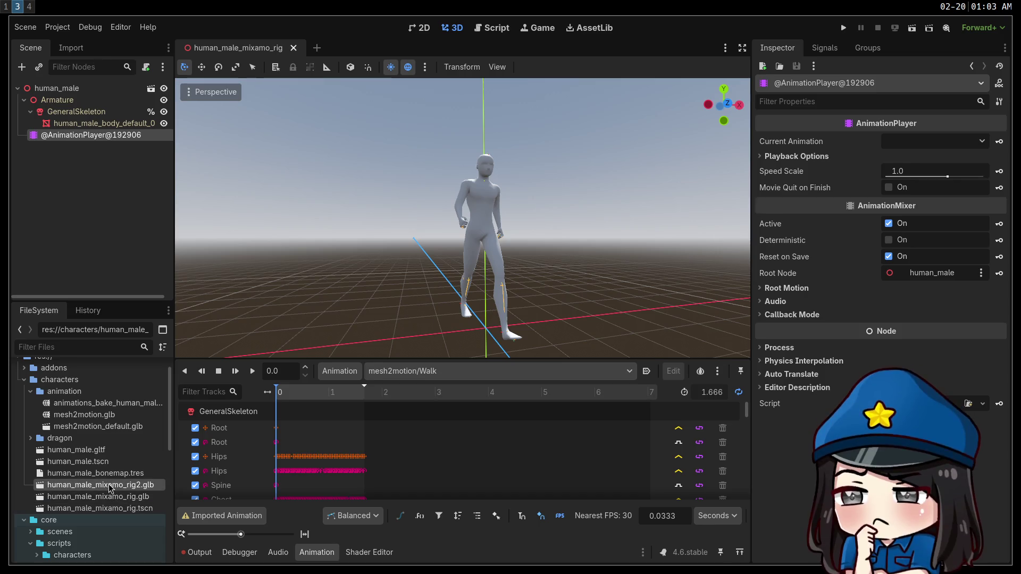
key("Delete")
Confirm deleting rig2.glb, then Quick Load human_male_bonemap.tres as the Skeleton3D bone map.
key("Return")
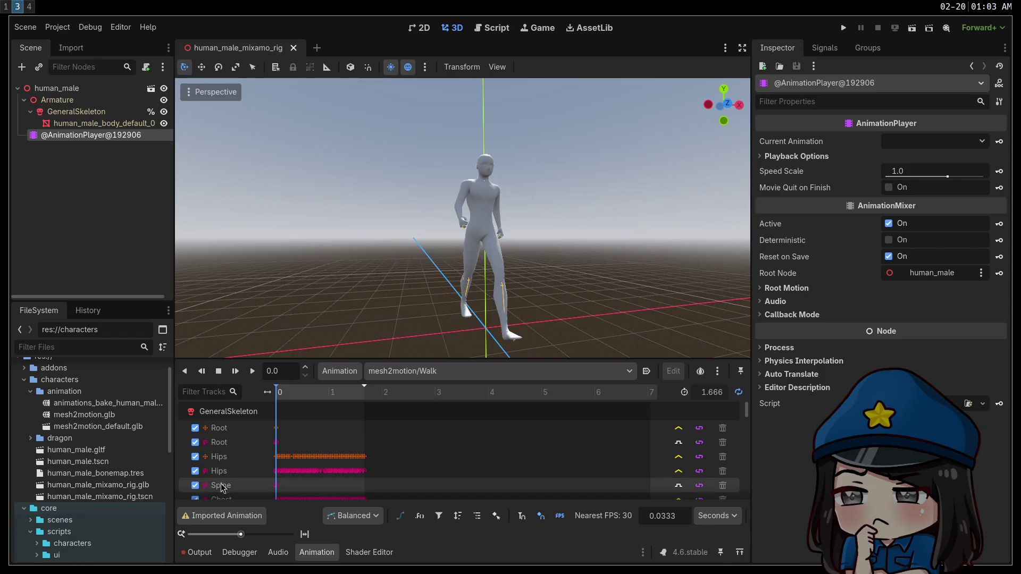
double_click(122, 486)
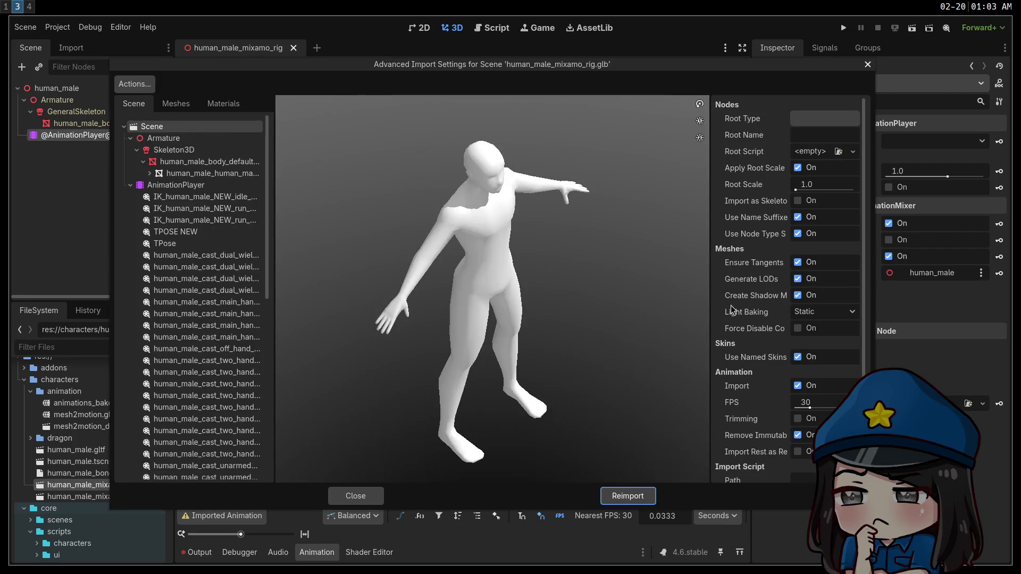
left_click(179, 151)
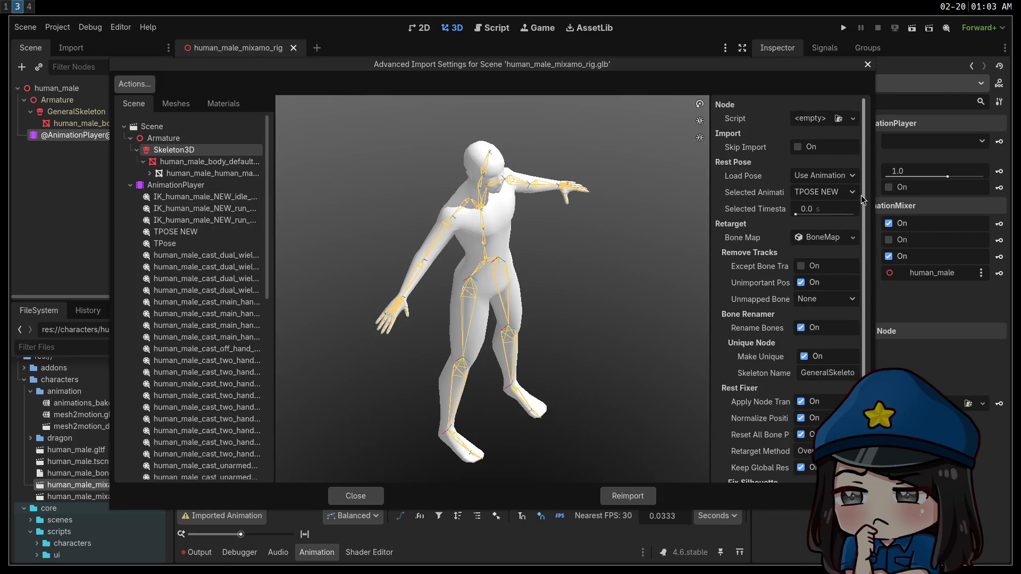
left_click(852, 238)
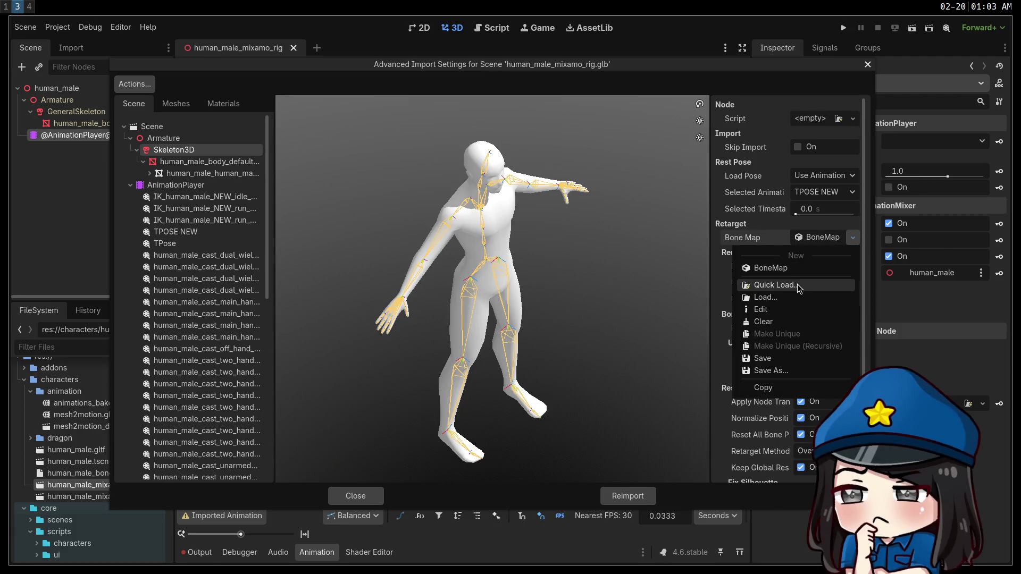
left_click(792, 286)
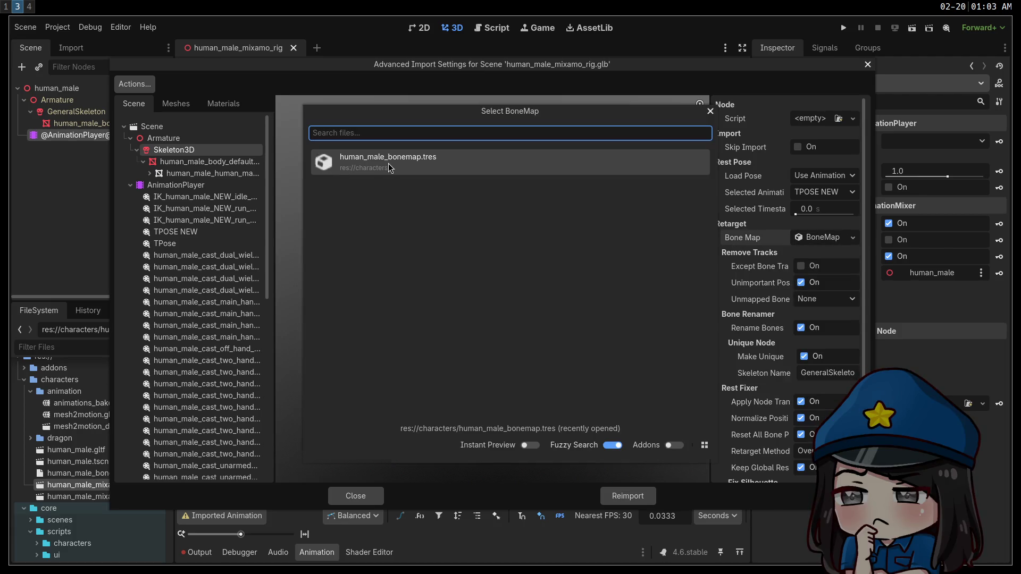
left_click(388, 165)
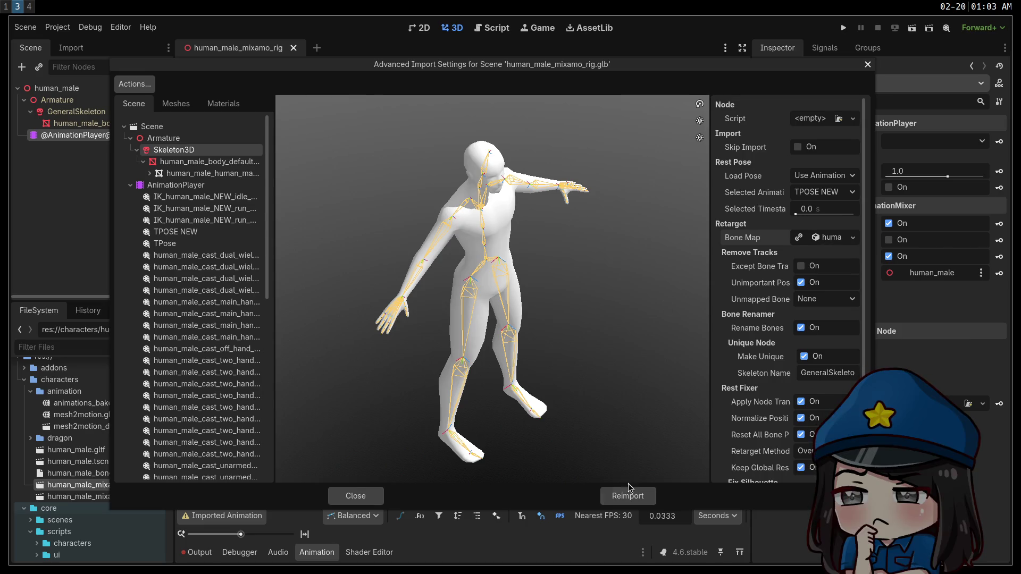